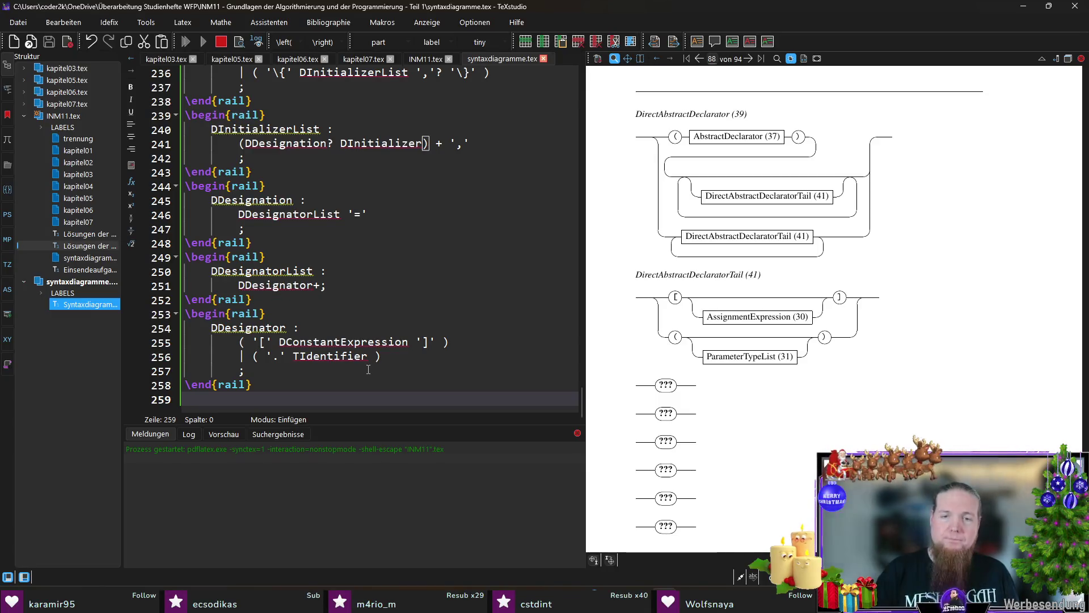
Add a \railalias in INM11.tex labelling DDesignation as 'Designation (42)'
scroll(851, 301, "down", 2)
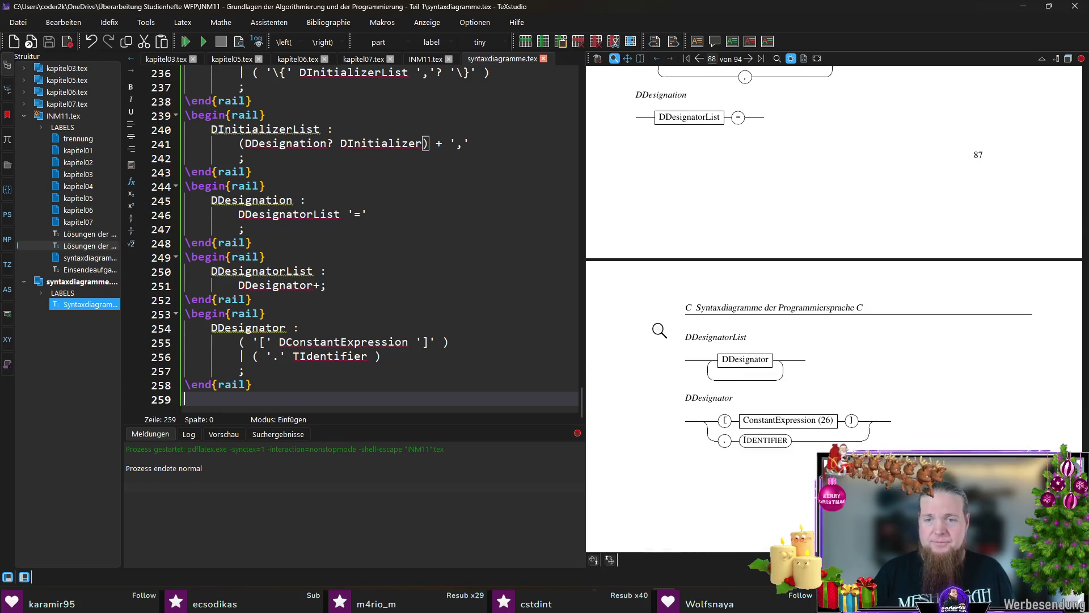
scroll(658, 329, "up", 6)
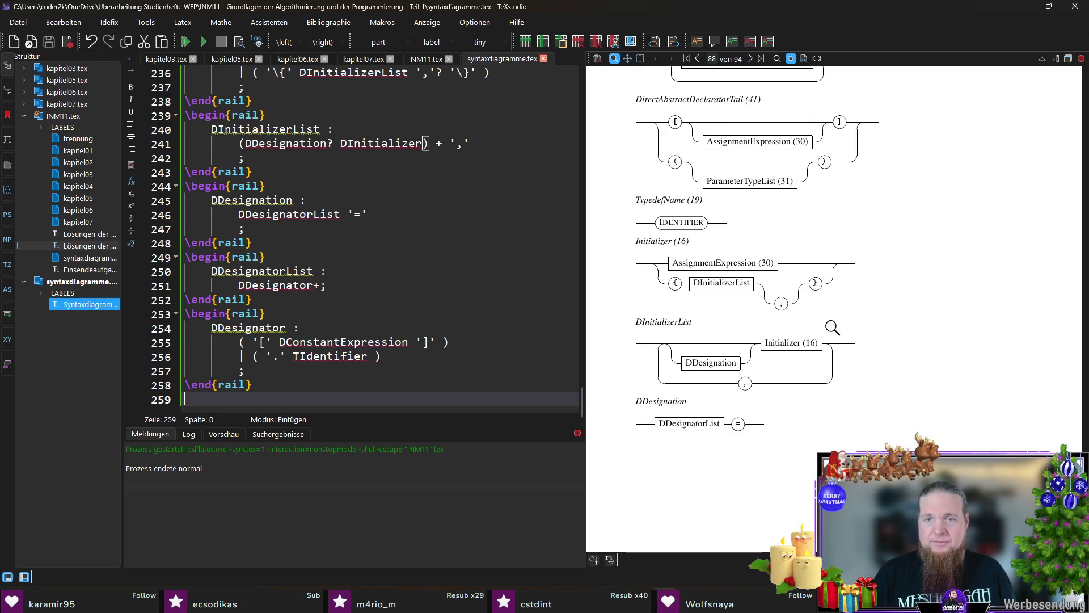
scroll(831, 327, "down", 1)
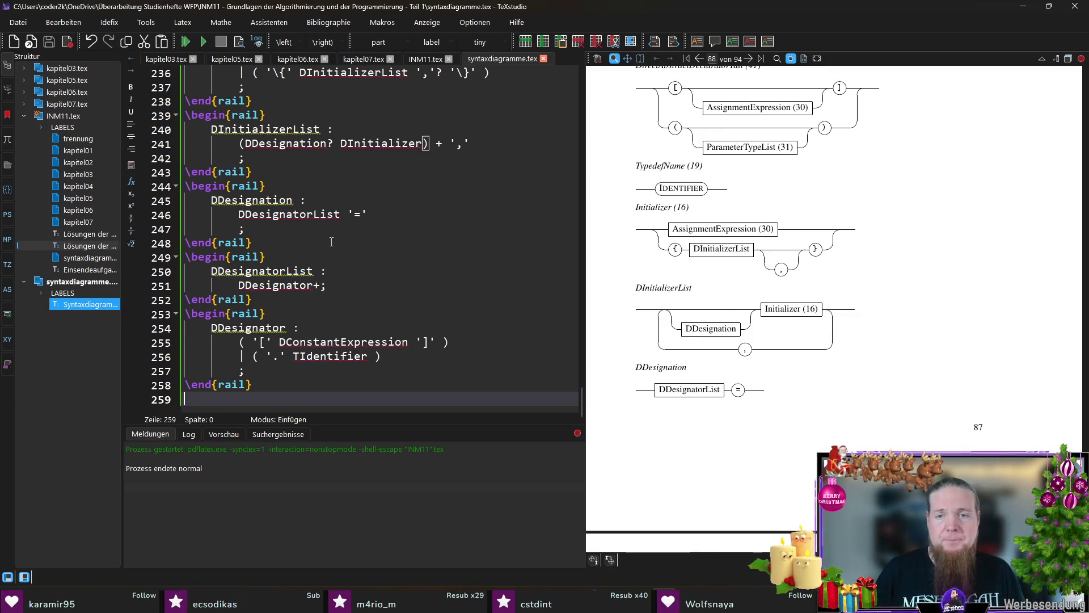
double_click(253, 200)
key("ctrl+c")
left_click(426, 59)
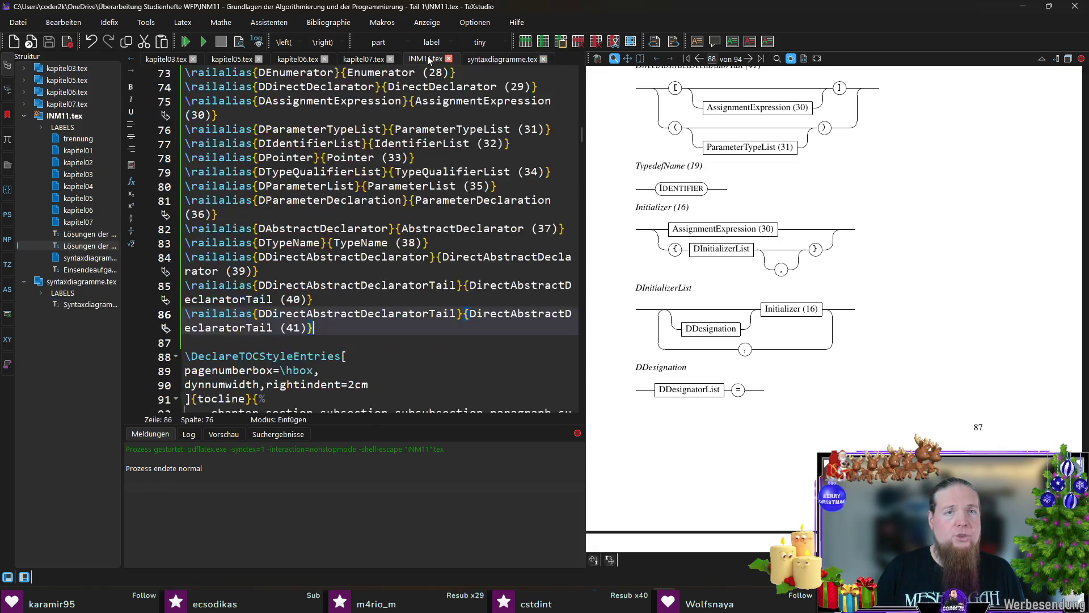
key("Return")
type("ail")
key("Return")
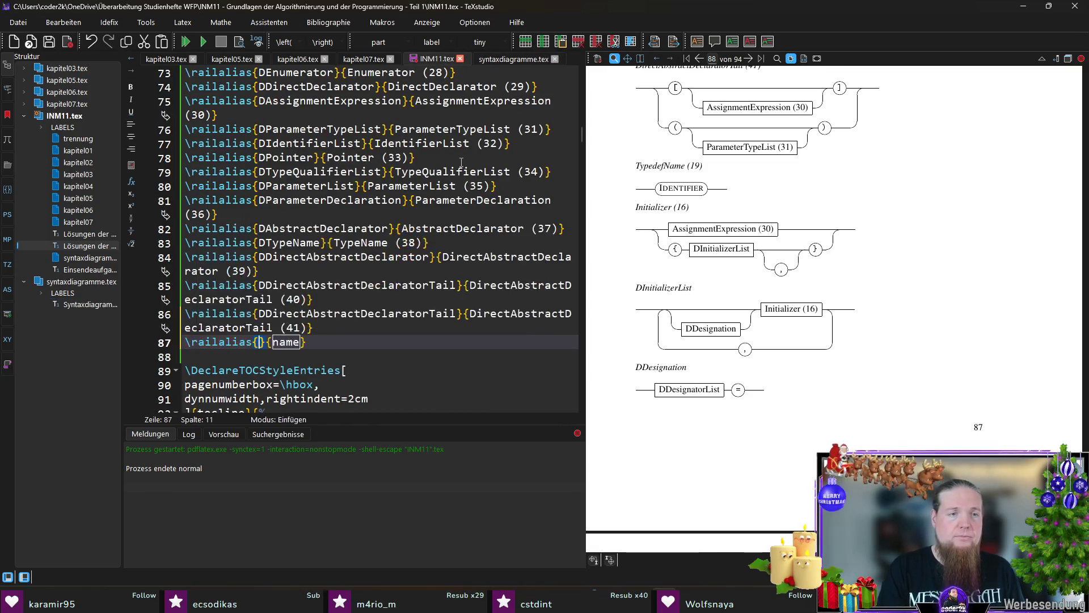
key("ctrl+v")
key("Tab")
key("ctrl+v")
key("ctrl+Left")
key("Delete")
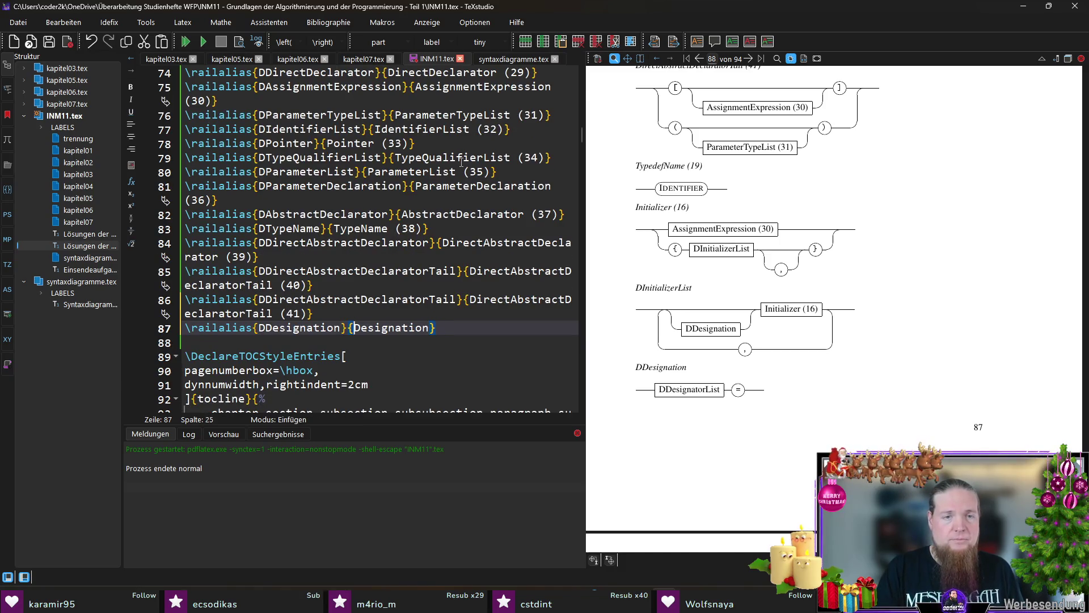
type("(42)")
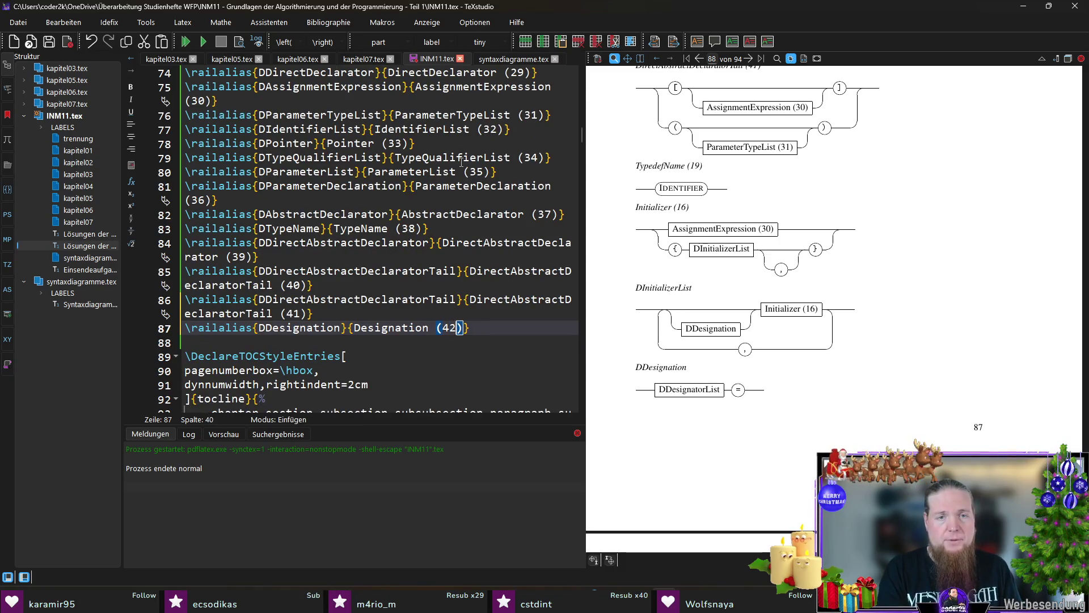
key("Down")
Add a \railalias labelling DDesignatorList as 'DesignatorList (43)', then copy the DDesignator name
left_click(514, 59)
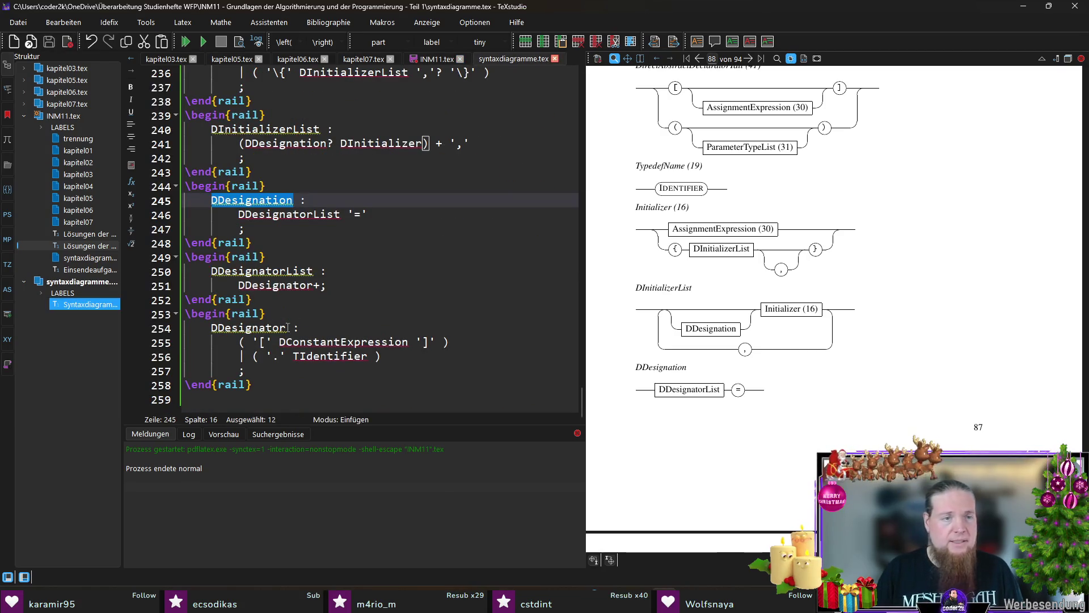
double_click(288, 270)
key("ctrl+c")
left_click(436, 59)
type("\\rail")
key("Return")
key("ctrl+v")
key("Tab")
key("ctrl+v")
key("ctrl+Left")
key("Delete")
key("ctrl+Right")
type("(43)")
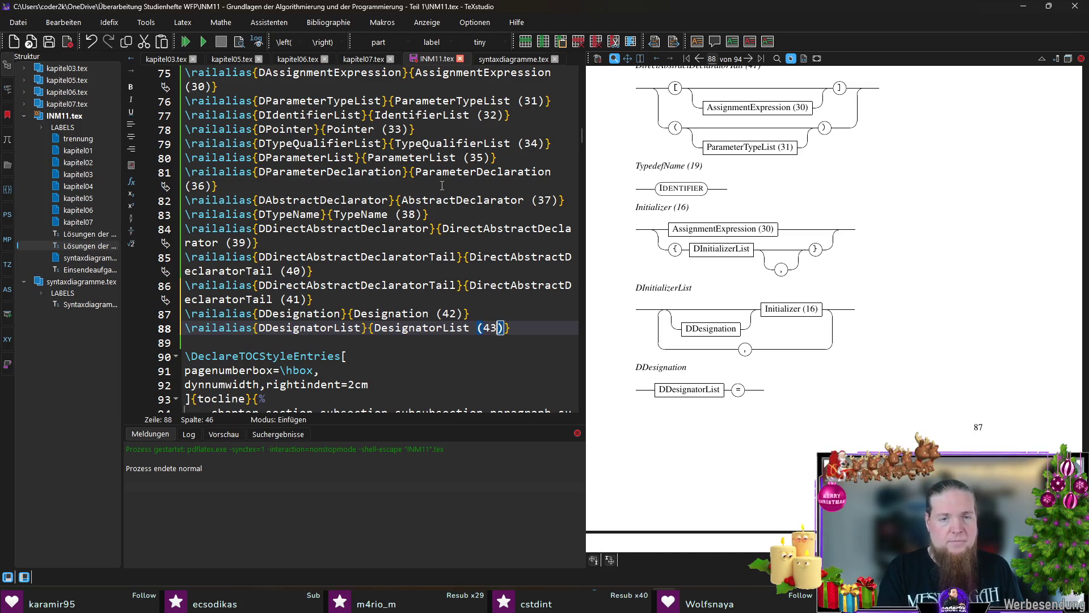
left_click(508, 60)
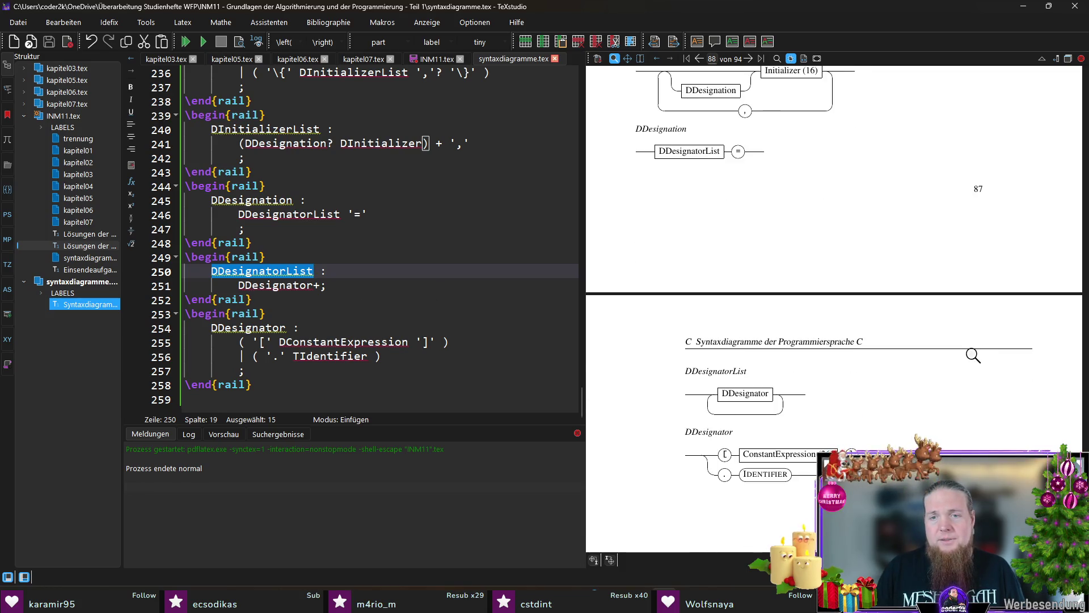
double_click(255, 328)
key("ctrl+c")
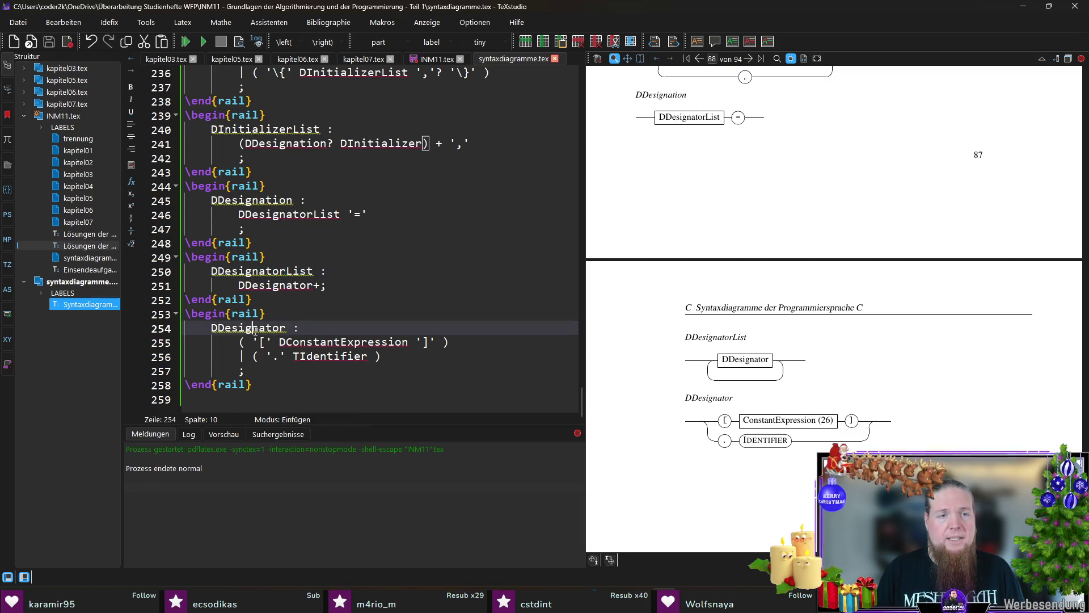
Alias DDesignator as 'Designator (44)' in INM11.tex and save the file
left_click(437, 59)
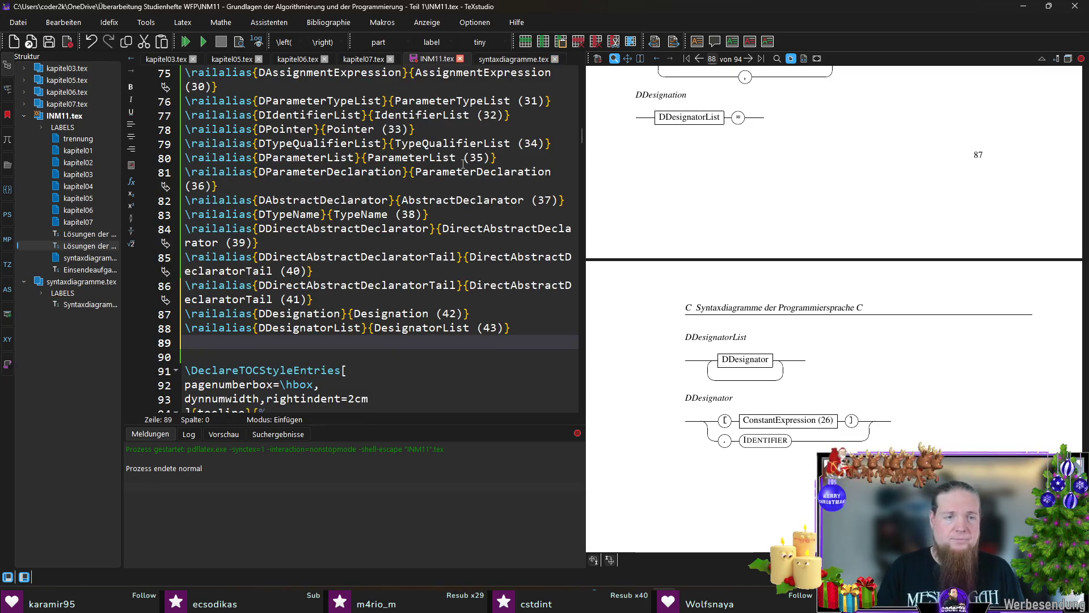
type("\\rai")
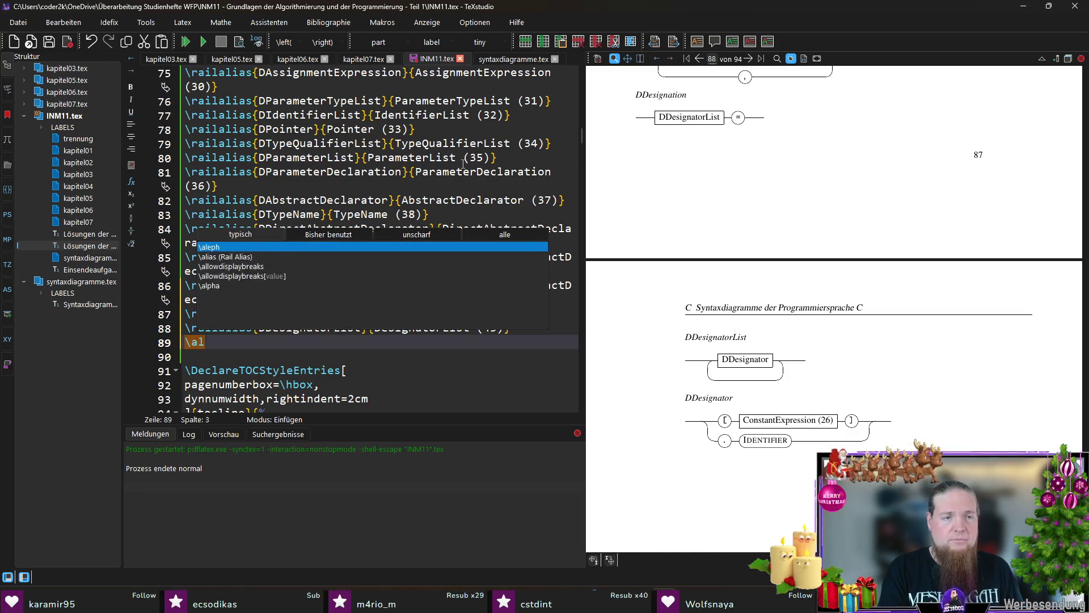
key("Return")
key("ctrl+v")
key("Tab")
type("Designator")
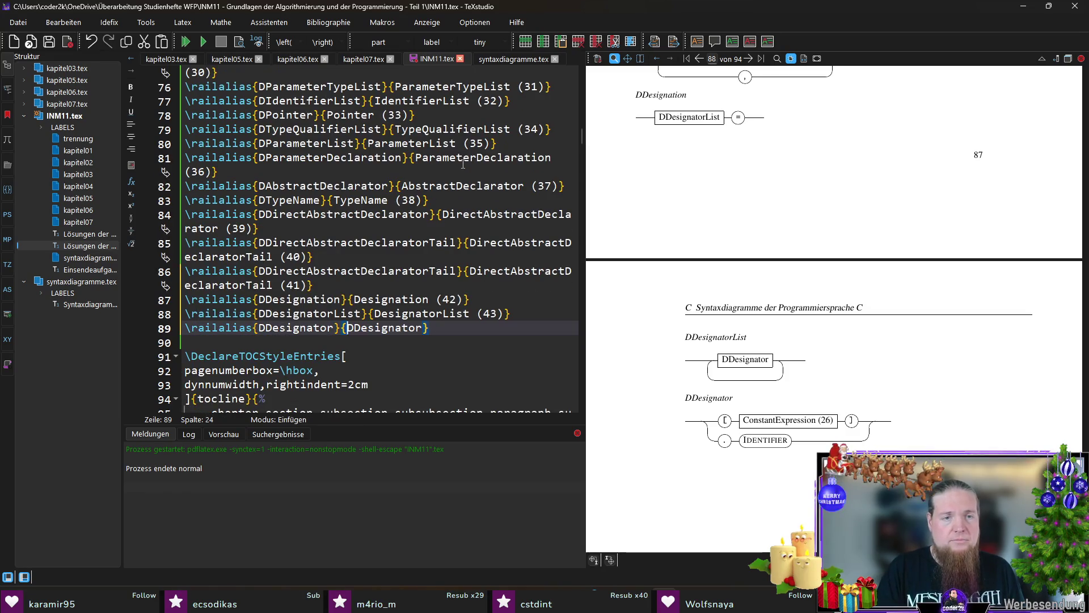
type(" (44)")
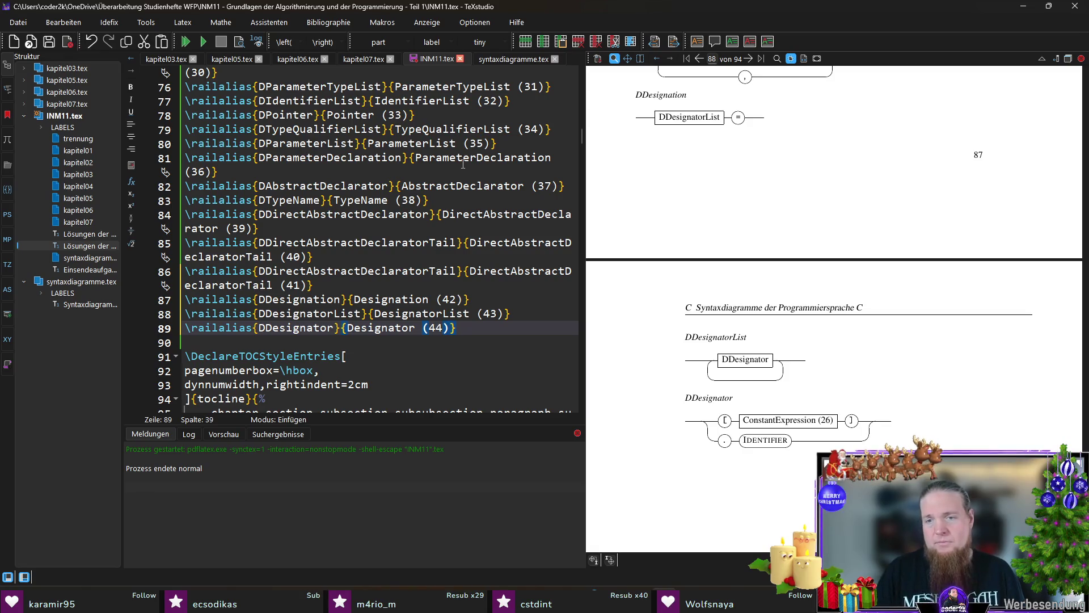
type("}")
key("ctrl+s")
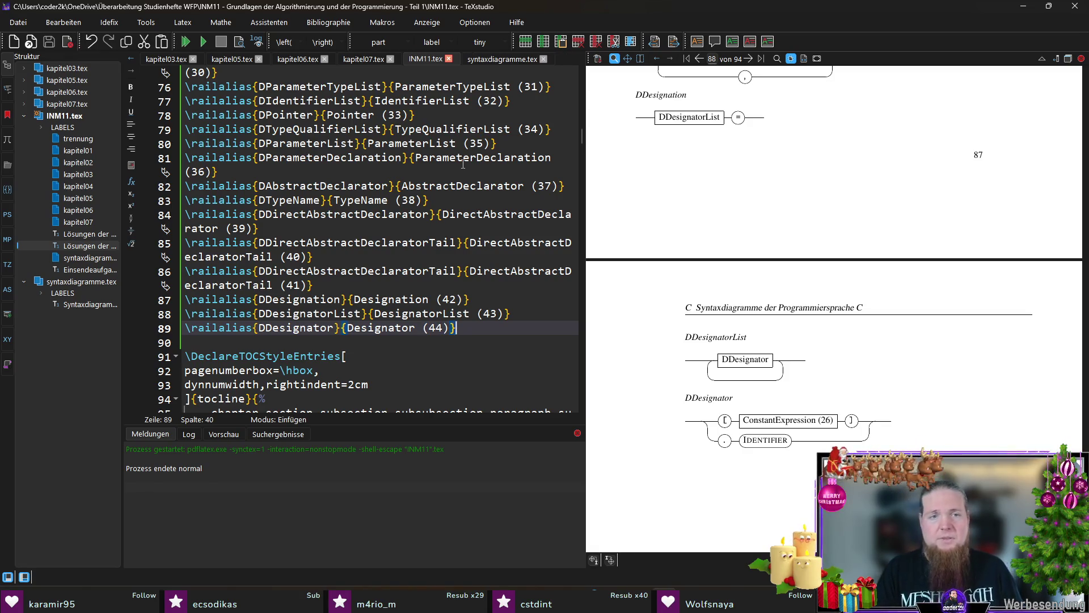
Compile, rerun 'rail INM11' in Git Bash, and compile the booklet again
key("F5")
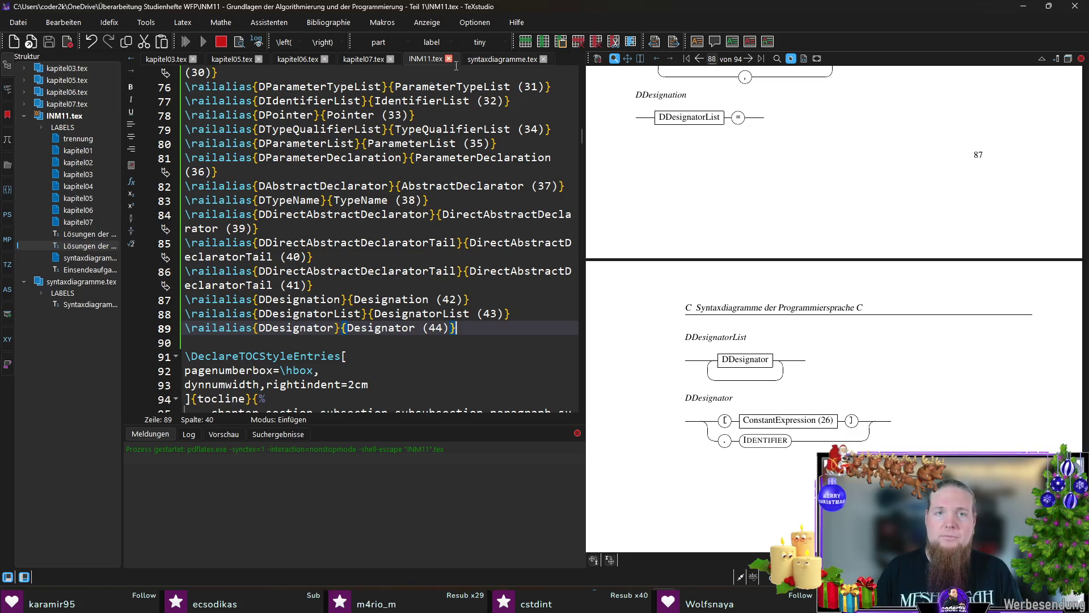
left_click(658, 459, "ctrl")
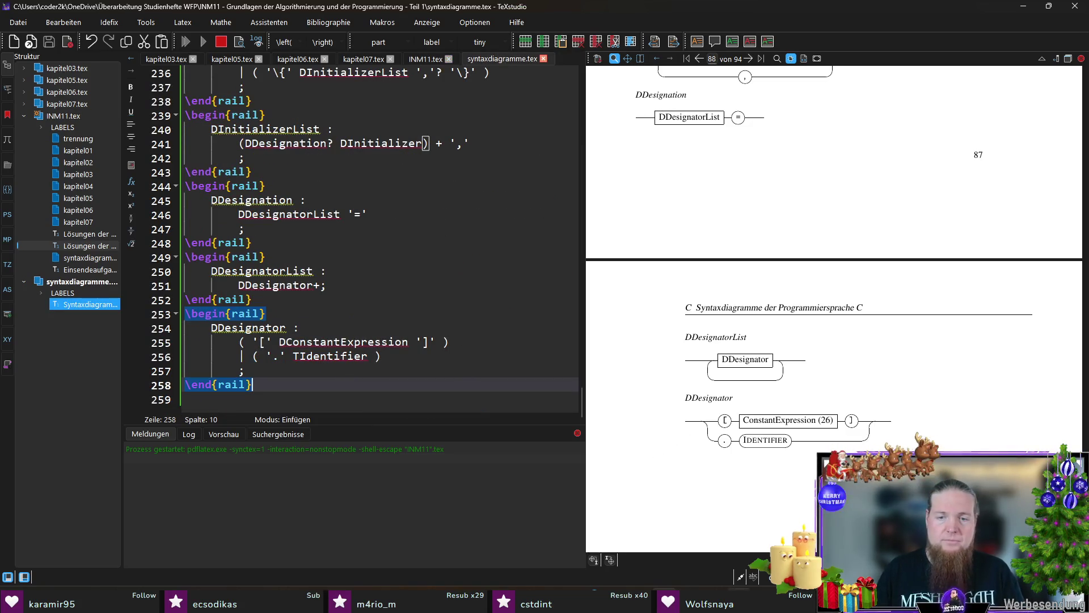
key("alt+Tab")
key("Up")
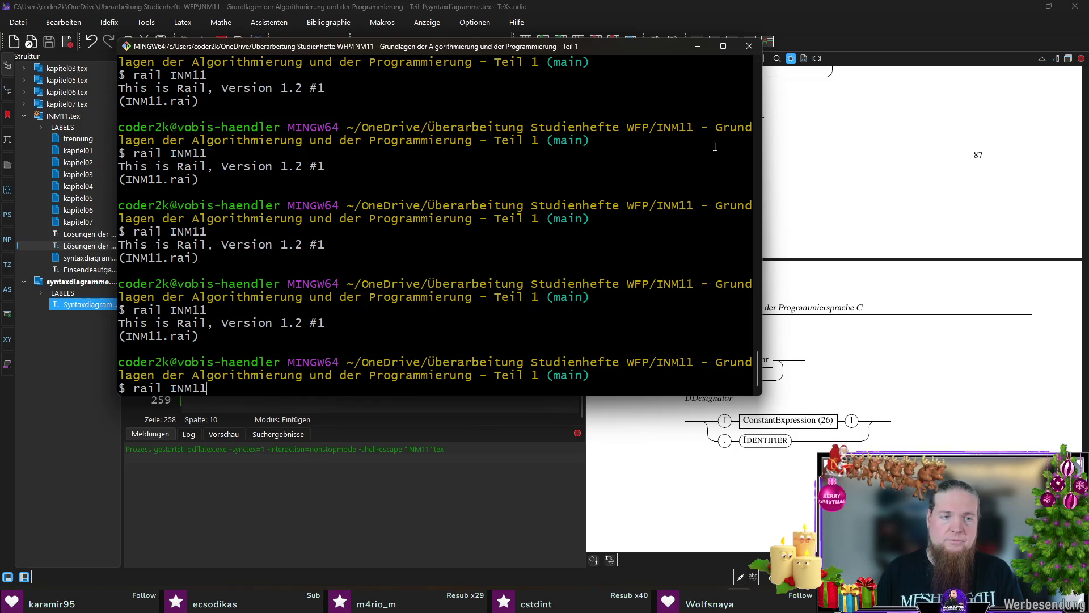
key("Return")
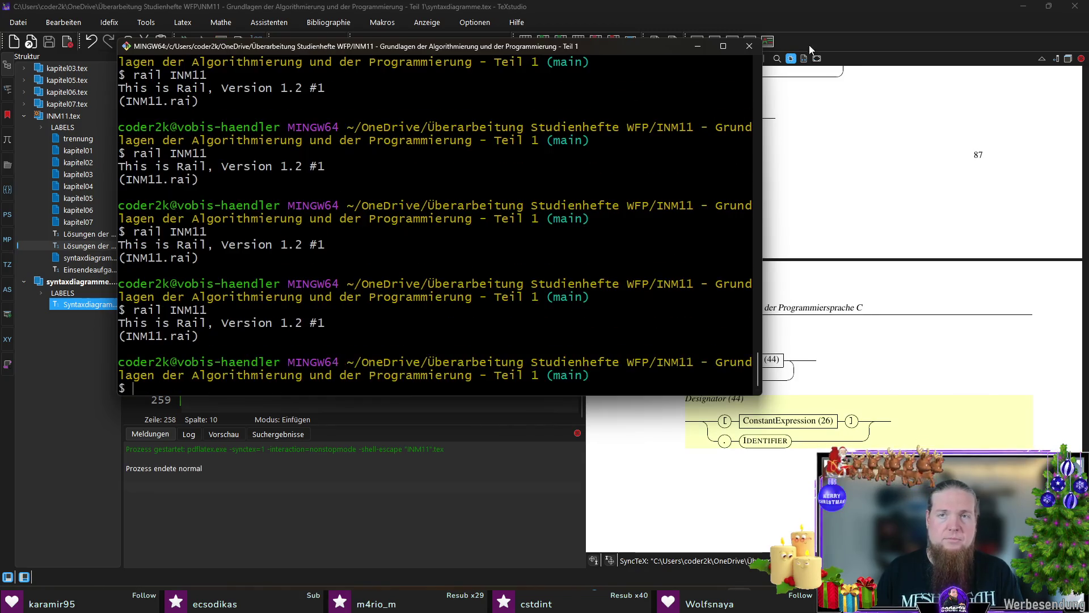
key("alt+Tab")
key("F5")
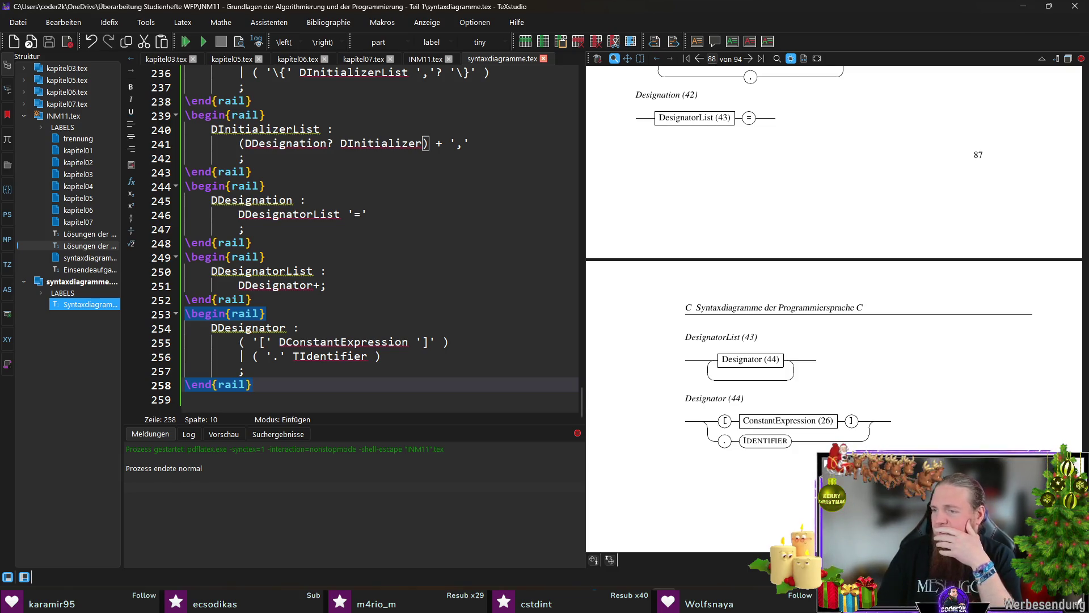
Scroll the PDF preview up to the unnumbered DInitializerList diagram above Designation (42)
scroll(777, 440, "up", 4)
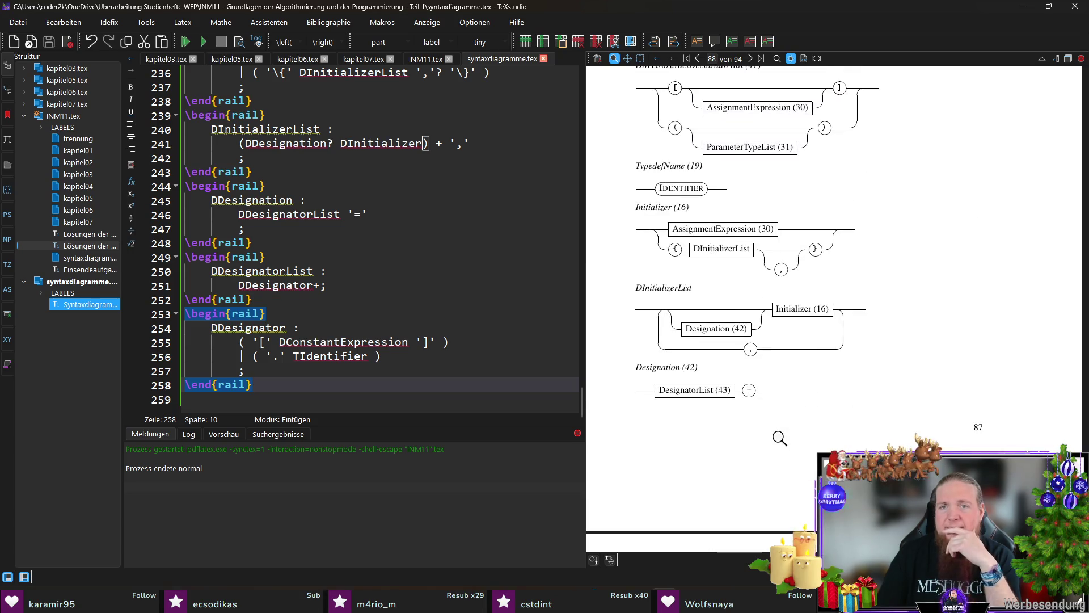
scroll(779, 437, "up", 1)
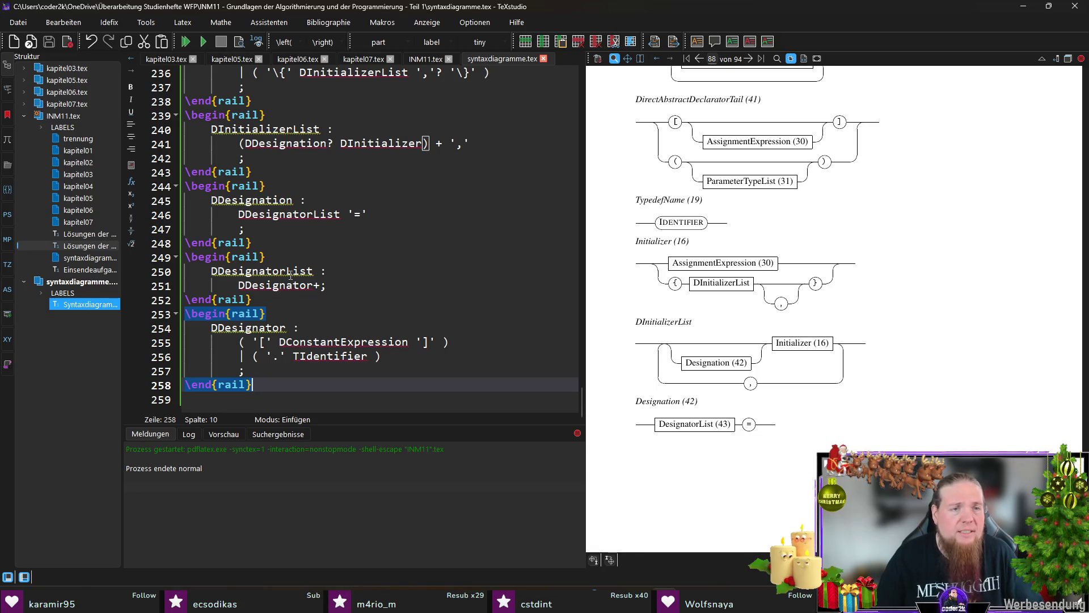
scroll(309, 272, "up", 2)
Alias DInitializerList as 'InitializerList (45)' in INM11.tex, save, and recompile
double_click(266, 214)
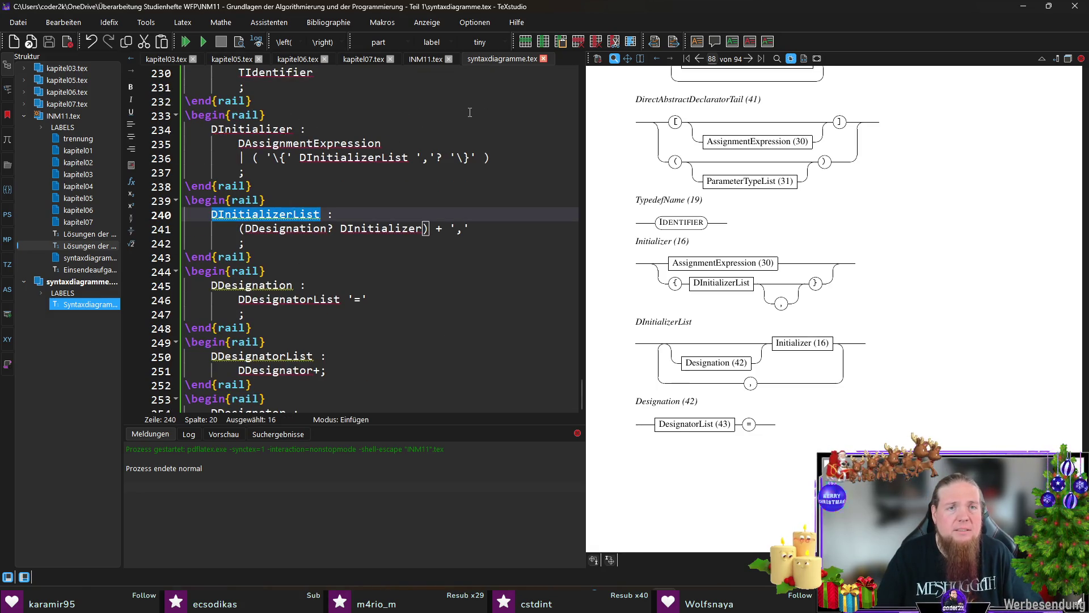
left_click(420, 59)
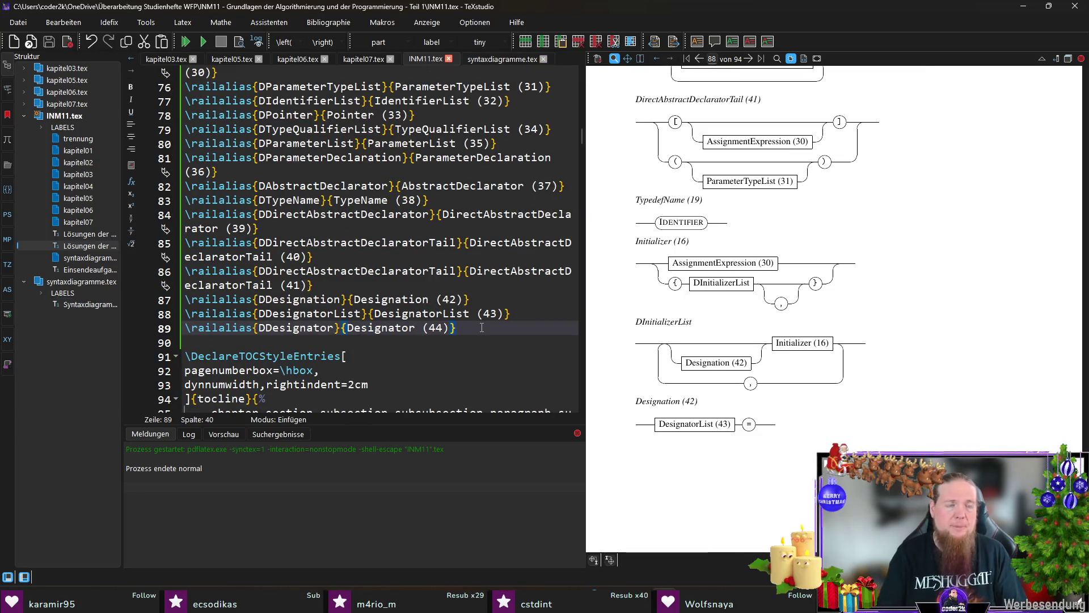
key("Return")
type("railalias")
key("Return")
type("DInitializerList")
key("Tab")
type("InitializerList (45")
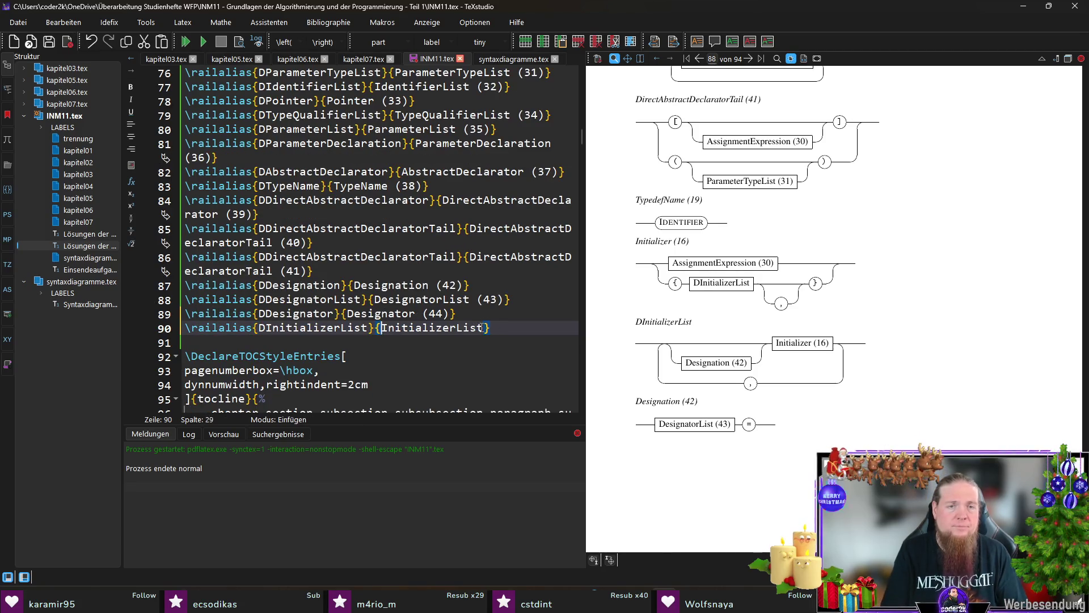
key("ctrl+s")
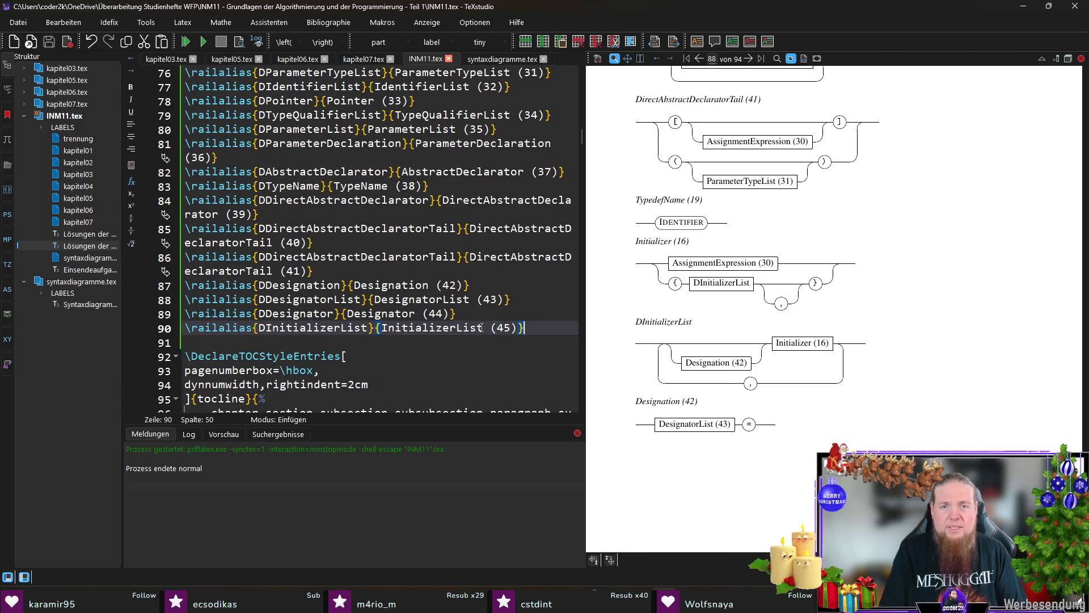
type("}")
key("F5")
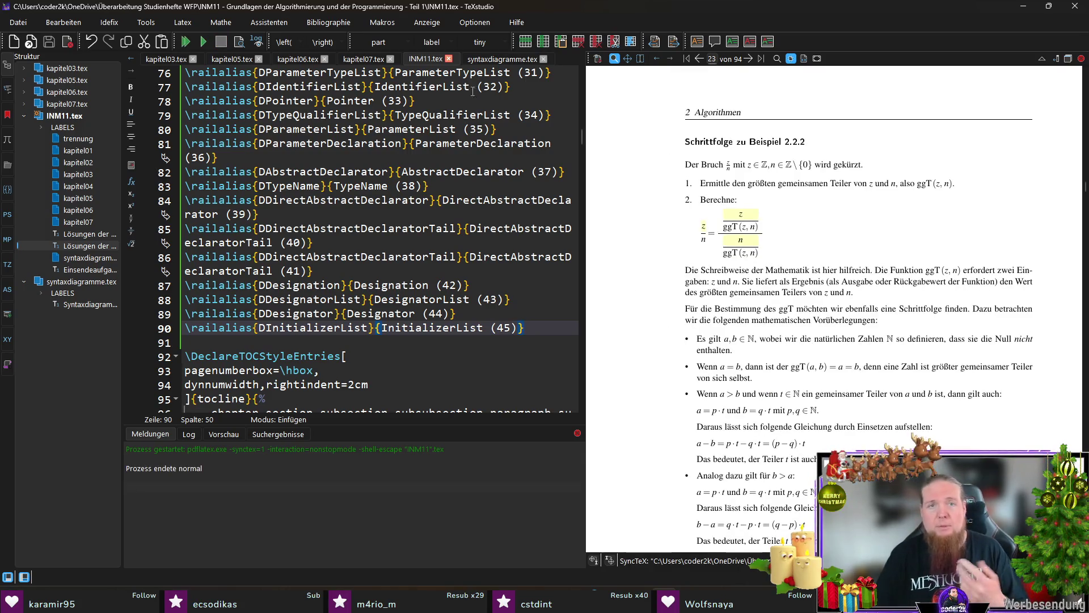
Rerun rail INM11 in Git Bash, then return to the Designation rule in syntaxdiagramme.tex
key("ctrl+Tab")
key("alt+Tab")
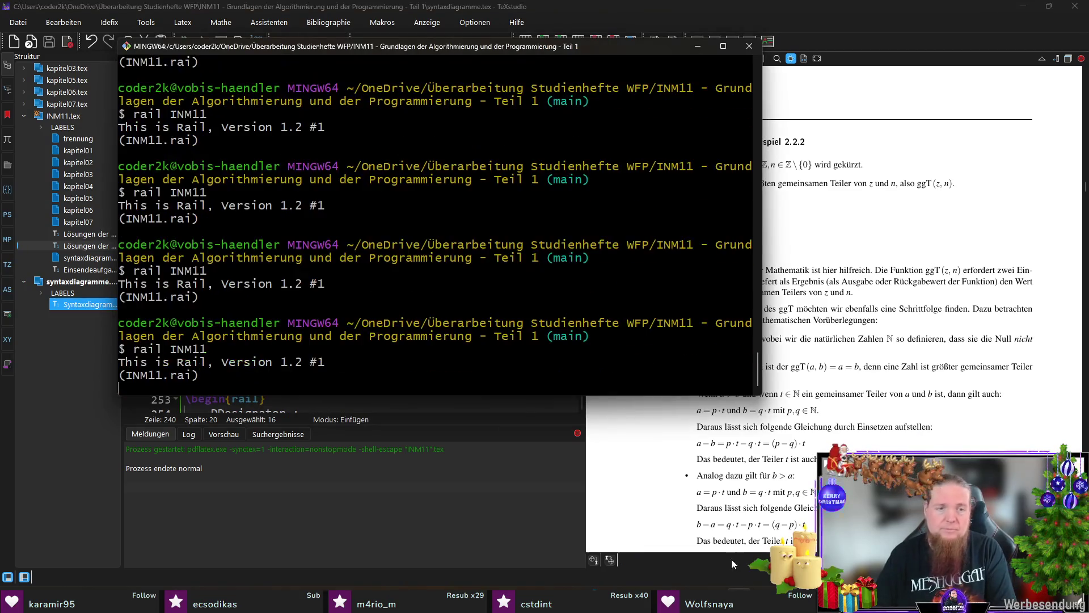
left_click(697, 46)
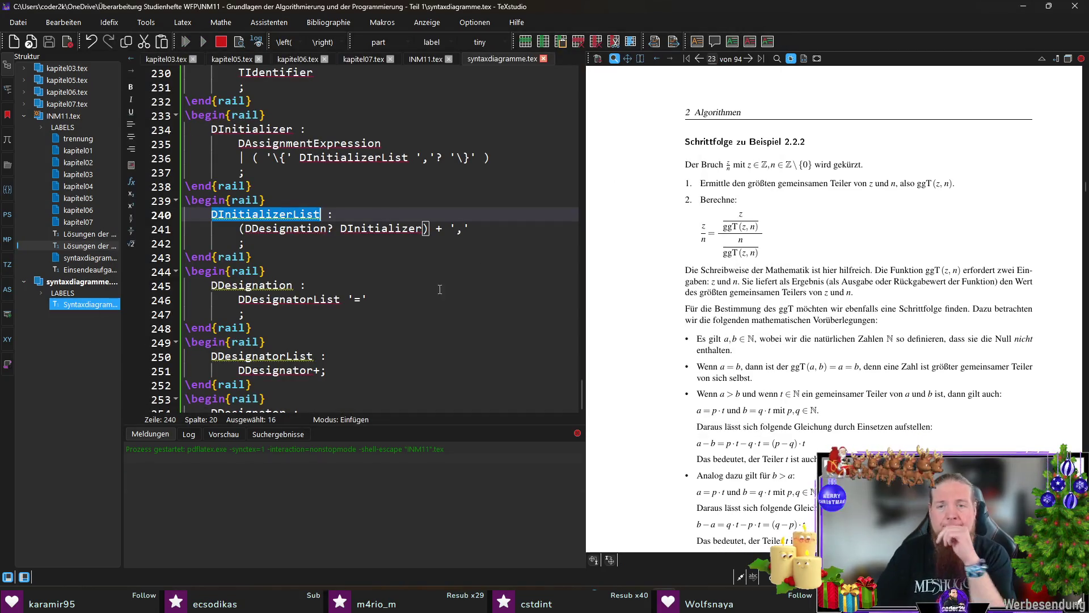
left_click(352, 309)
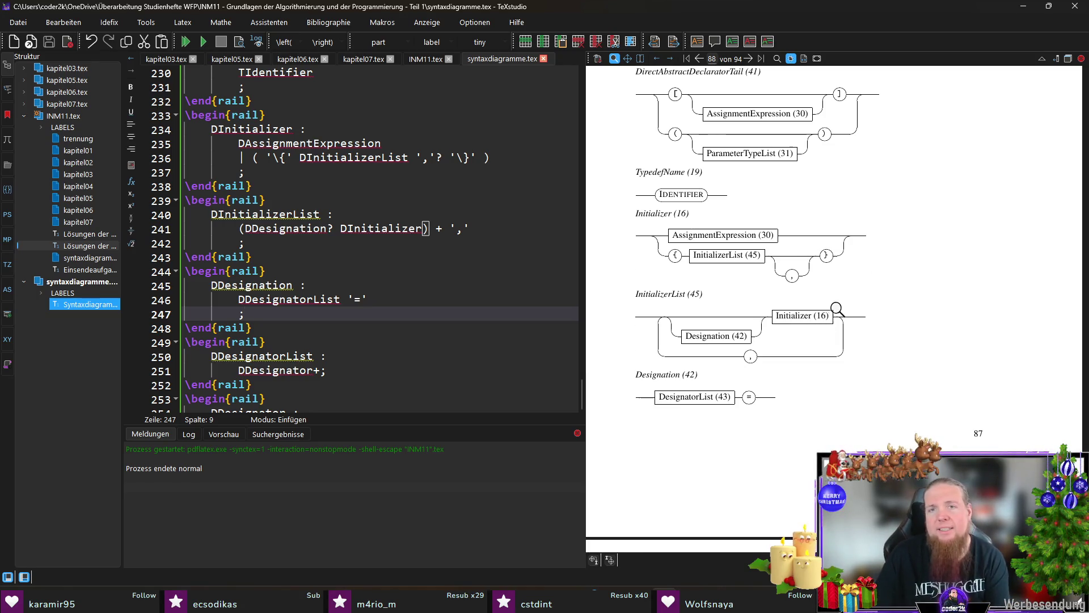
scroll(838, 309, "up", 10)
scroll(838, 310, "up", 15)
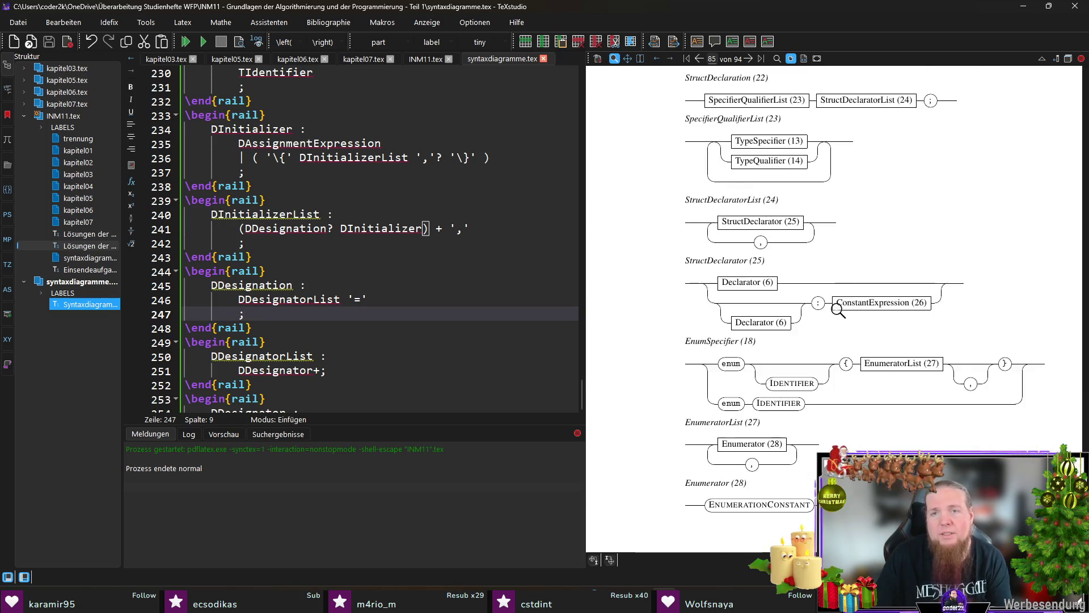
scroll(838, 310, "up", 6)
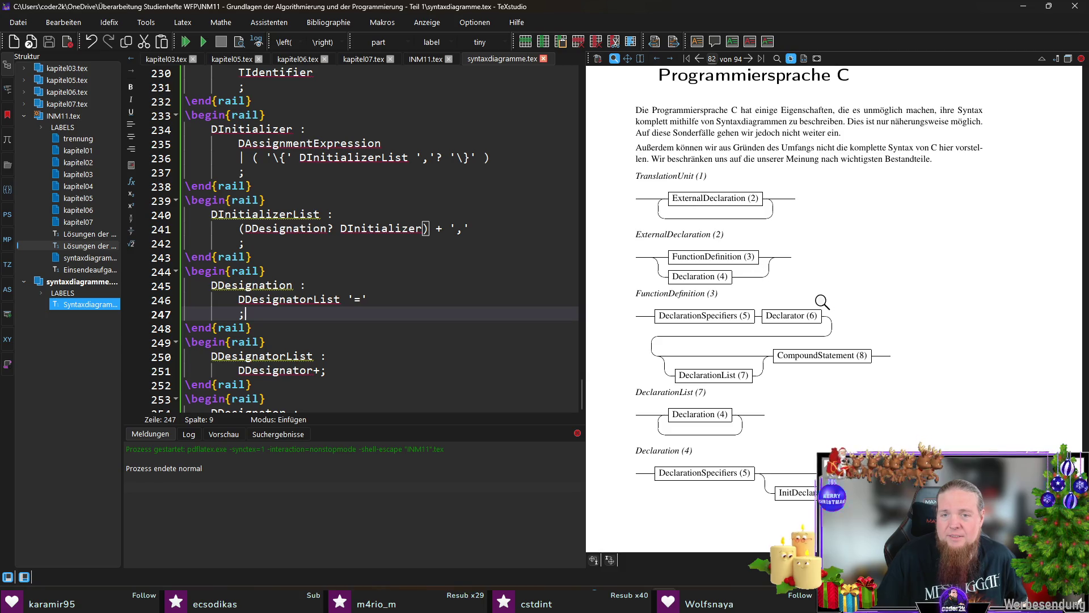
scroll(822, 295, "down", 1)
scroll(714, 293, "down", 2)
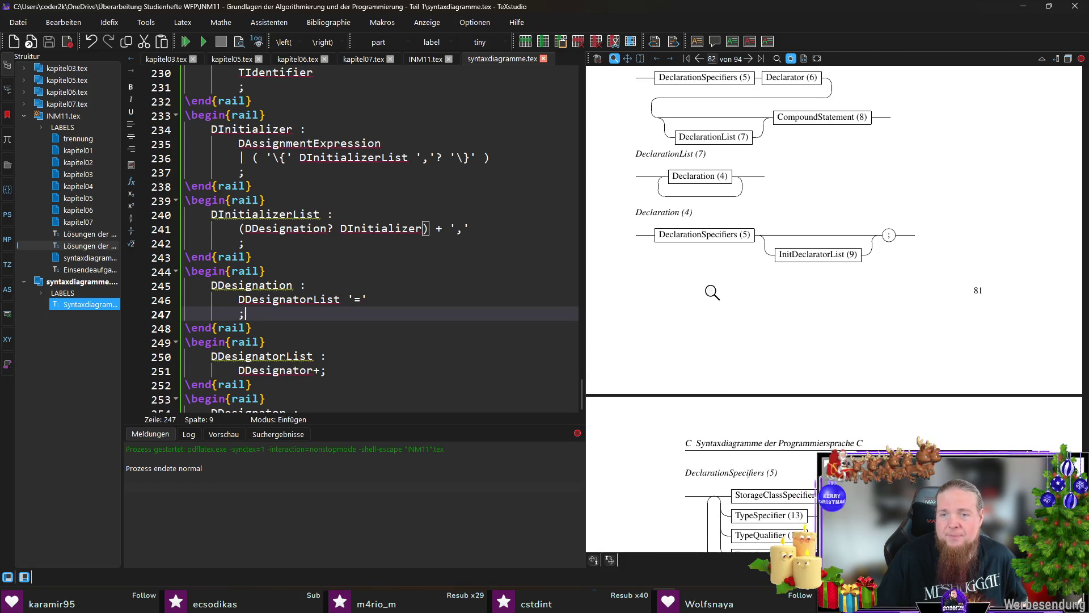
scroll(722, 285, "down", 5)
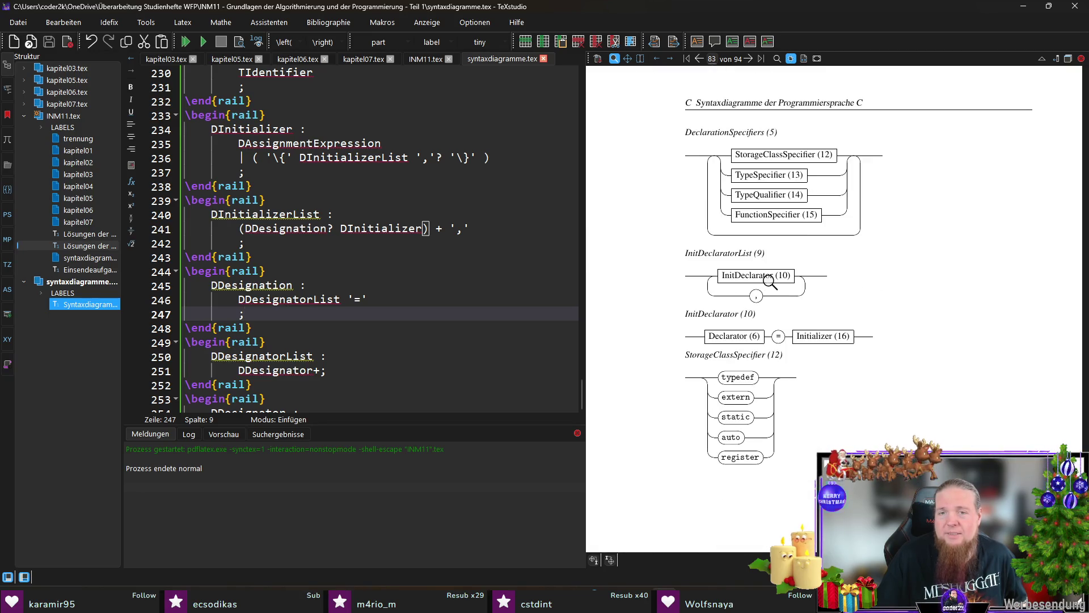
scroll(774, 280, "down", 12)
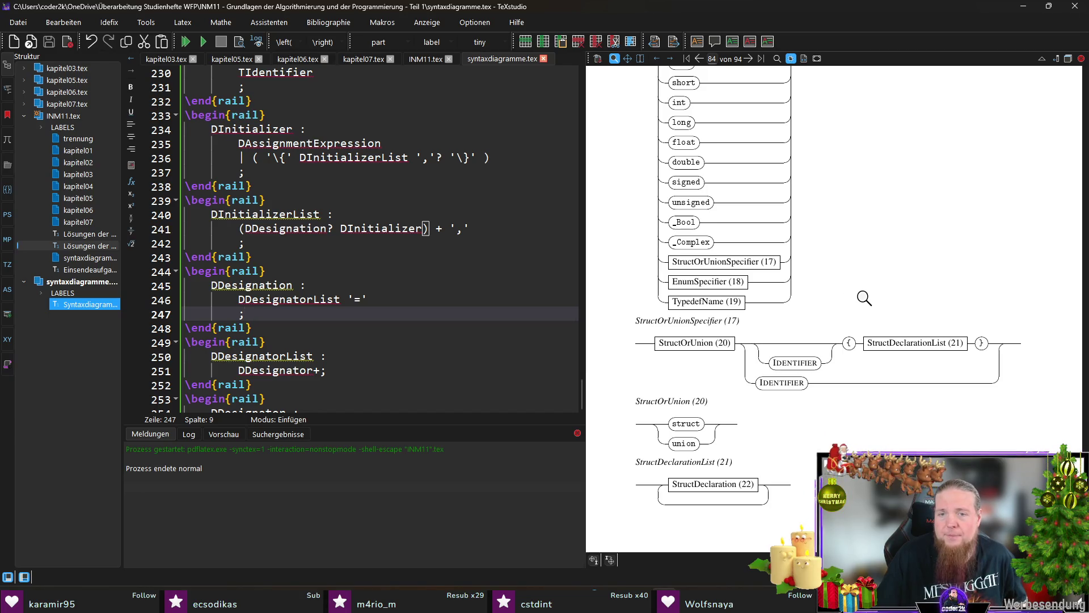
scroll(862, 295, "down", 5)
scroll(865, 295, "down", 2)
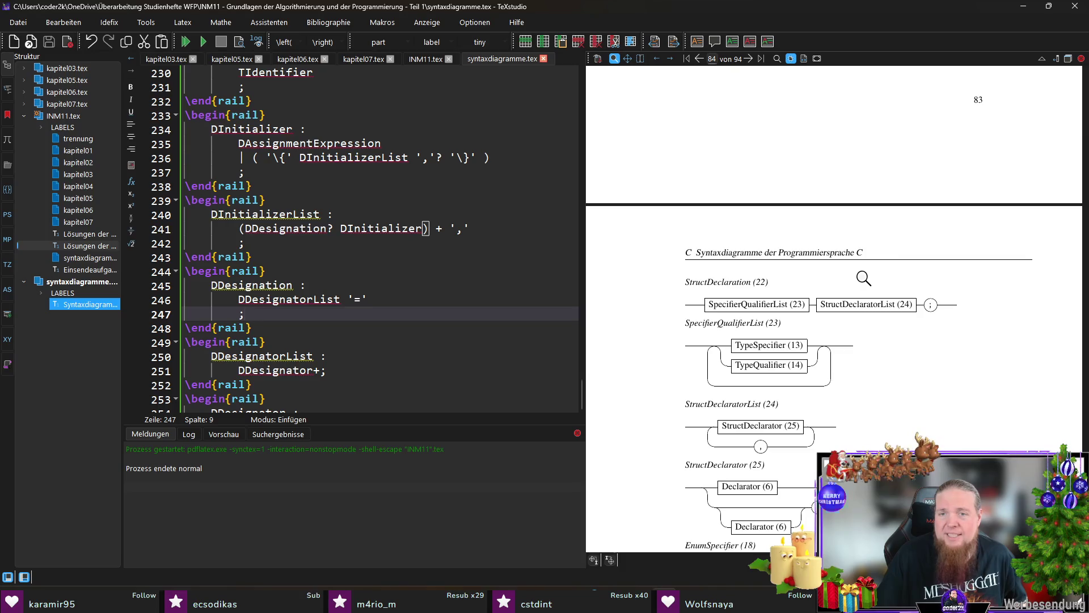
scroll(863, 278, "down", 3)
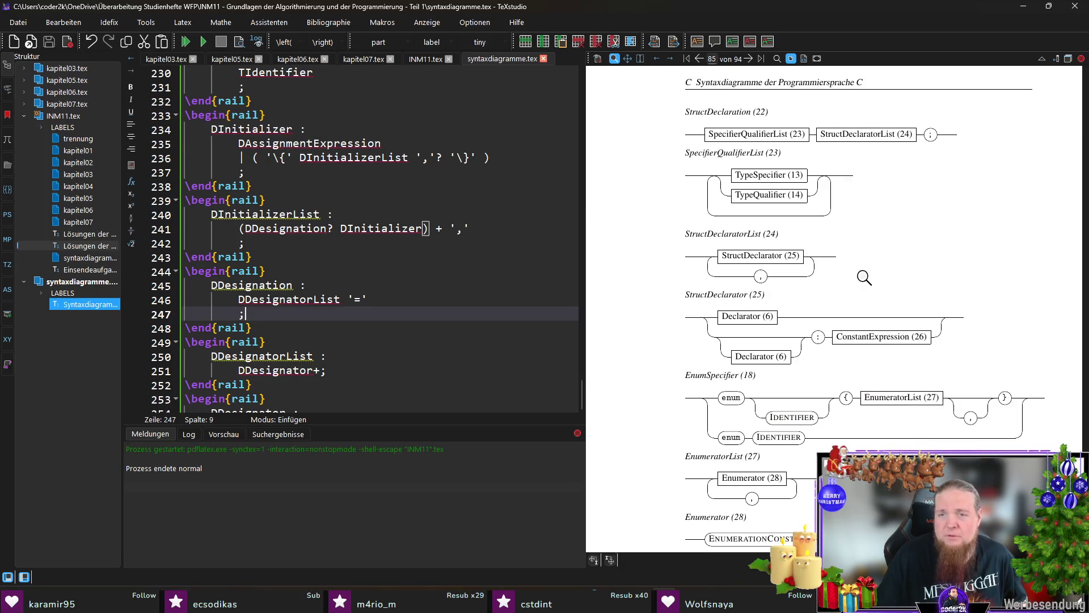
scroll(861, 279, "down", 2)
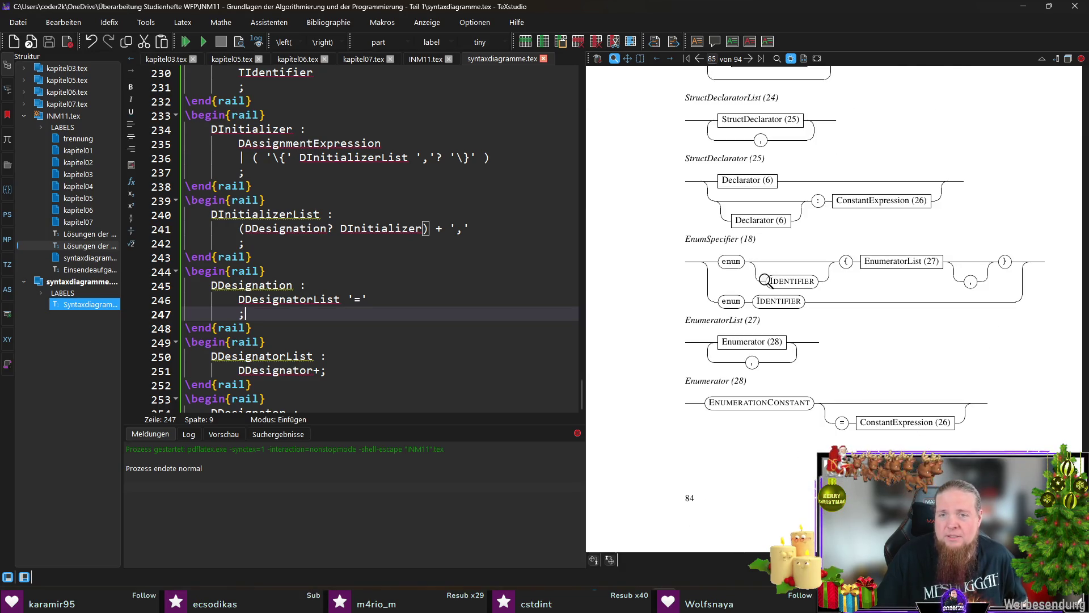
scroll(766, 281, "down", 1)
scroll(766, 280, "down", 5)
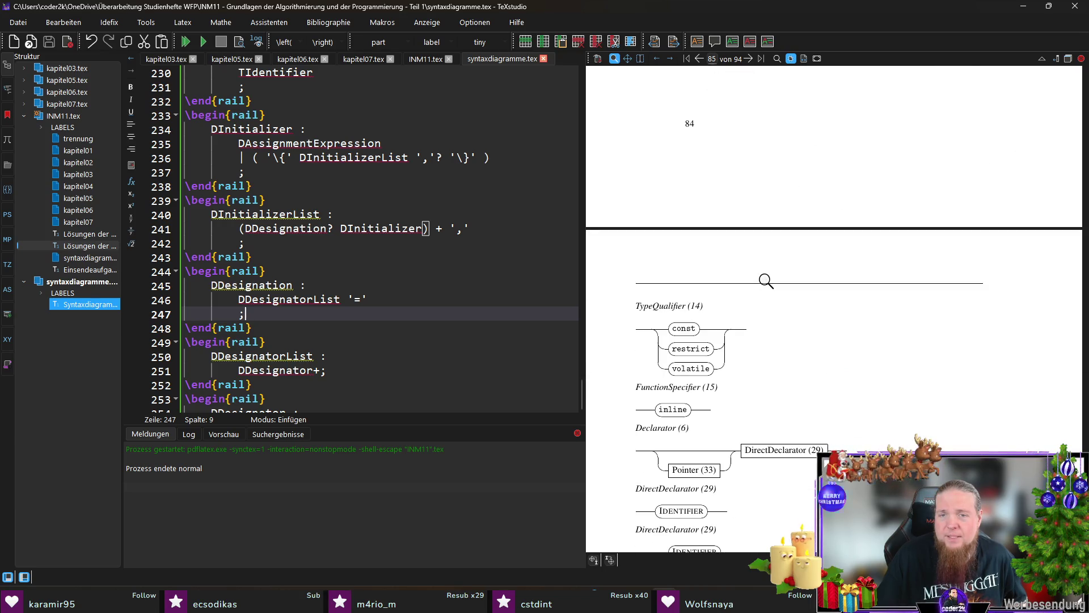
scroll(766, 281, "down", 3)
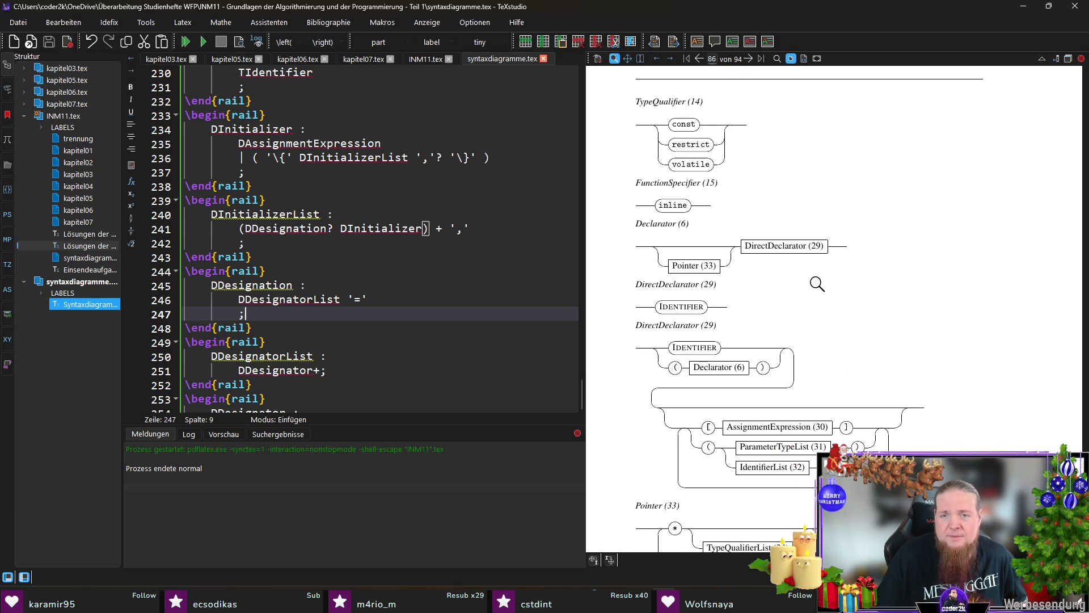
scroll(817, 283, "down", 7)
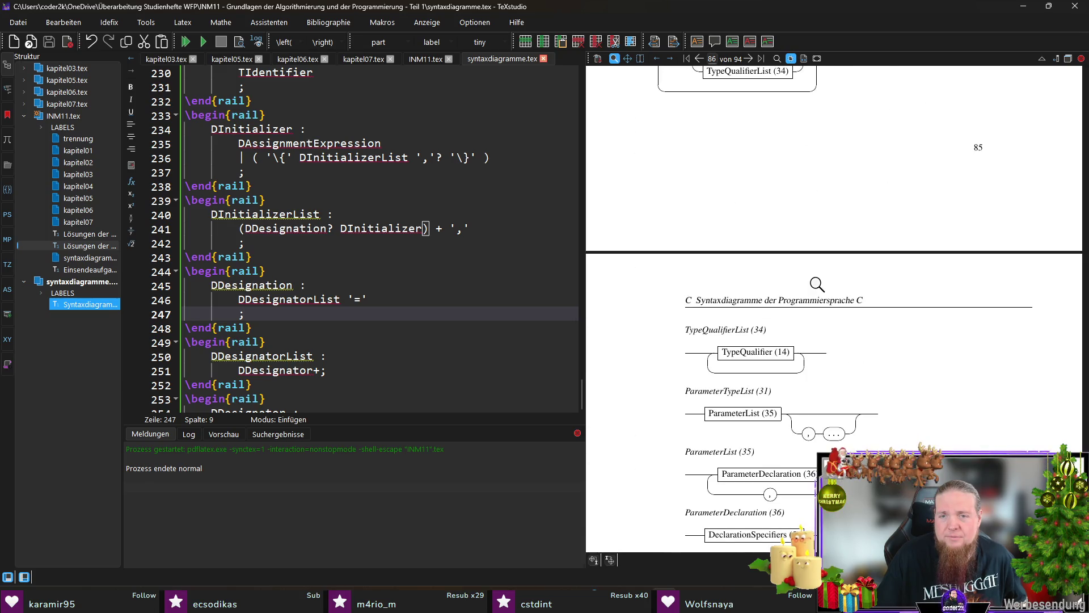
scroll(817, 284, "down", 4)
scroll(817, 284, "down", 3)
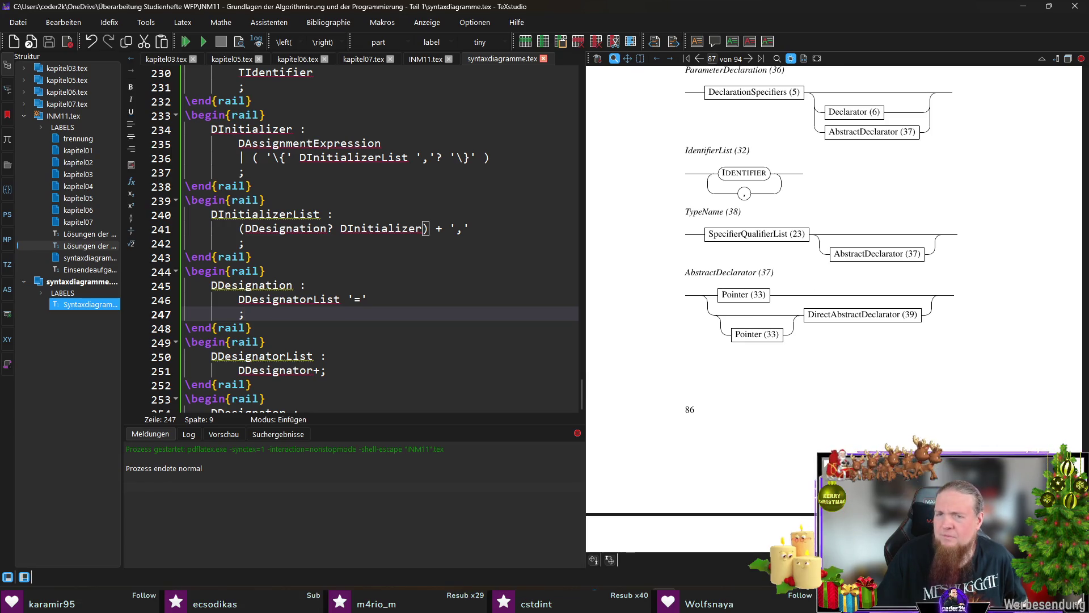
scroll(646, 323, "down", 5)
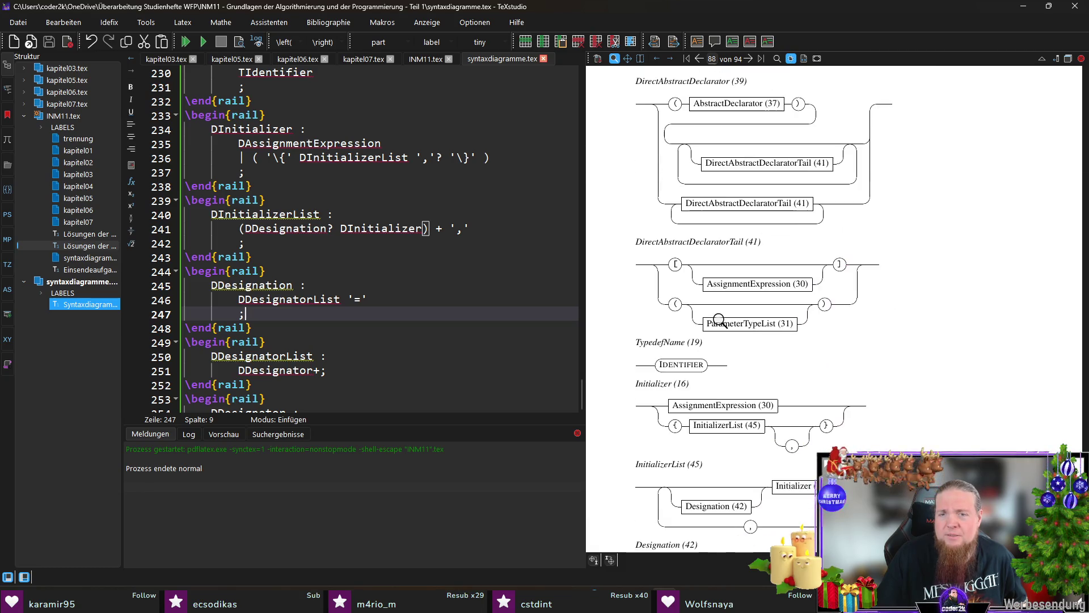
Search syntaxdiagramme.tex for 'statement' and check its occurrences
left_click(404, 298)
key("ctrl+f")
type("statement")
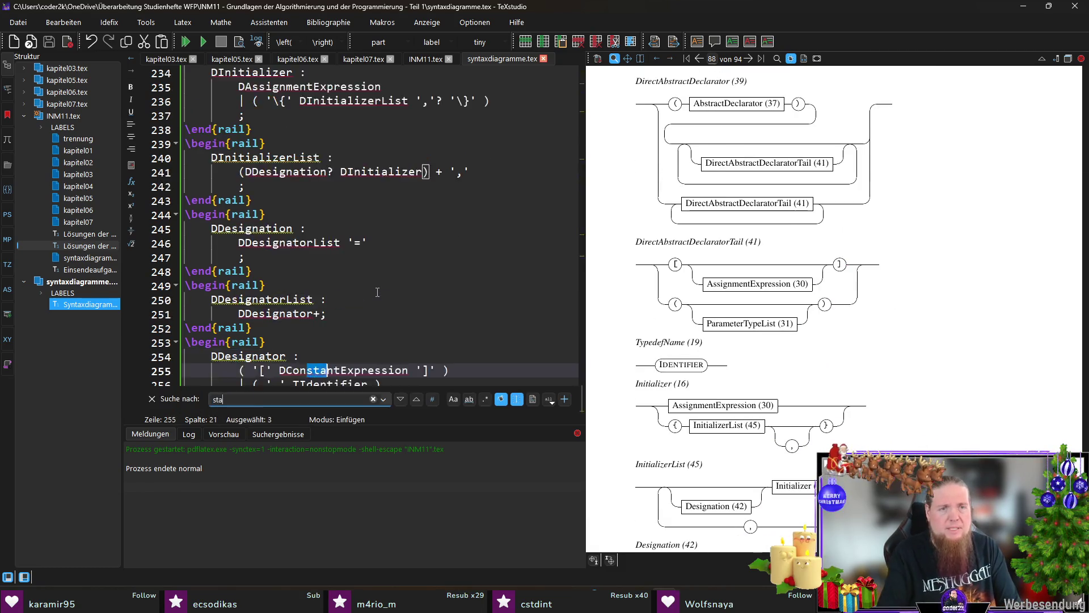
scroll(308, 205, "up", 4)
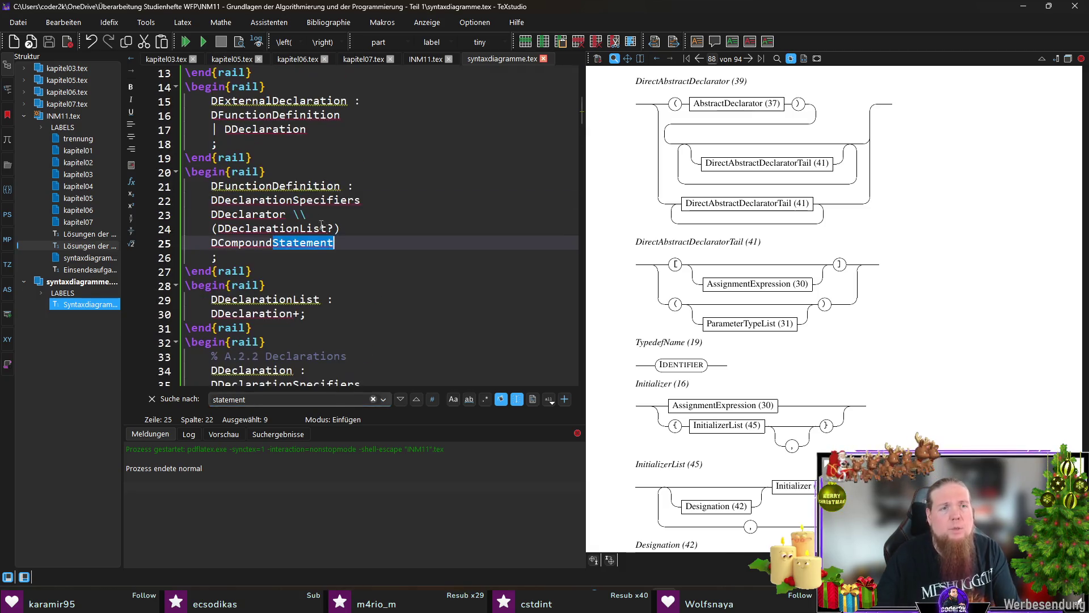
left_click(258, 185)
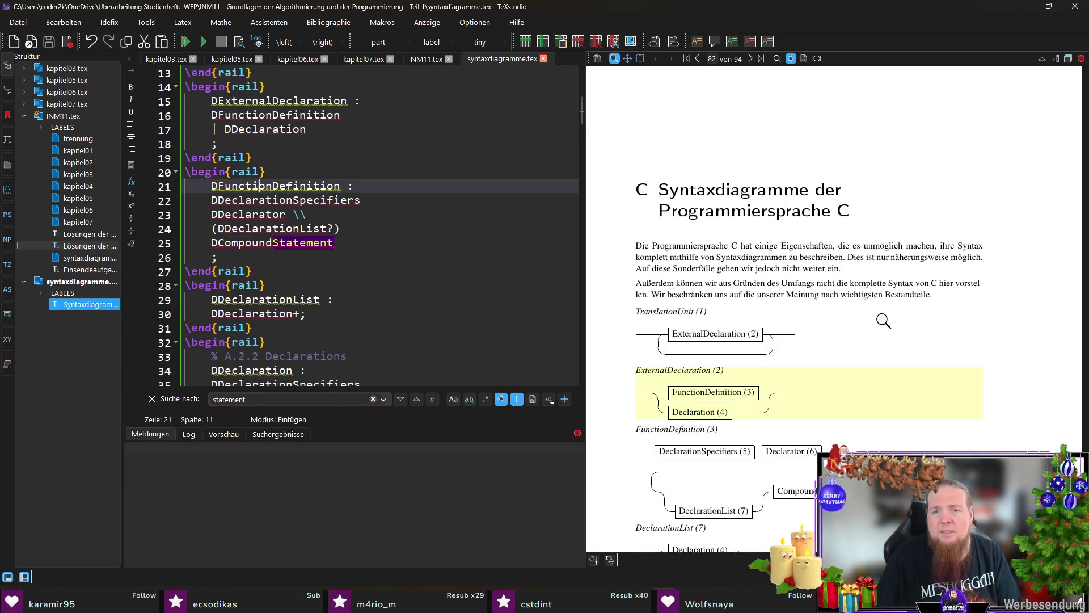
scroll(712, 351, "down", 2)
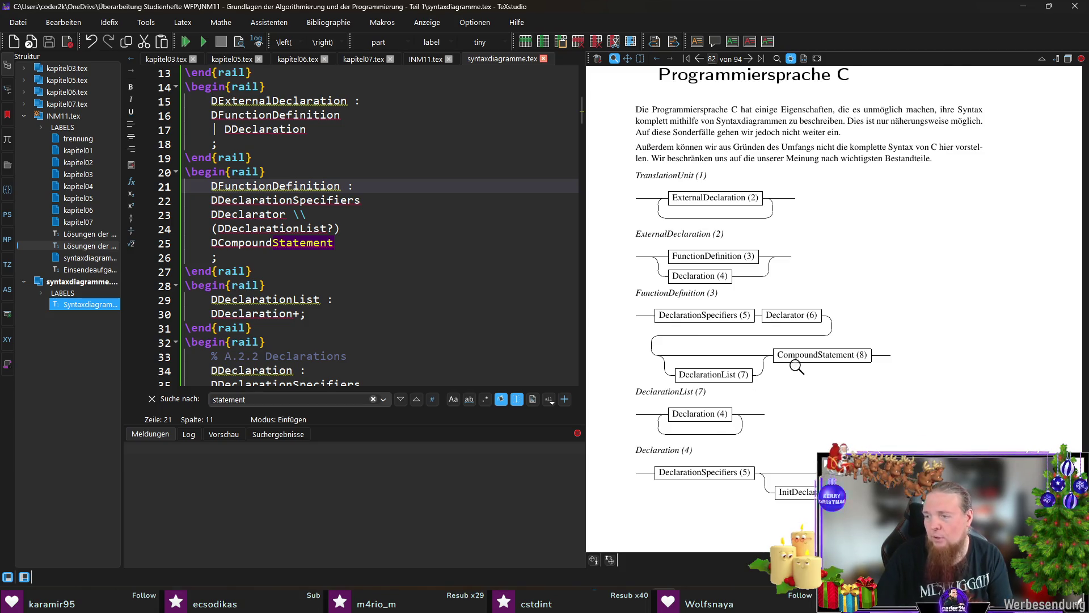
scroll(795, 365, "down", 1)
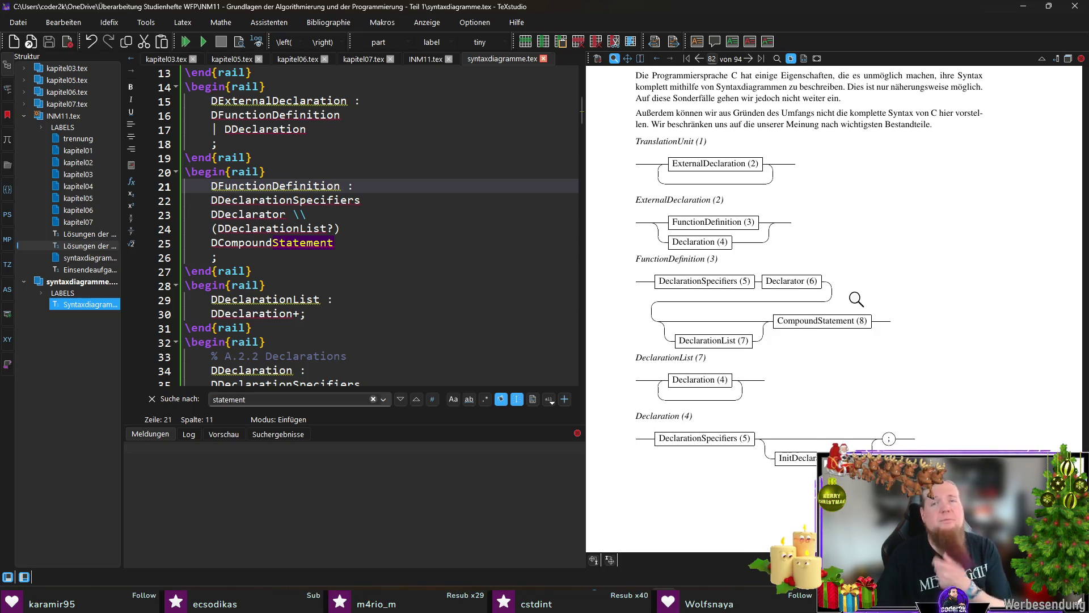
Return to the top of the file, after the External definitions comment
scroll(820, 282, "up", 3)
scroll(821, 281, "up", 1)
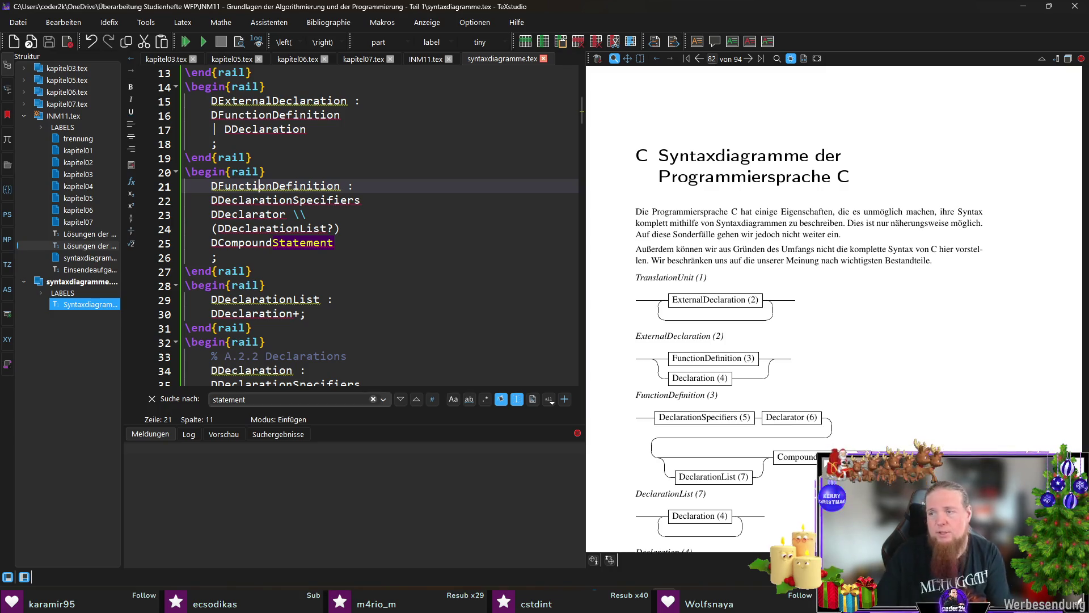
scroll(406, 262, "up", 4)
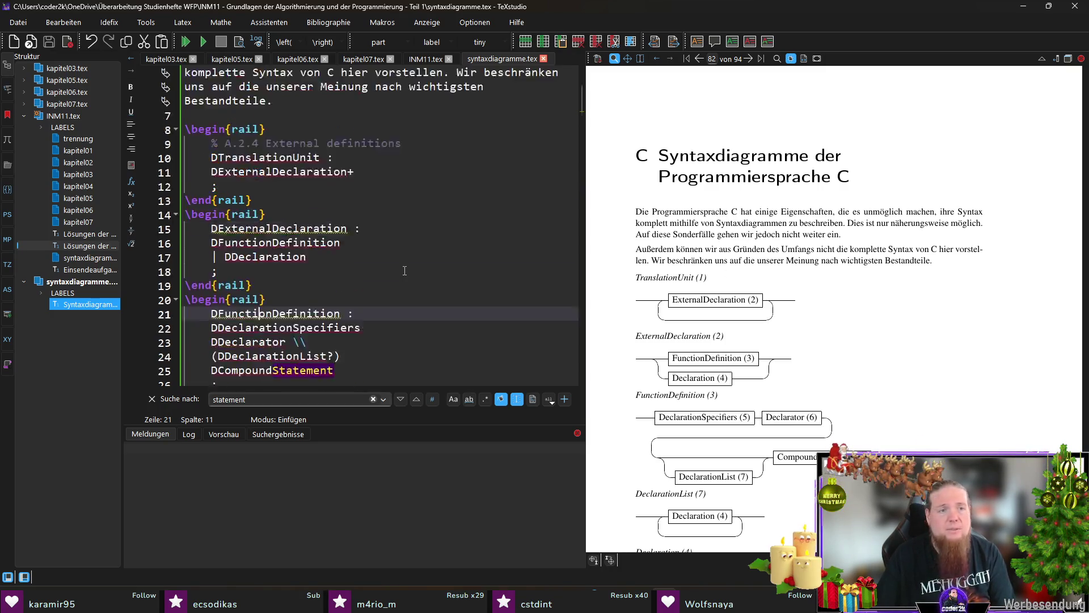
left_click(397, 288)
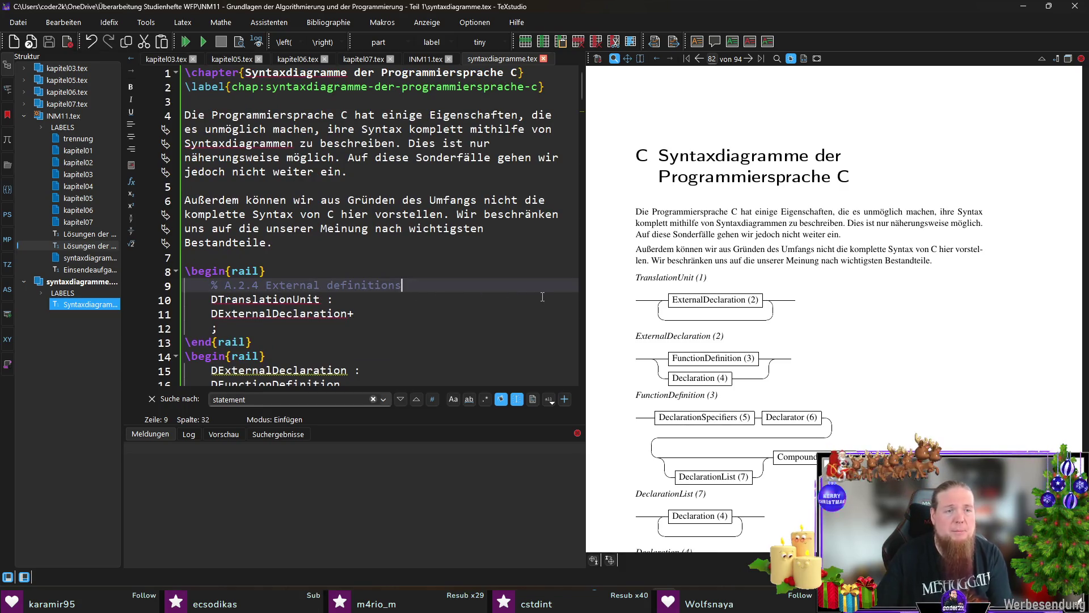
scroll(542, 297, "down", 1)
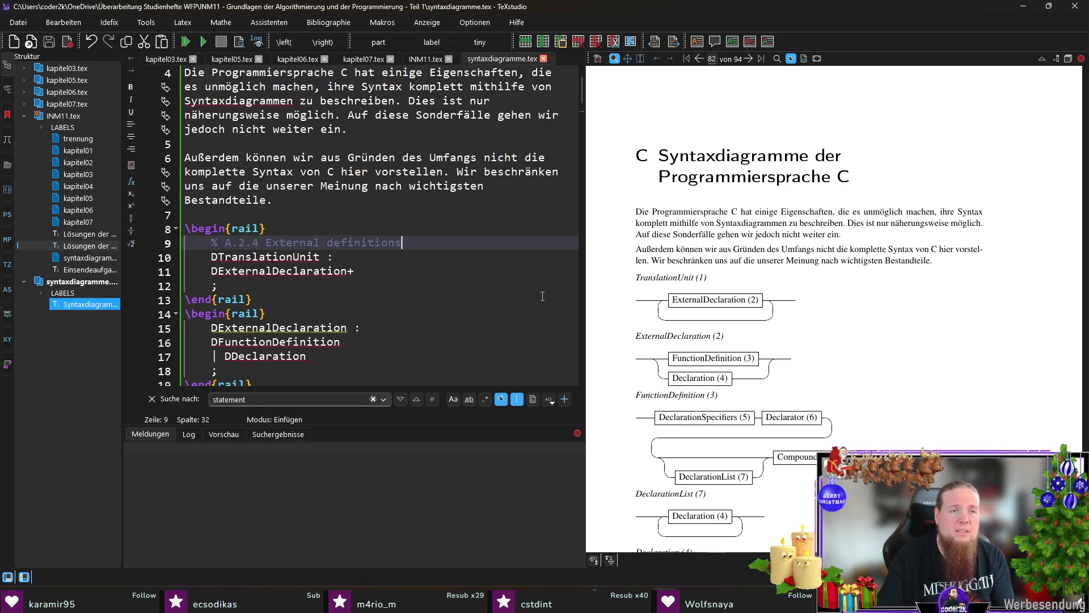
Add a \section{External Definitions} heading above the first rail block
key("Up")
key("Up")
key("Return")
key("Return")
key("Up")
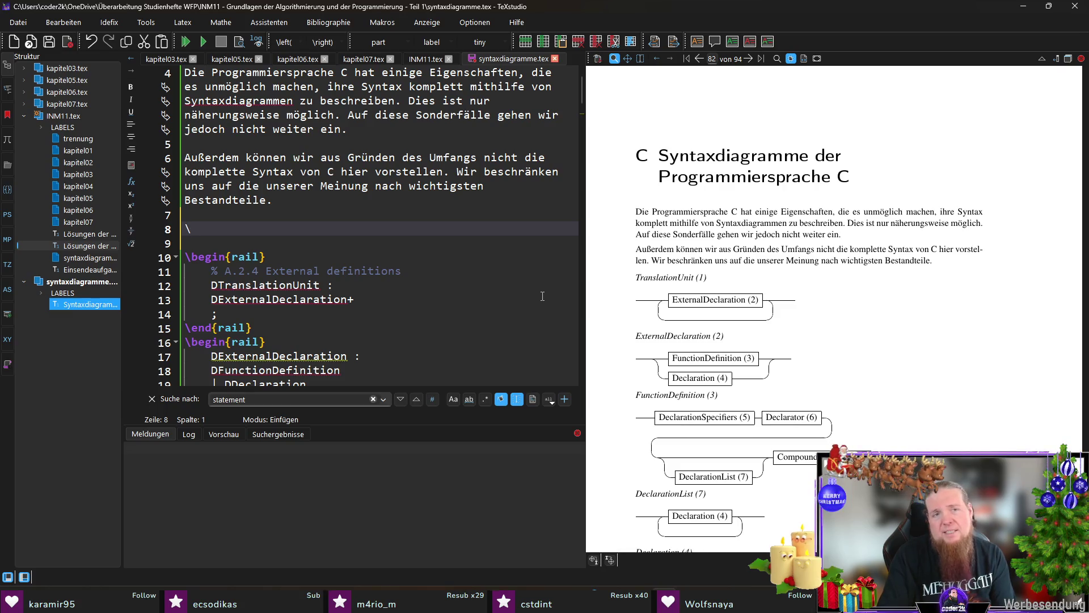
type("sec")
key("Return")
type("E")
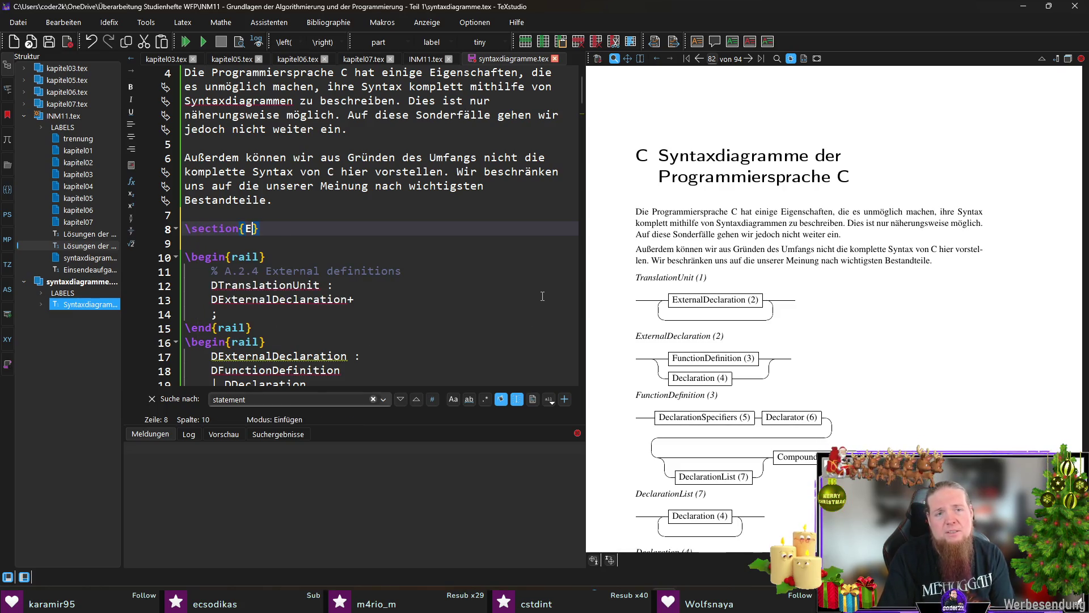
type("xternal de")
key("BackSpace")
key("BackSpace")
type("Definitions")
key("Up")
key("Up")
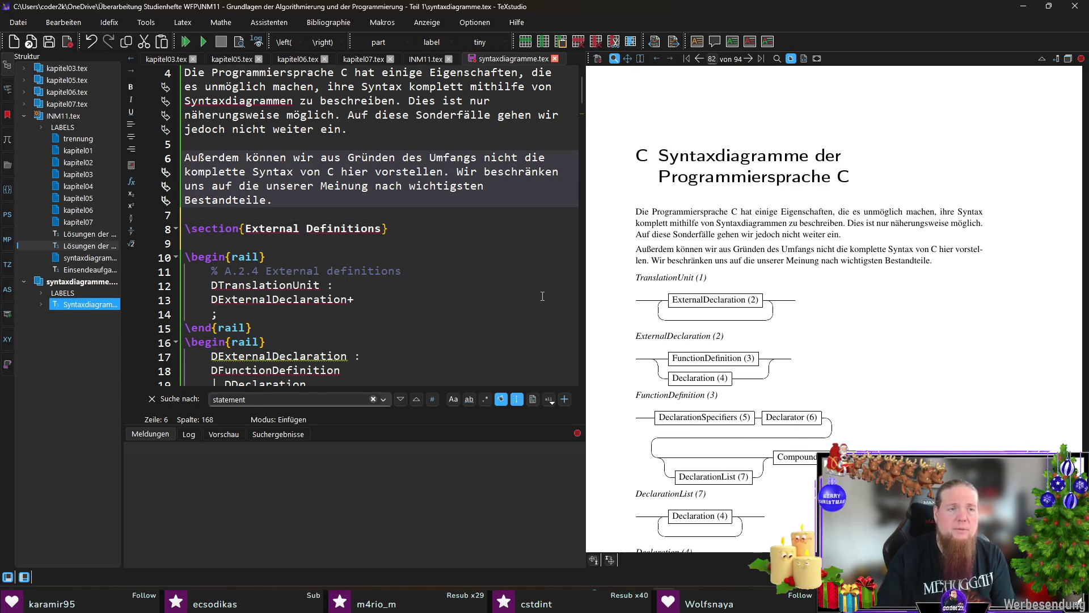
Finish the intro sentence: section headings 'entsprechen denjenigen aus dem C99-Standard.'
key("Return")
key("Return")
type("Die Abschni")
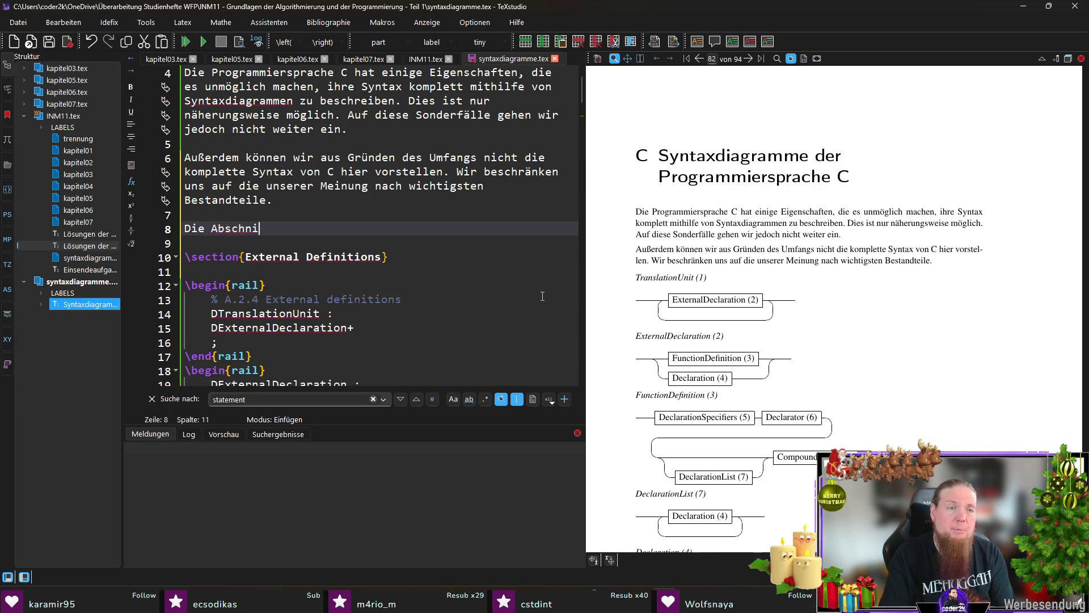
type("ttsüberschriften")
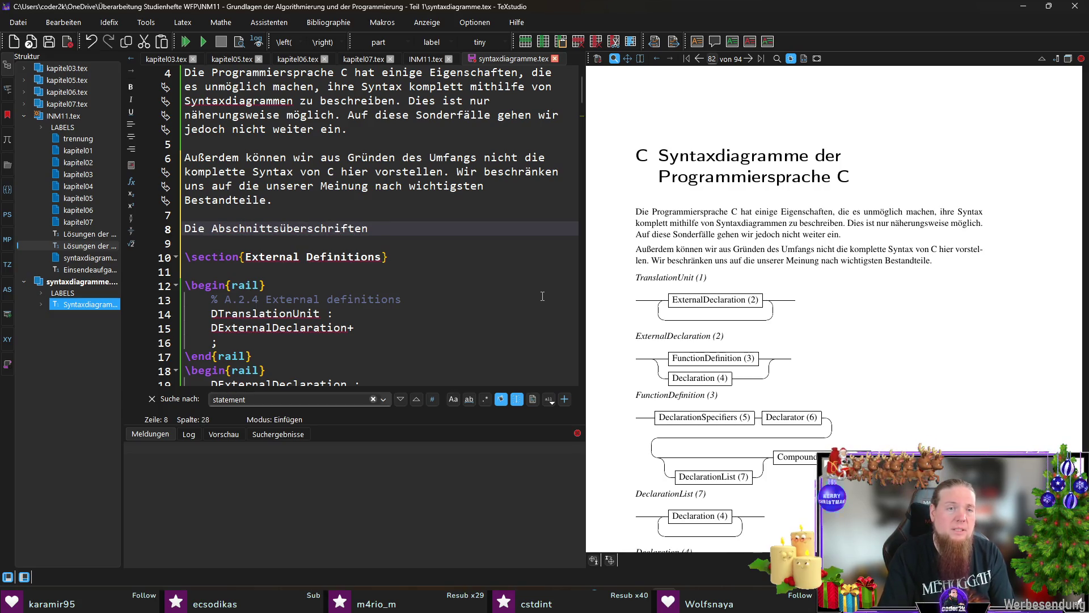
key("BackSpace")
type("entsp")
type("chen")
type("den ")
type("schriften d")
key("BackSpace")
key("BackSpace")
key("BackSpace")
key("BackSpace")
key("BackSpace")
key("BackSpace")
type("enigen aus de")
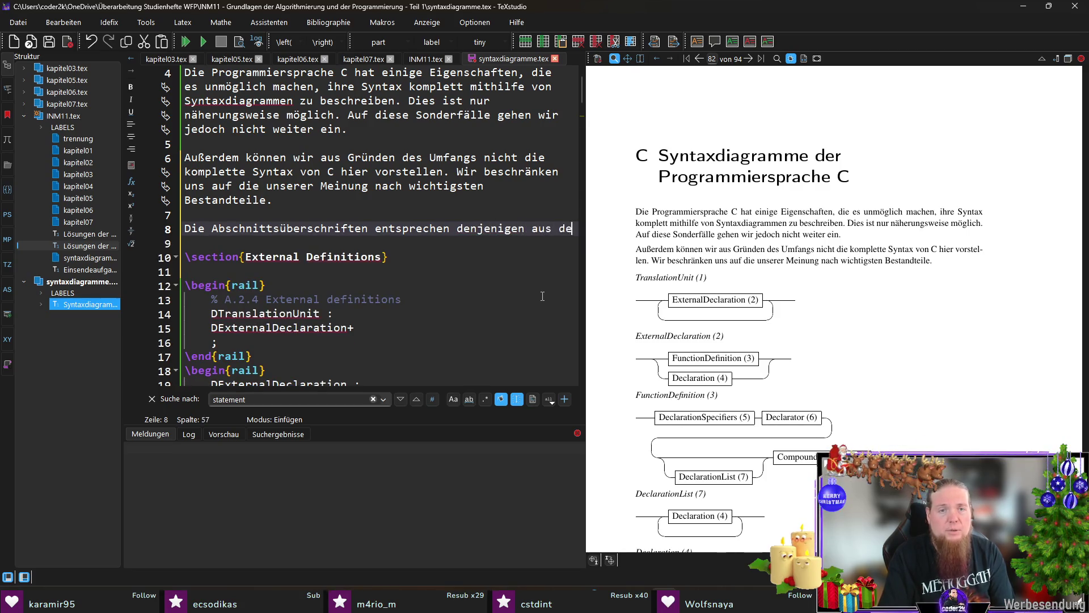
type("m C99-Standard.")
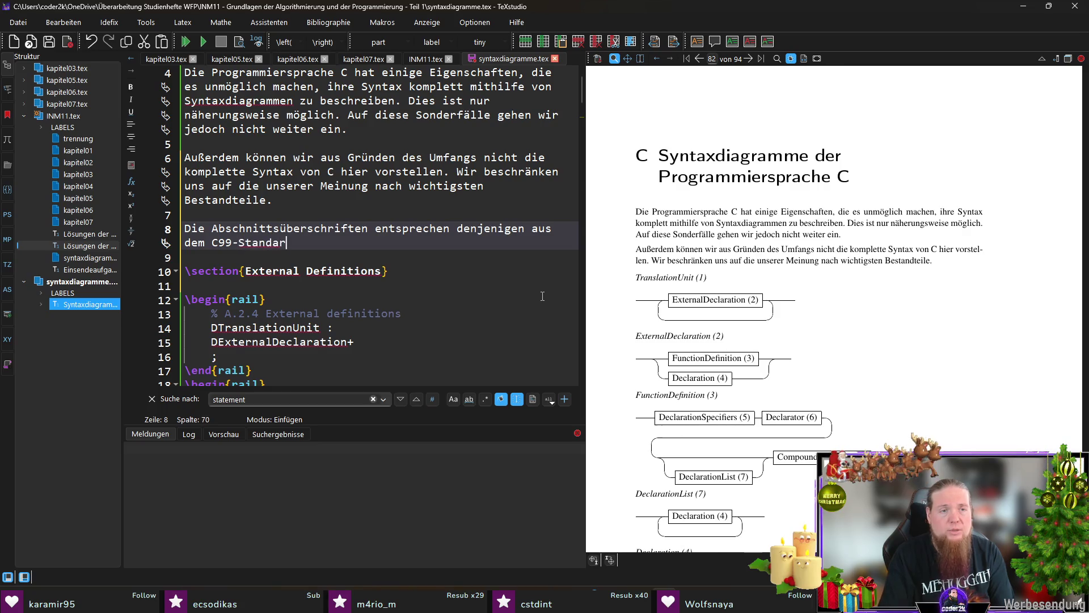
key("Down")
key("Down")
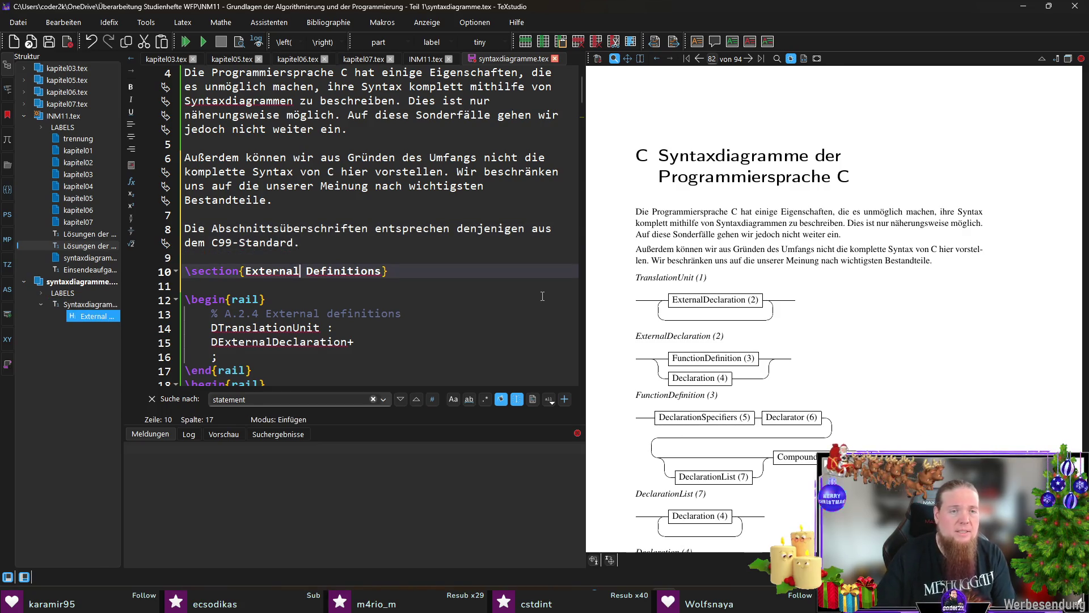
left_click(425, 309)
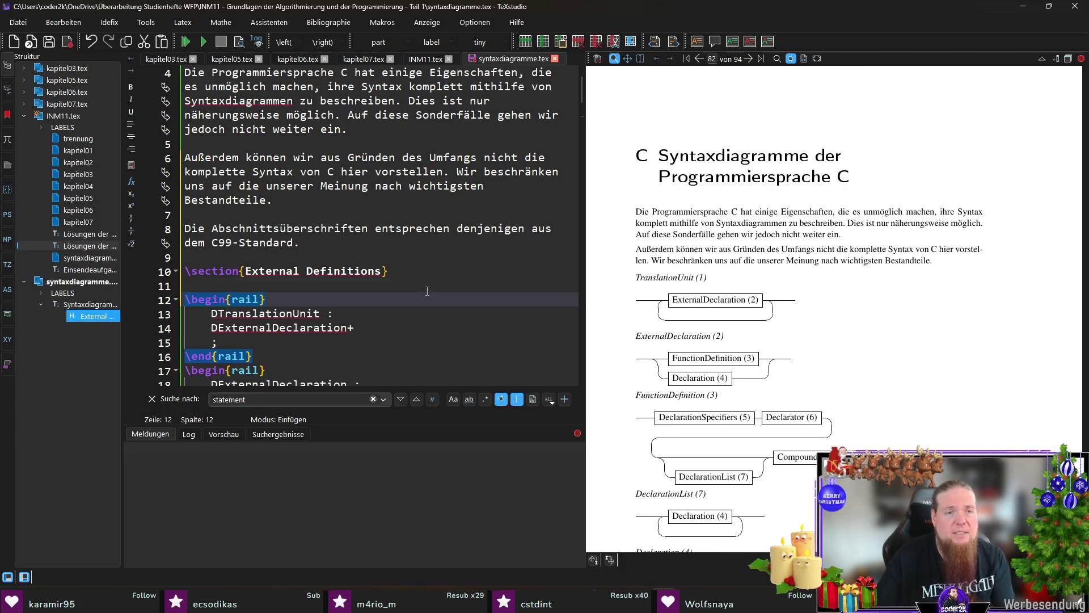
Save syntaxdiagramme.tex with the External Definitions heading in place
left_click(426, 287)
key("ctrl+s")
scroll(401, 284, "down", 7)
scroll(401, 283, "down", 6)
scroll(397, 227, "up", 4)
Insert a \section{Declarations} heading, delete the A.2.2 Declarations comment, and save
left_click(370, 104)
key("Return")
key("Return")
key("Return")
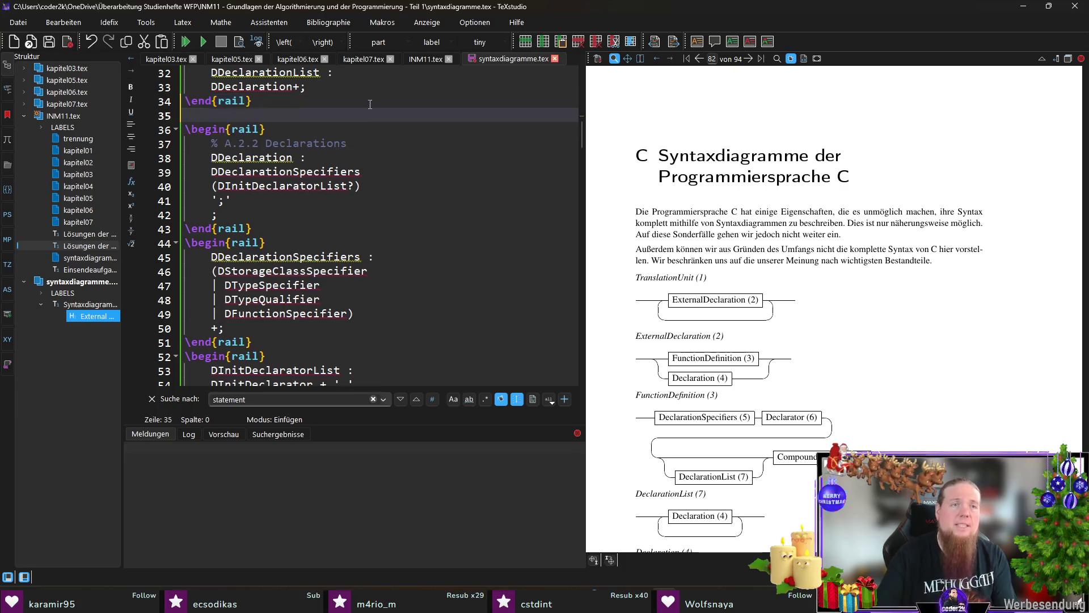
key("Up")
type("\\sec")
key("Return")
type("Declarations")
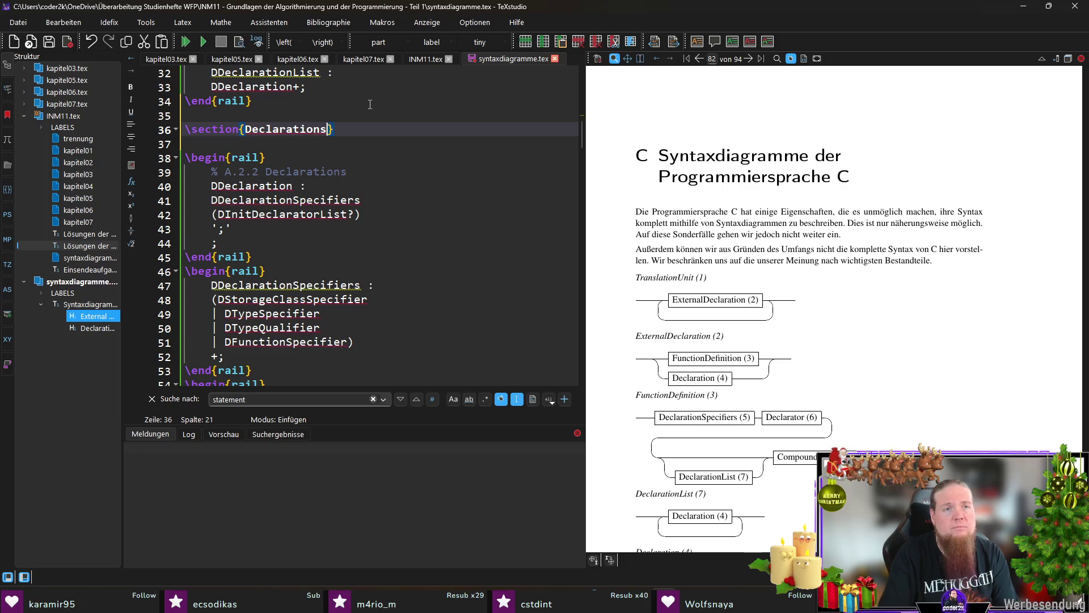
key("Down")
key("Down")
key("shift+Down")
key("shift+End")
key("Delete")
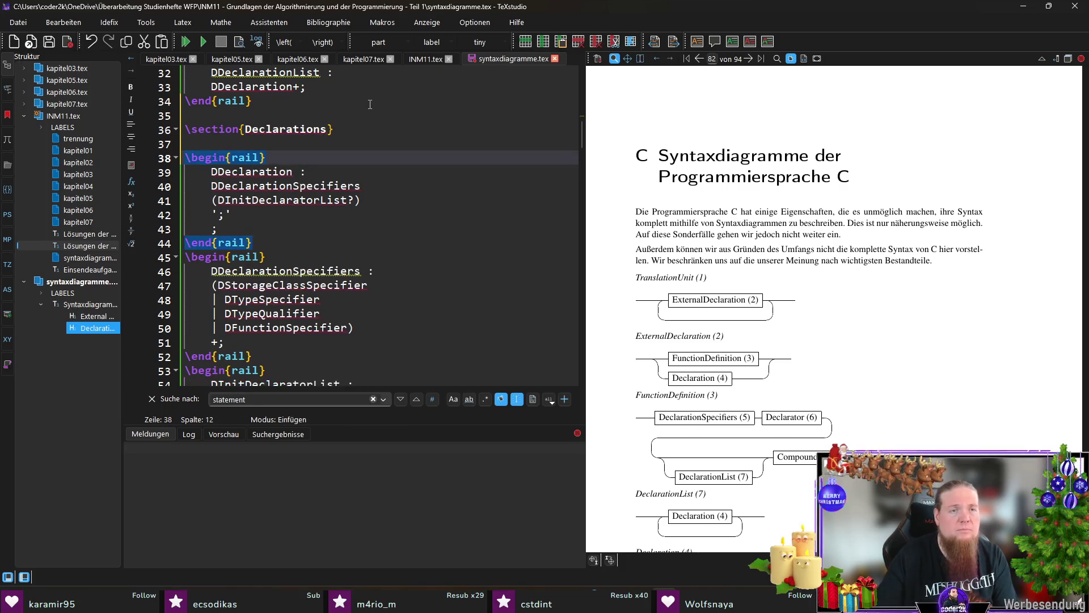
key("ctrl+s")
scroll(374, 171, "down", 20)
scroll(382, 245, "down", 20)
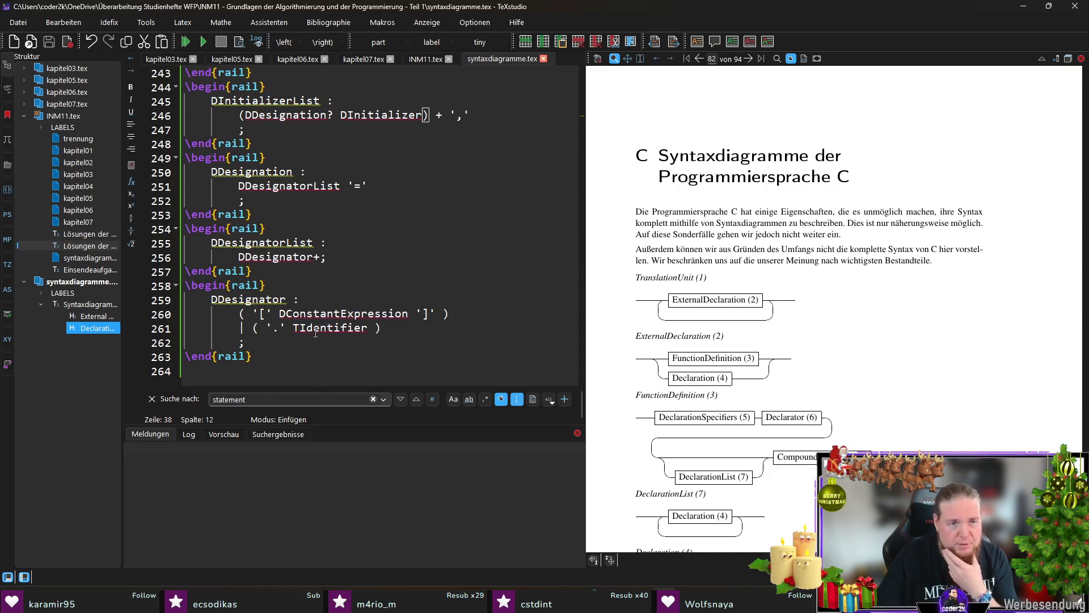
Append a \section{Statements} heading after the final DDesignator rail block
left_click(298, 372)
key("Return")
type("\\sec")
key("Return")
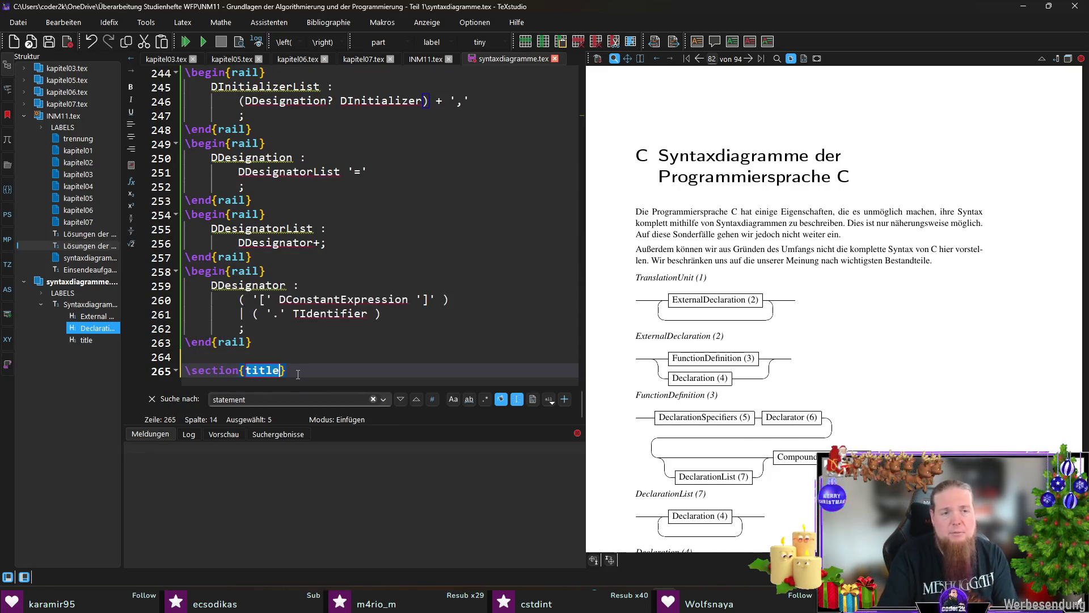
type("Statements")
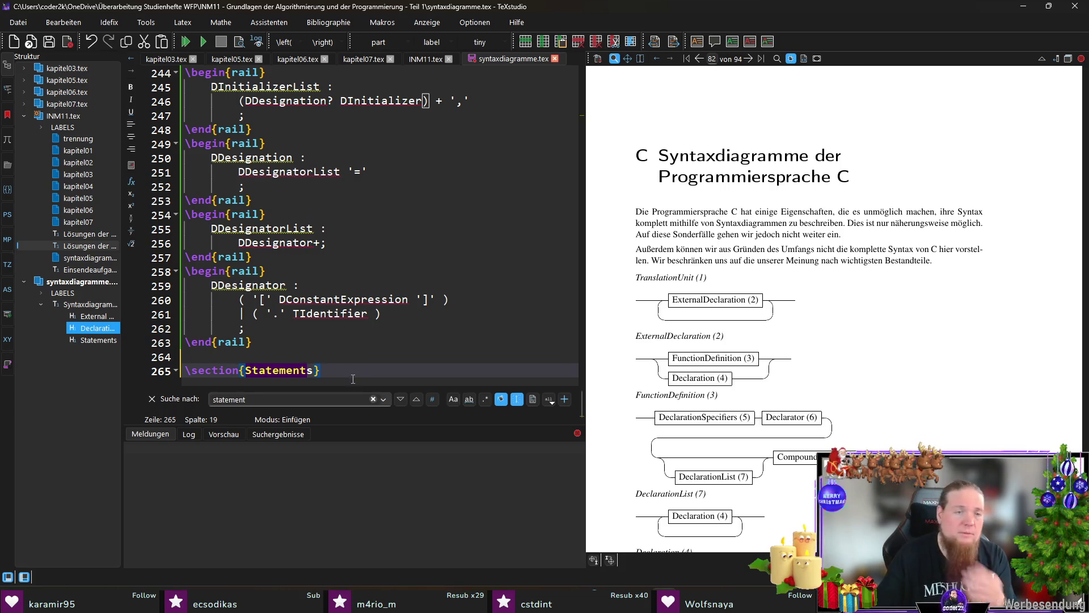
key("Return")
key("Return")
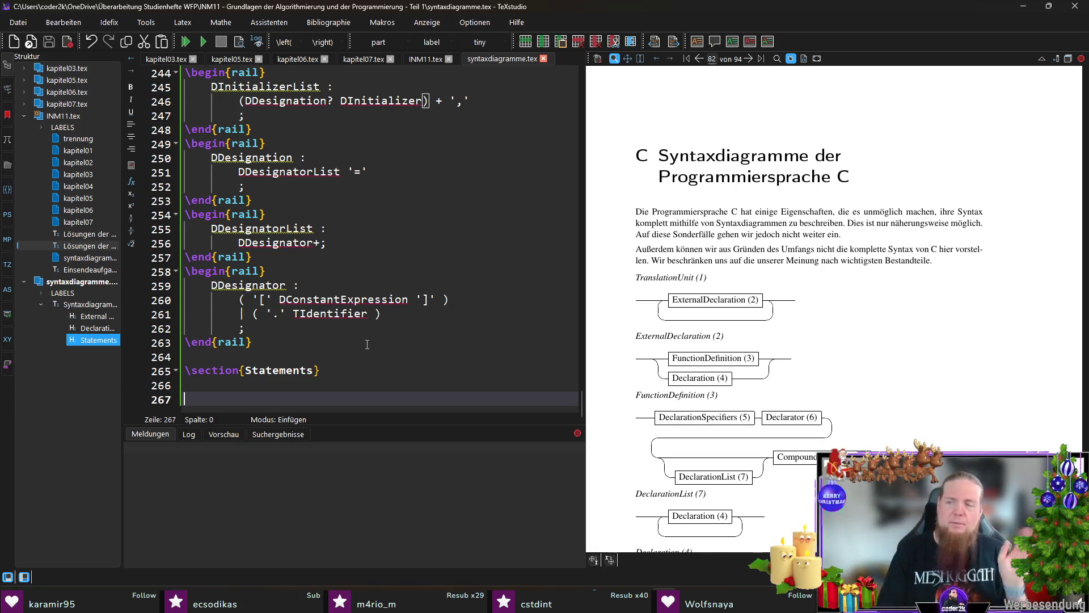
Start a rail block: DStatement : DLabeledStatement | DCompoundStatement | DExpressionStatement
type("\begin{rail")
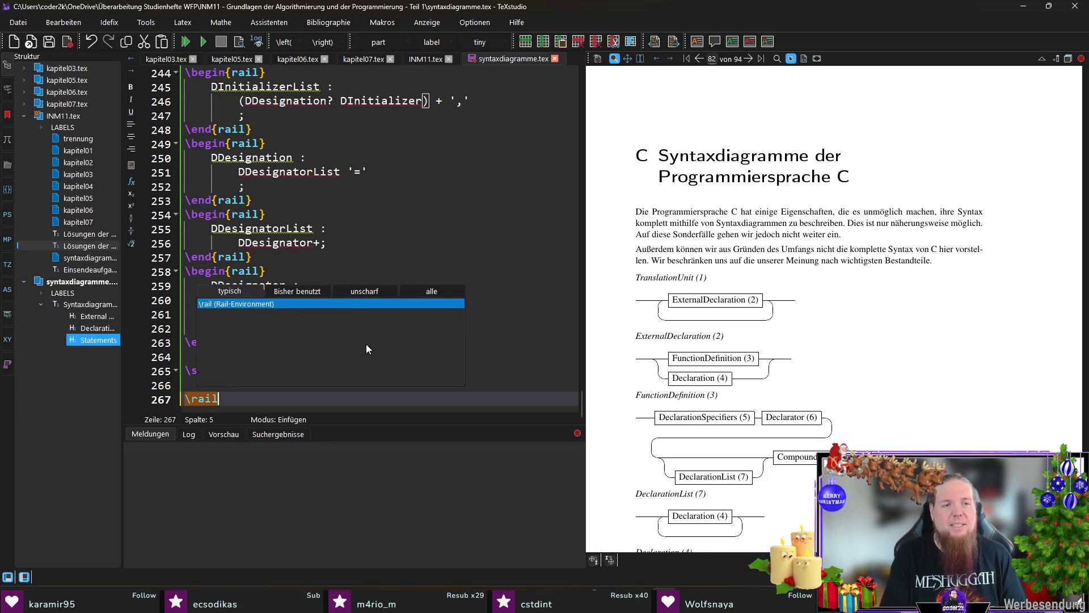
key("Return")
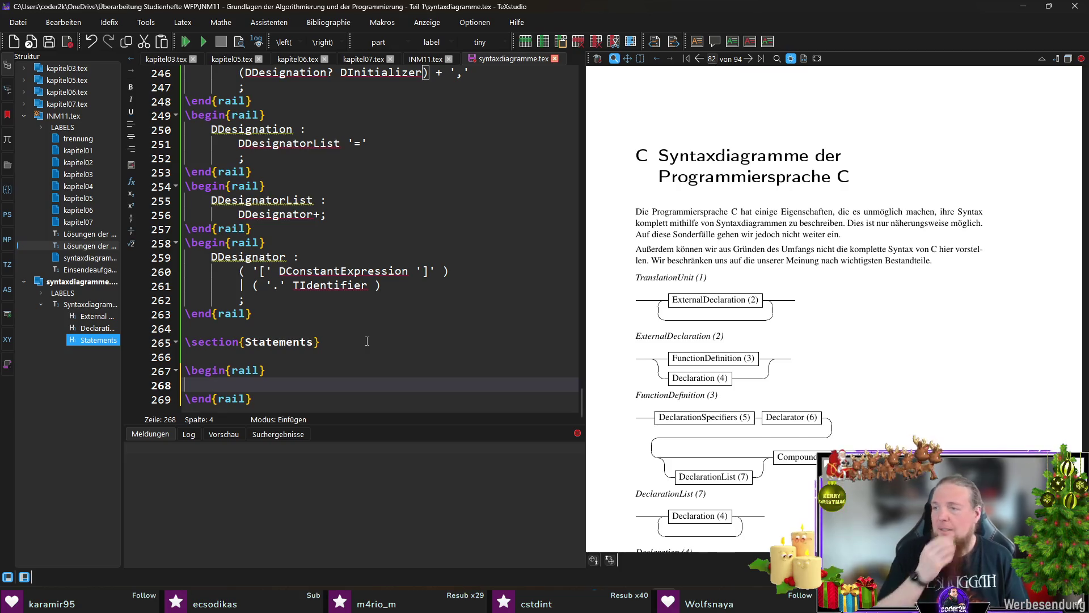
type("DStatement")
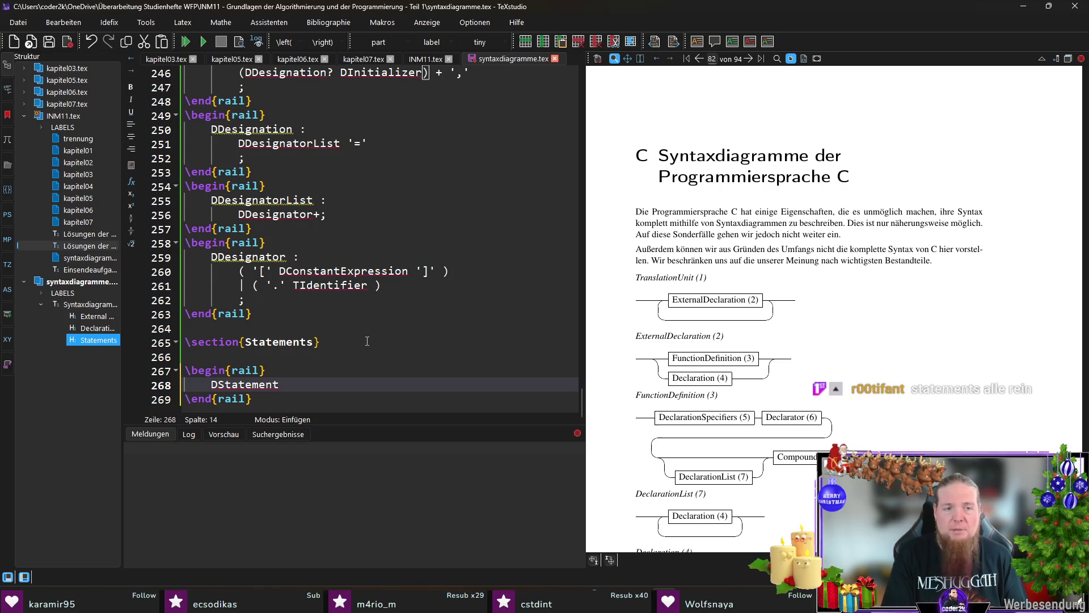
type(" :")
key("Return")
type("D")
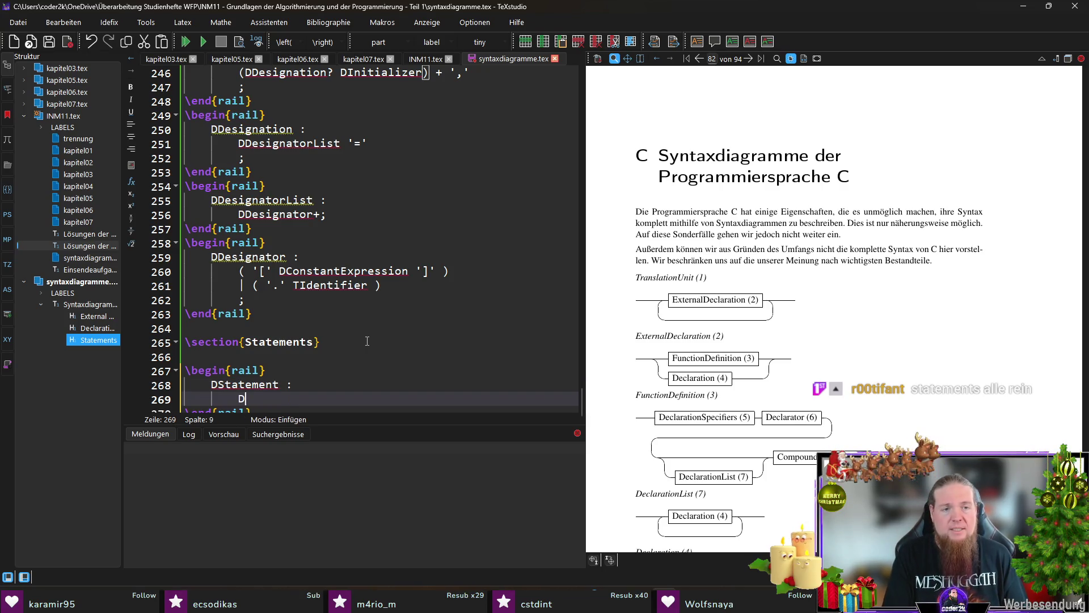
type("LabeledStatement")
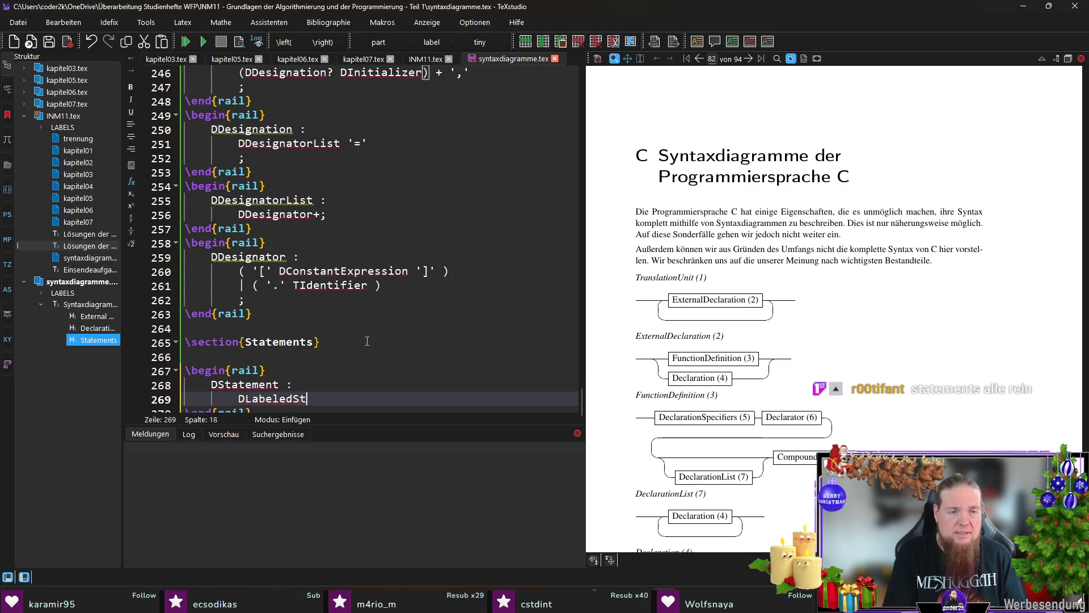
key("Return")
type("| DCompoundSta")
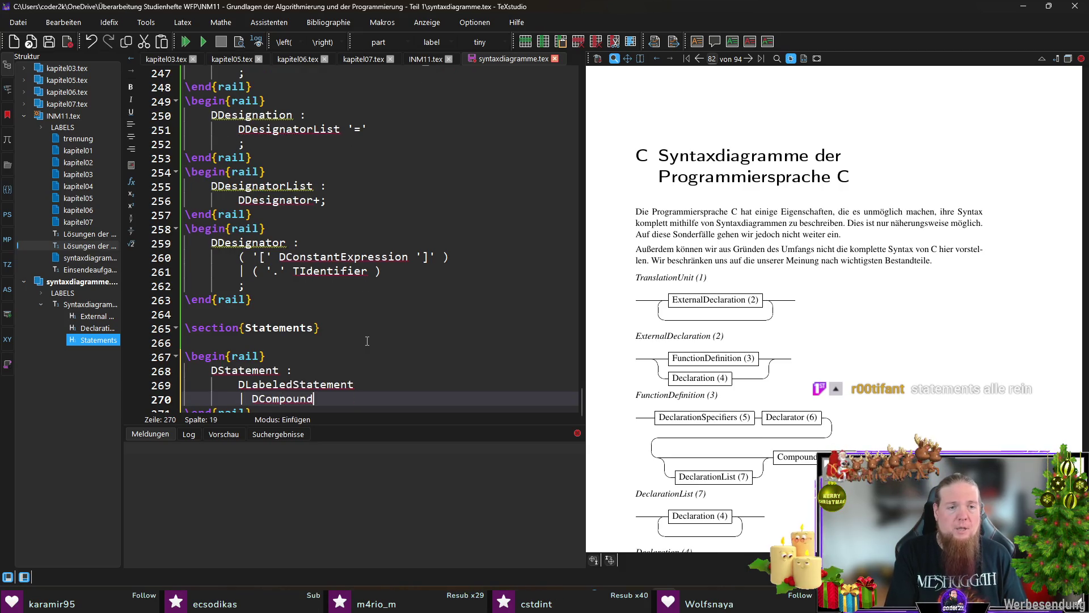
type("tement")
key("Return")
type("| ")
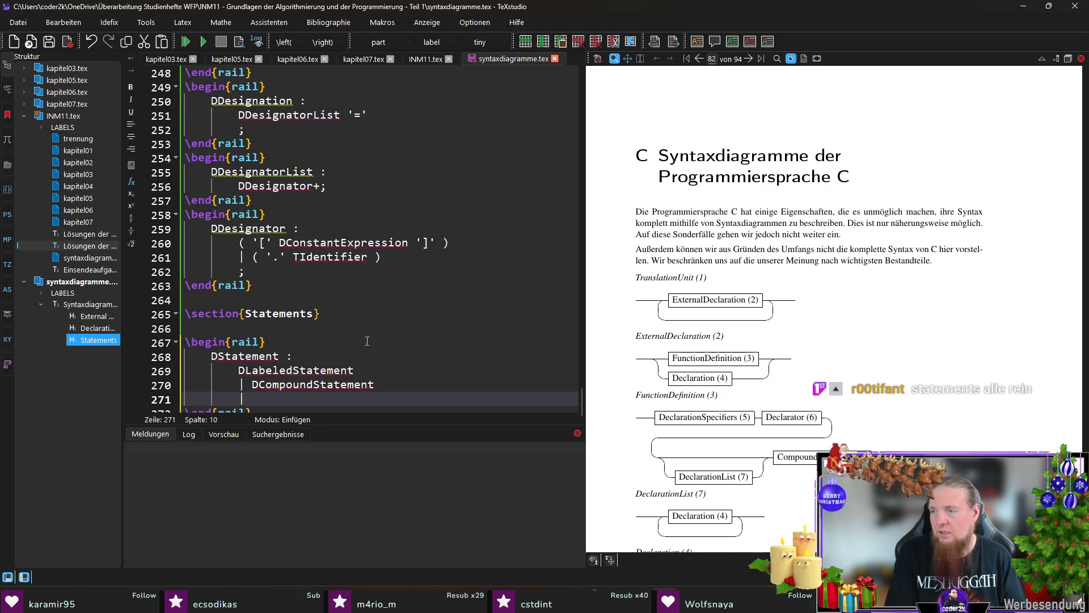
type("DExp")
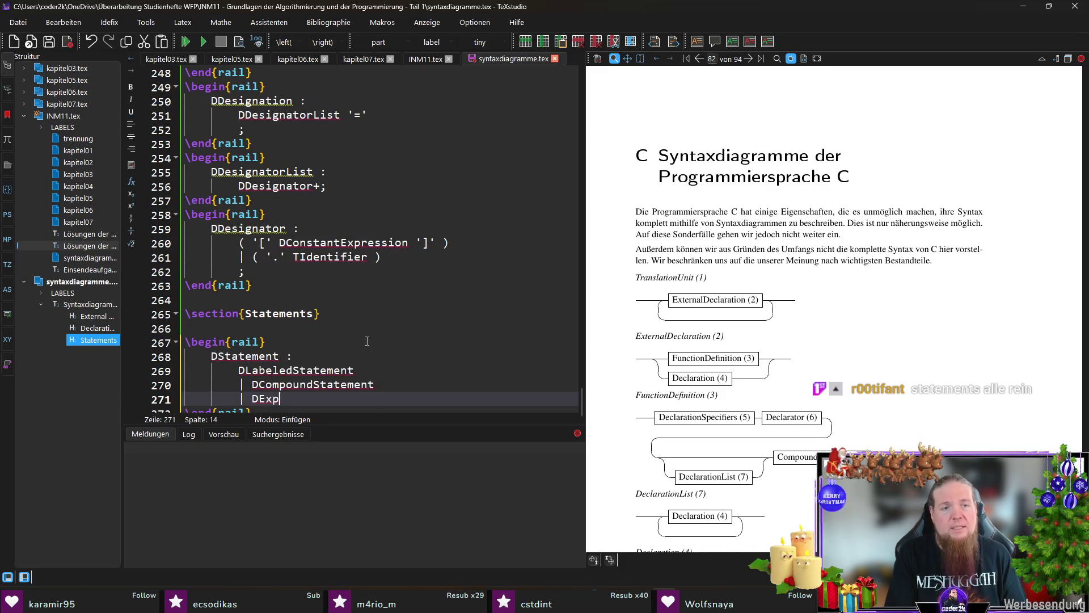
type("ressionStatement")
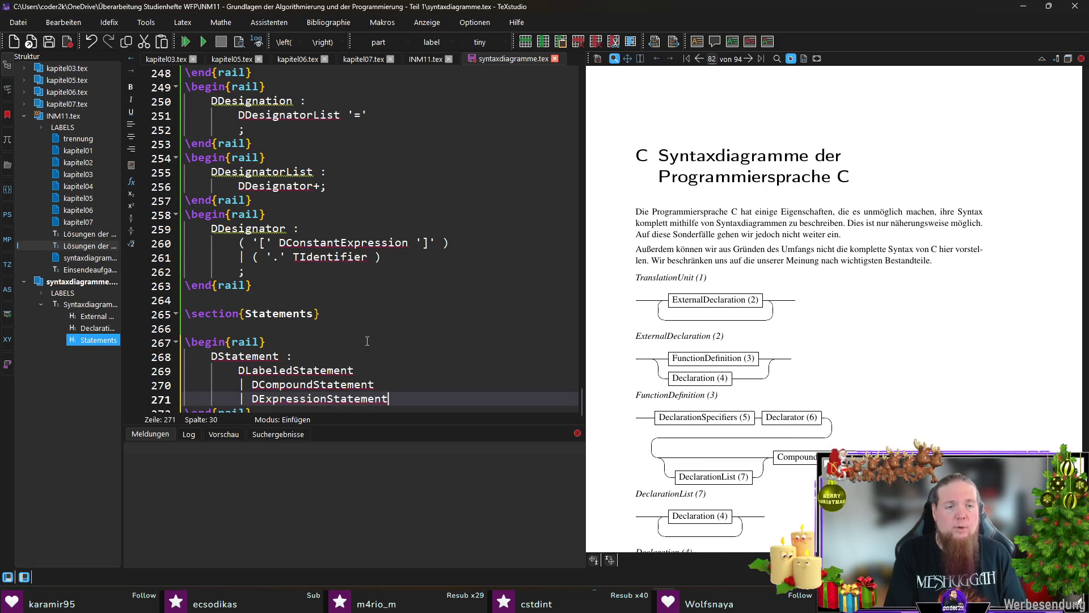
key("Return")
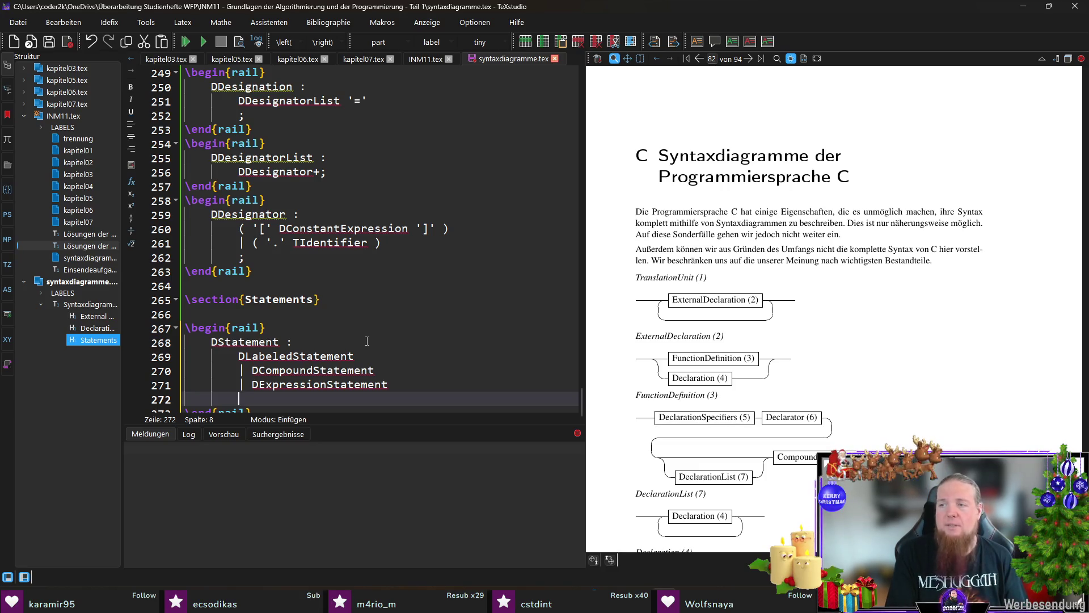
Add DSelectionStatement, DIterationStatement and DJumpStatement alternatives and close the rule with ';'
type("| DSelectionStatement")
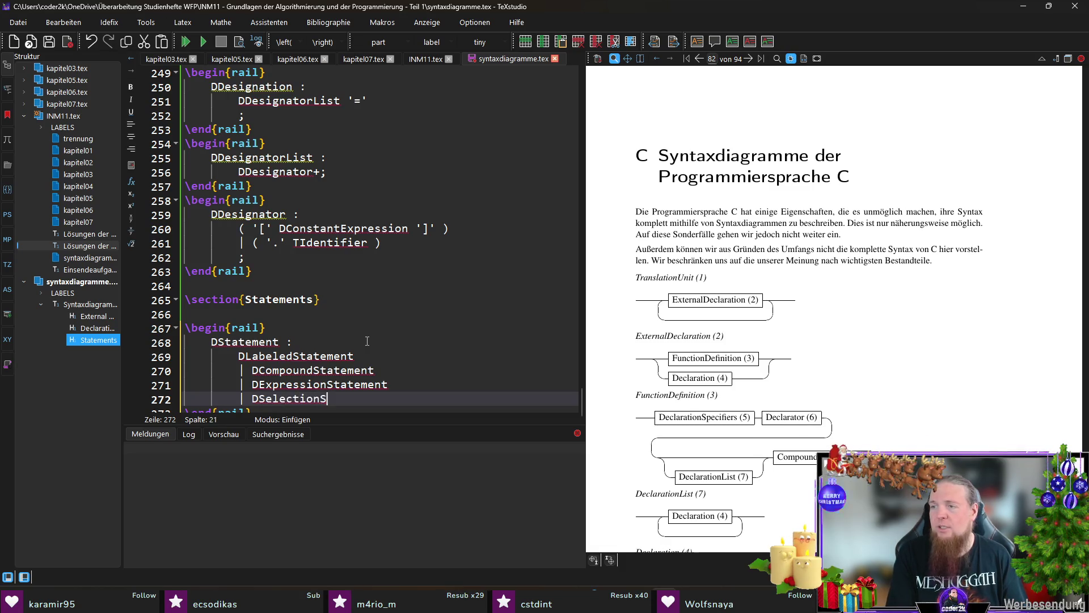
key("Return")
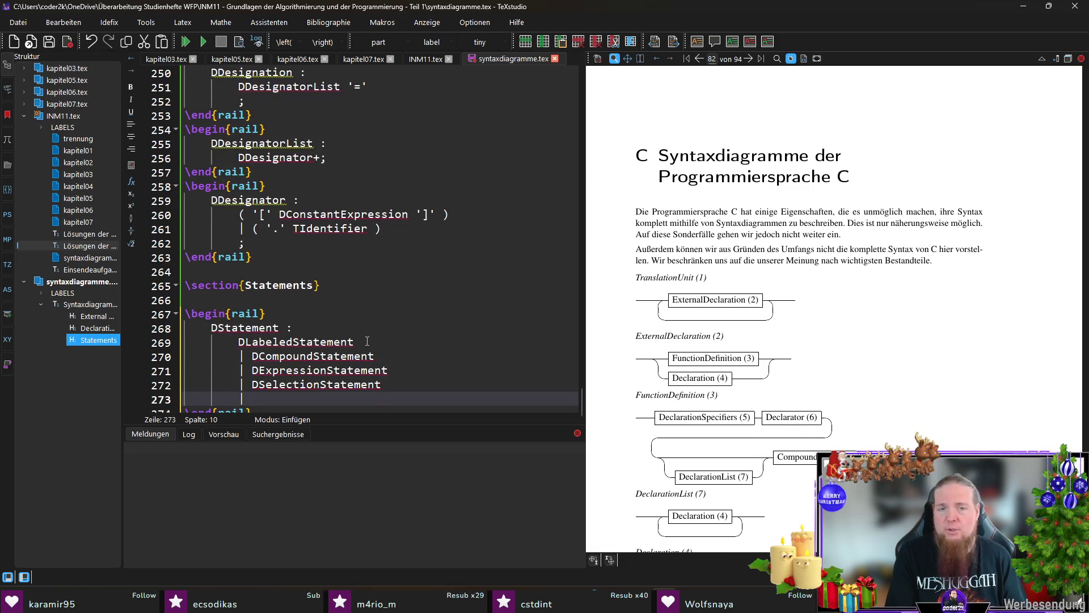
type("DIterationStatement")
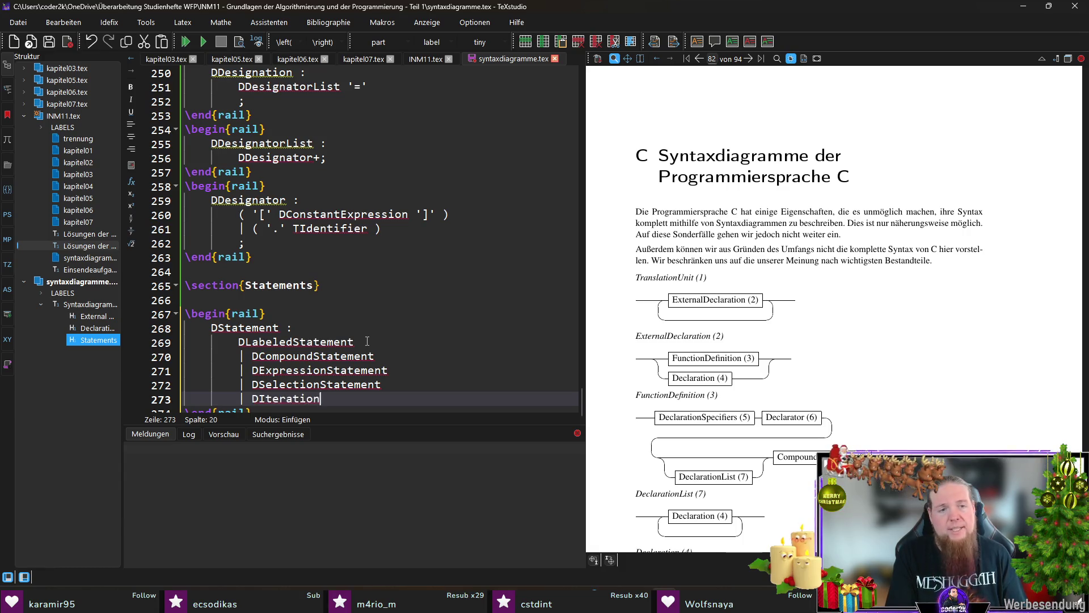
key("Return")
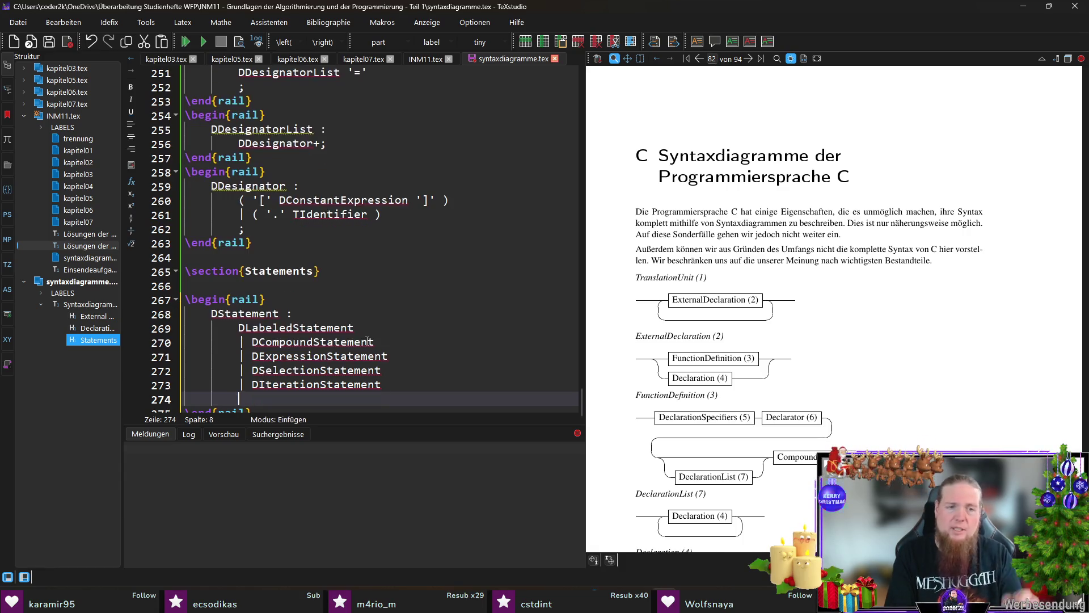
type("| ")
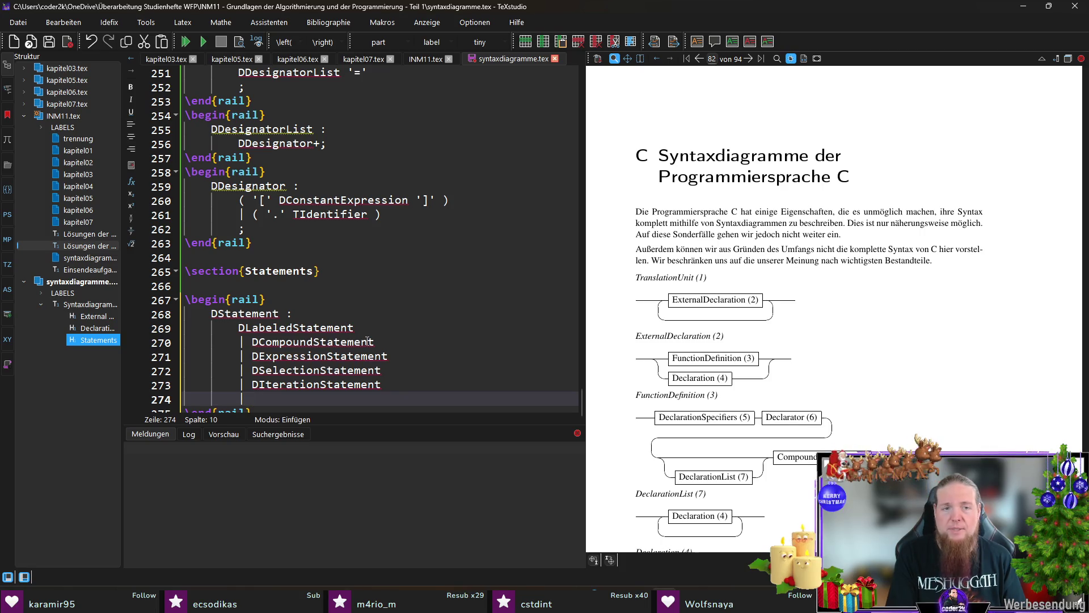
type("DJumpStatement")
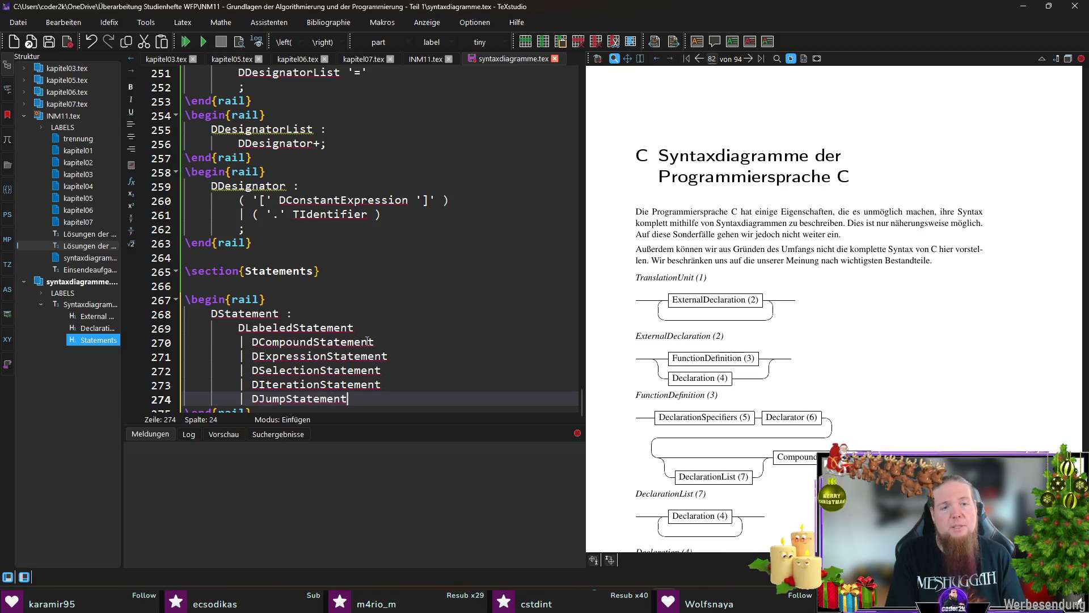
key("Return")
type(";")
key("Down")
key("End")
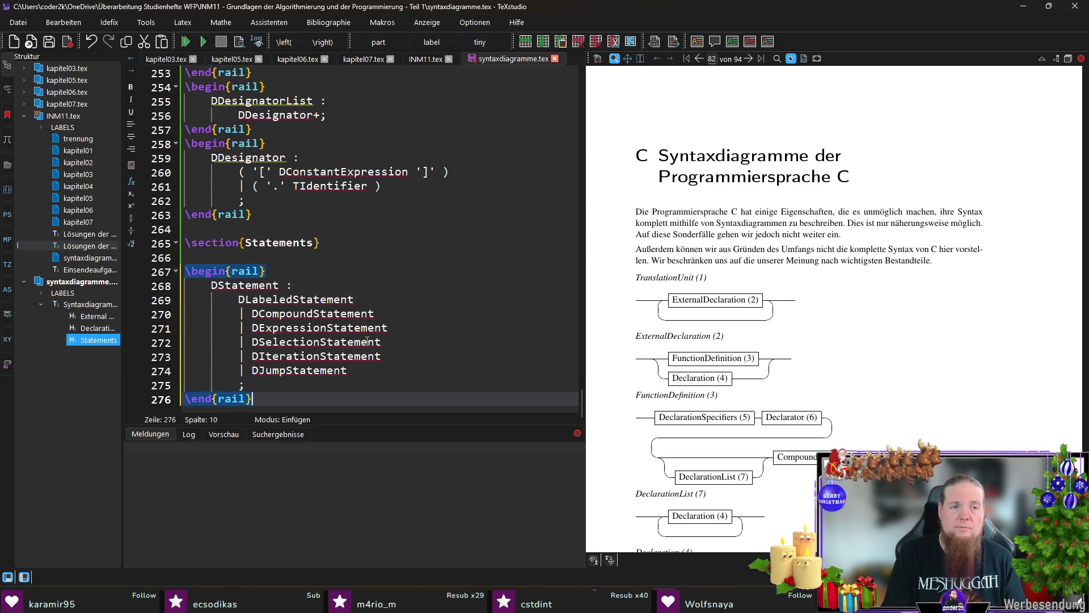
key("Return")
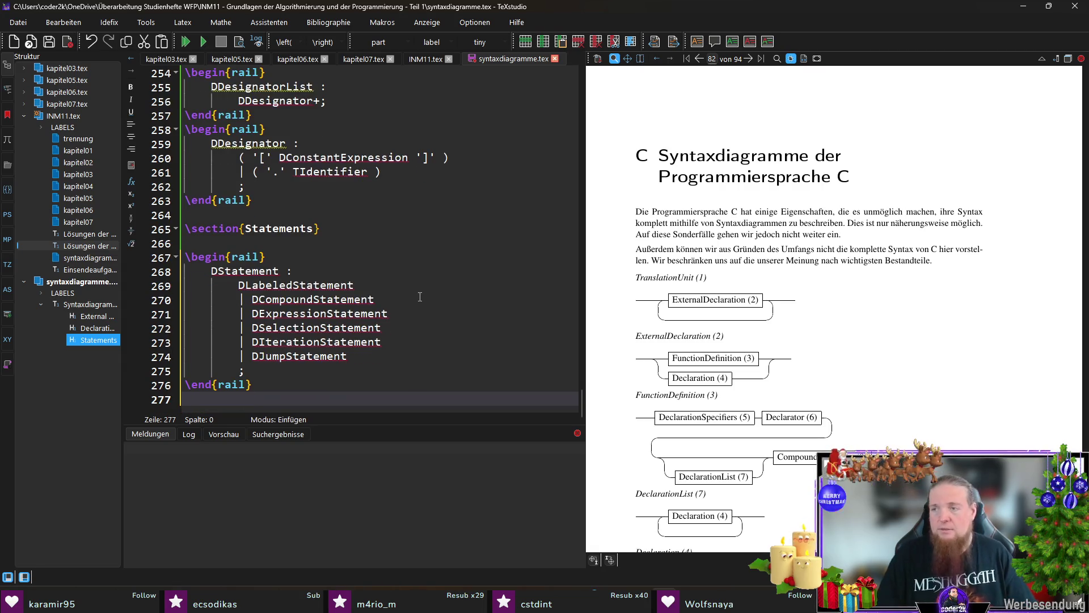
double_click(295, 285)
key("ctrl+c")
Start a new rail block below the existing one, headed with the DLabeledStatement name and ' :'
left_click(248, 398)
type("\begin{rail}")
key("Return")
key("ctrl+v")
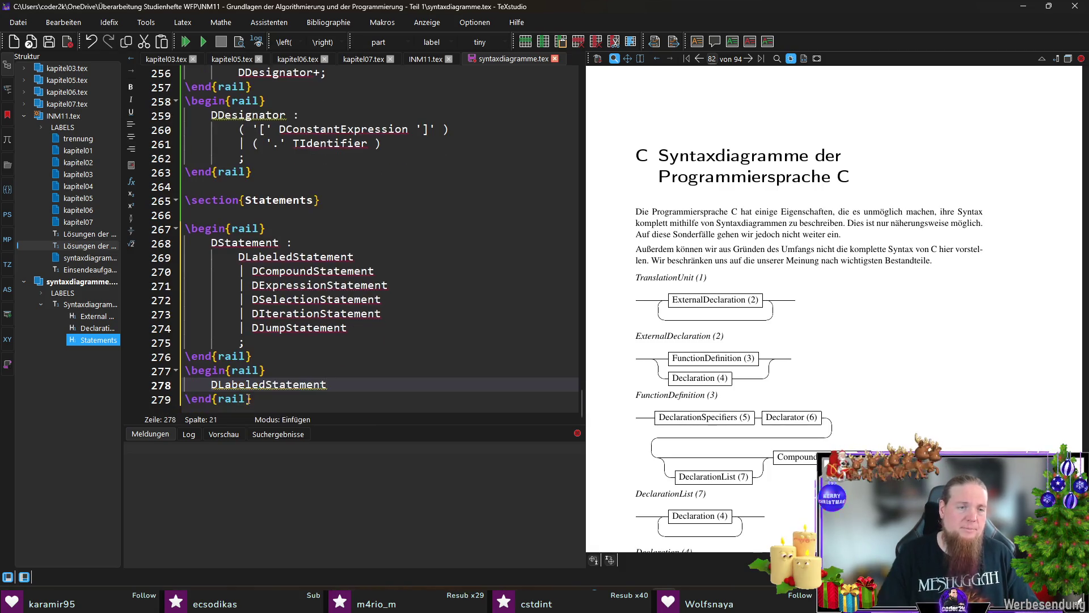
type(" :")
key("Return")
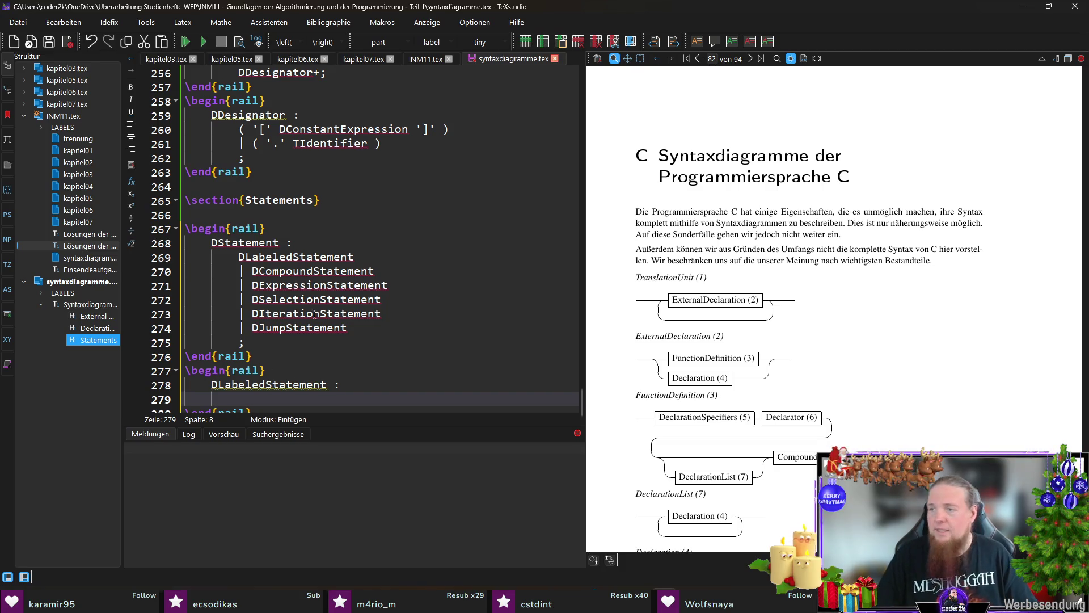
Enter alternatives (TIdentifier ':' DStatement) and | ('case' DConstantExpression ':' DStatement)
type("TIdentifier")
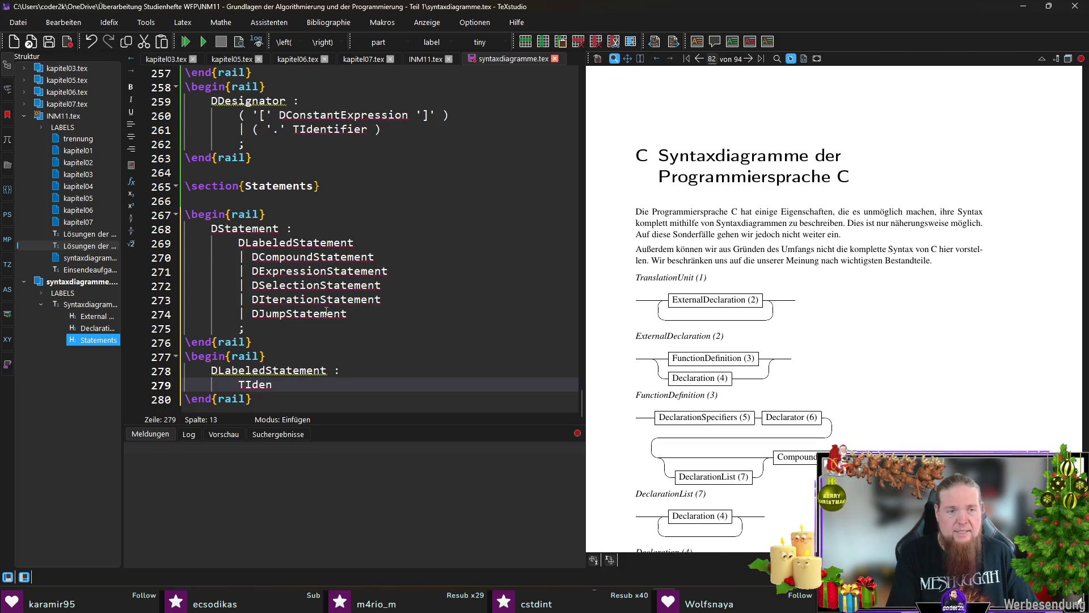
type(" ':'")
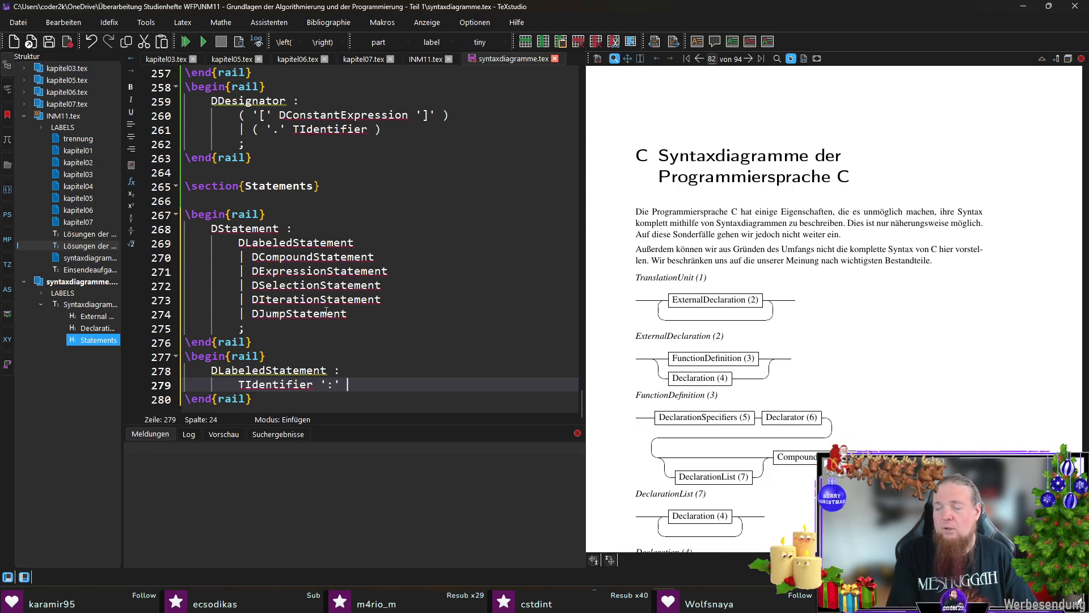
type(" DStatement")
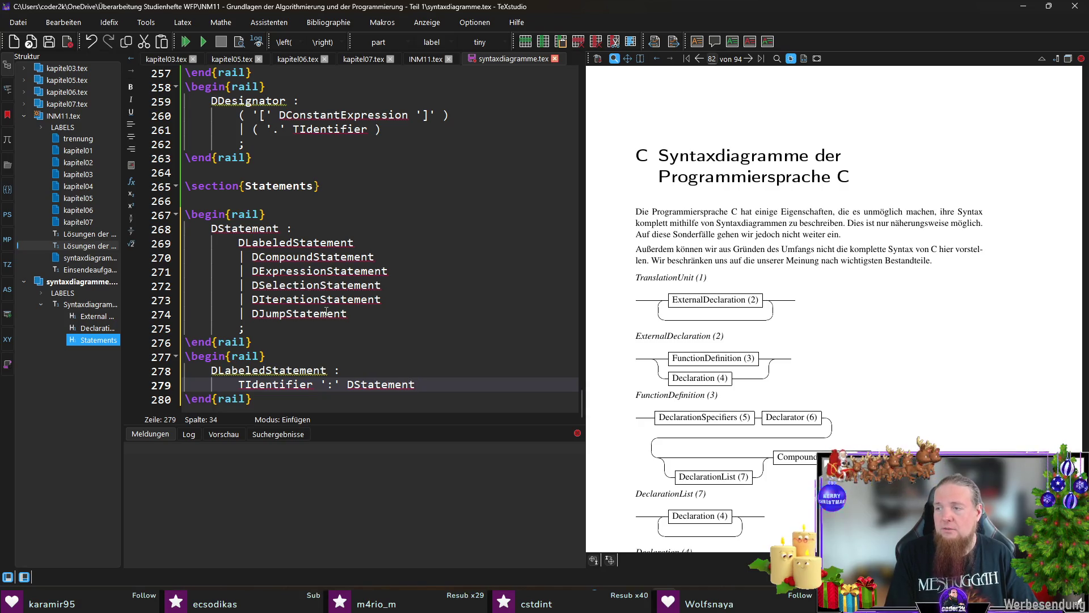
key("shift+Home")
type("(")
key("End")
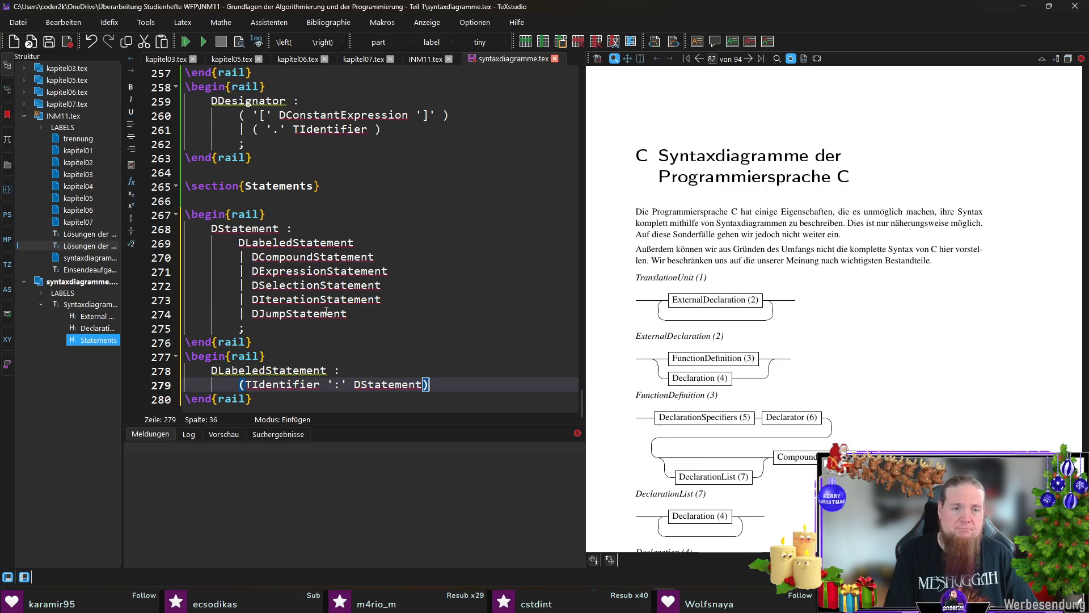
key("Return")
type("| ('case' ")
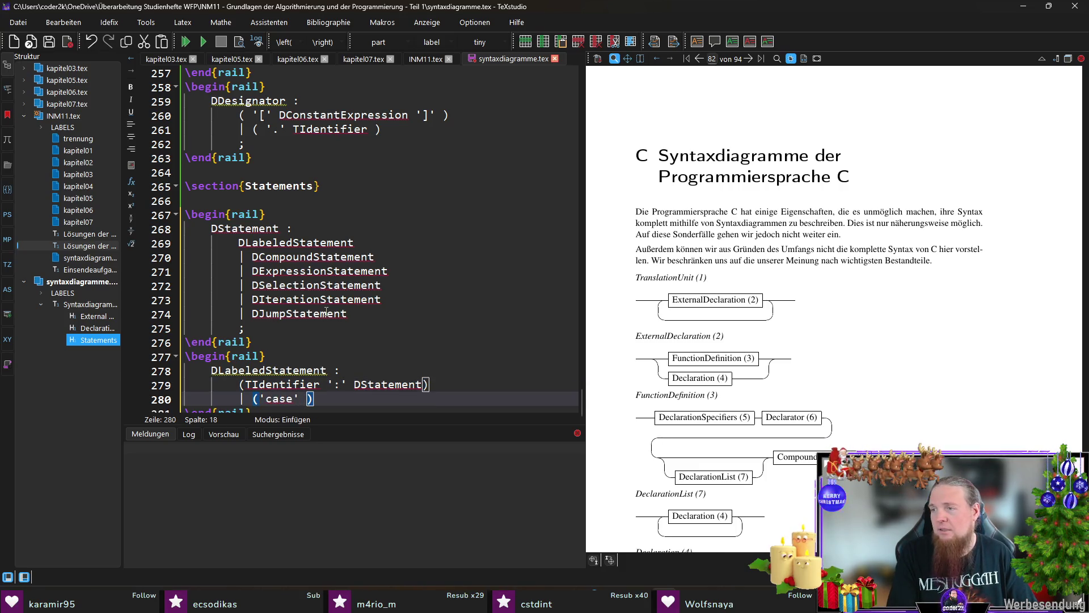
type("DConstantExpre")
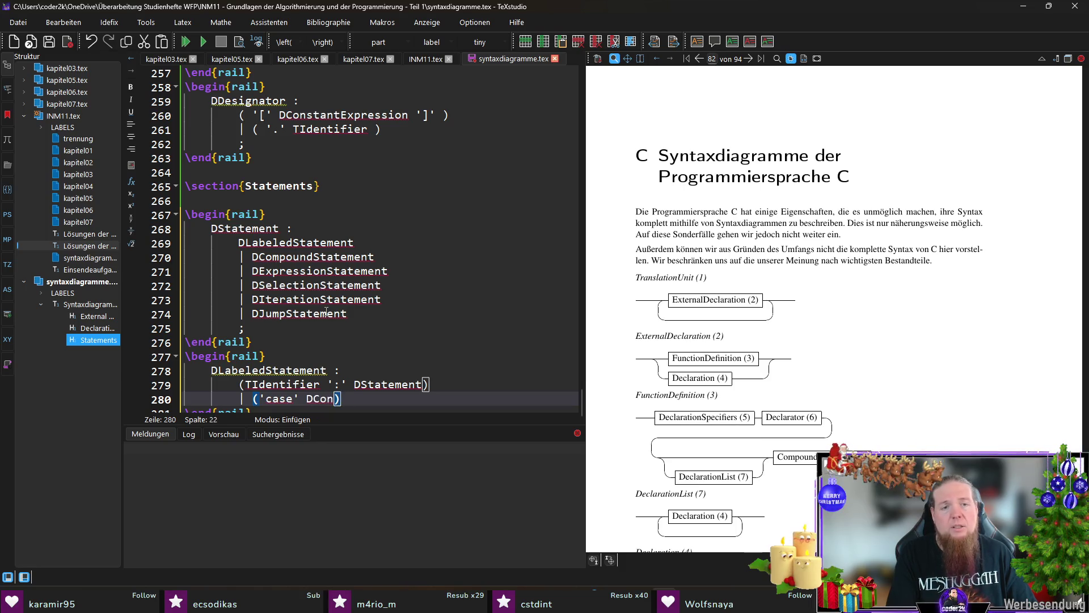
type("ssion ':")
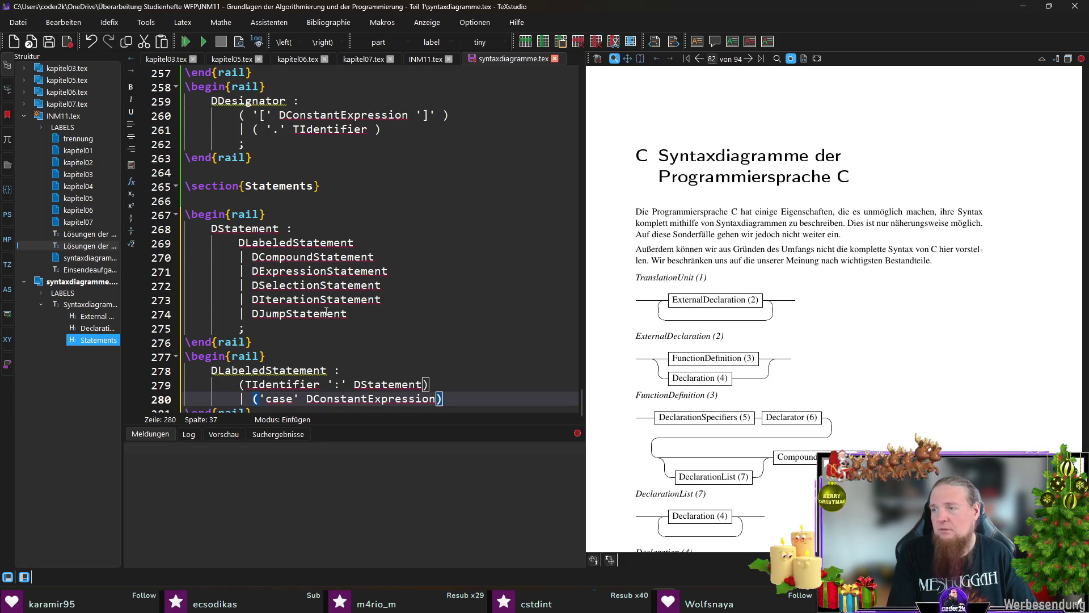
type("' ")
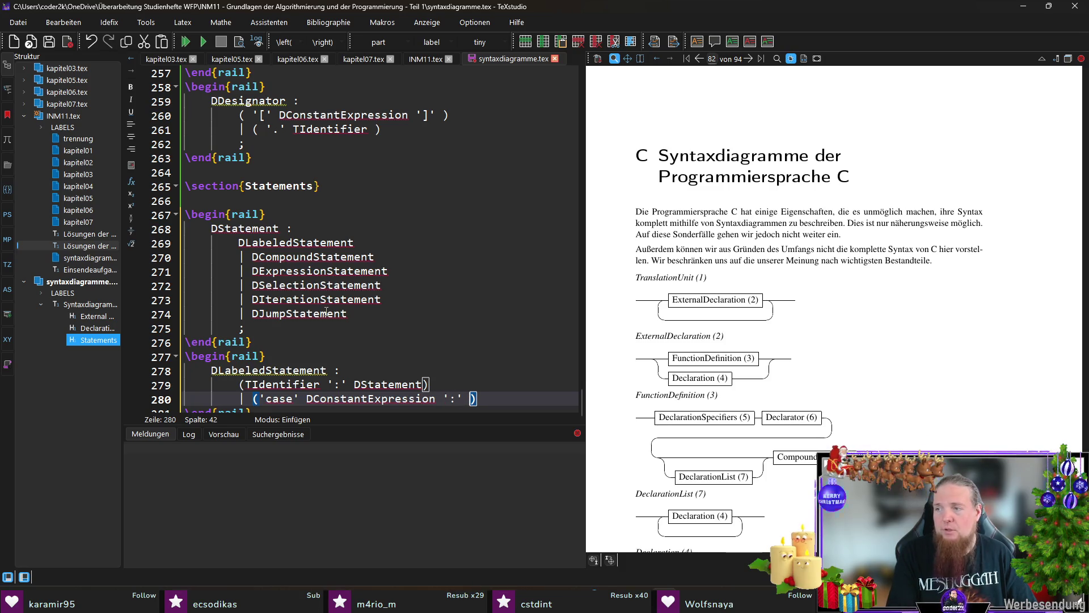
type("DStatement")
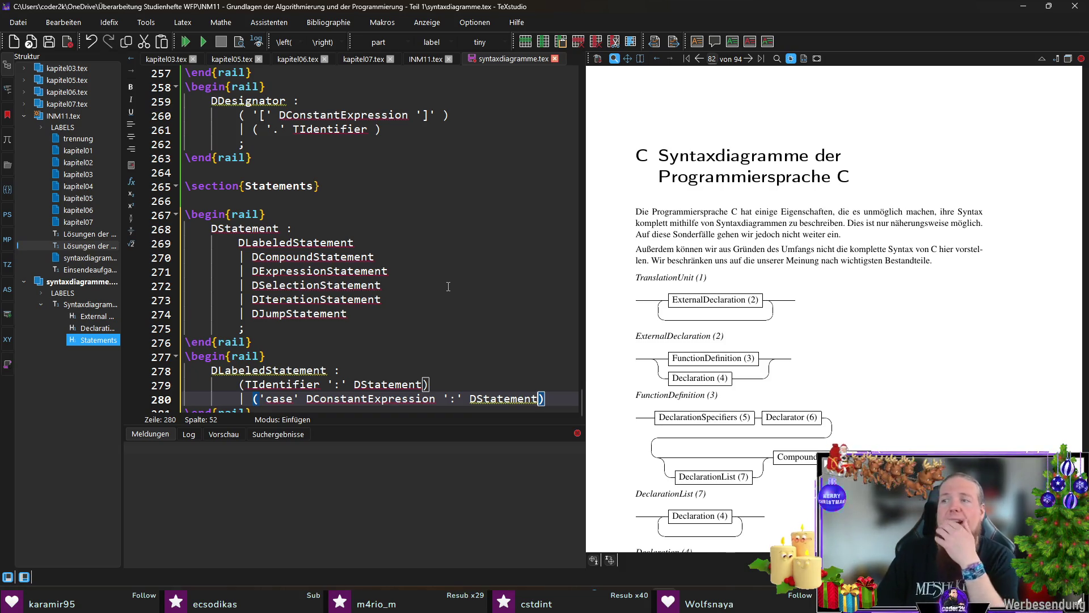
scroll(483, 352, "down", 1)
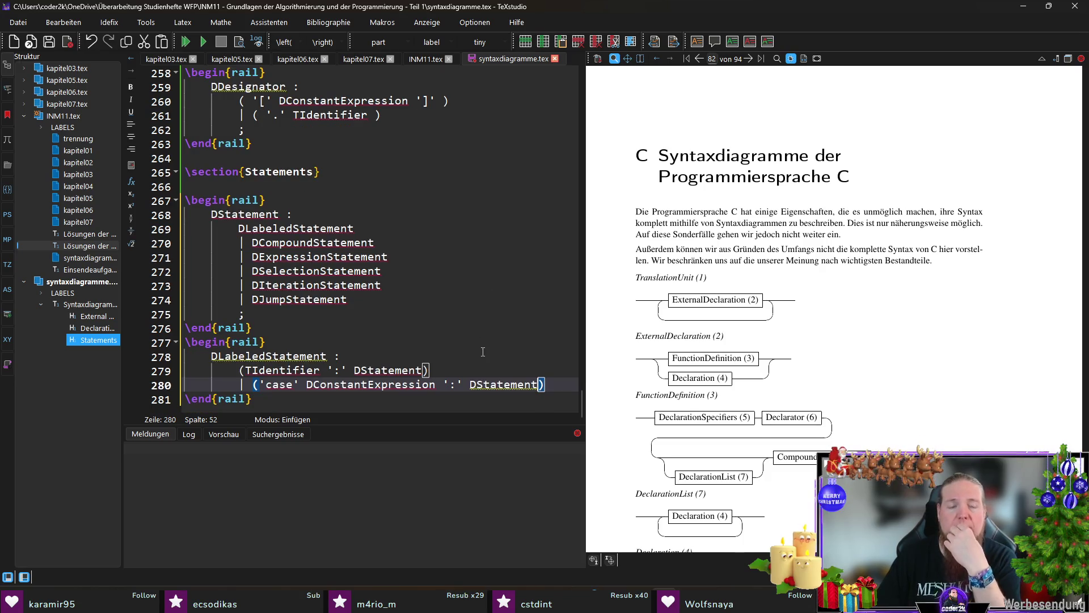
left_click(417, 369)
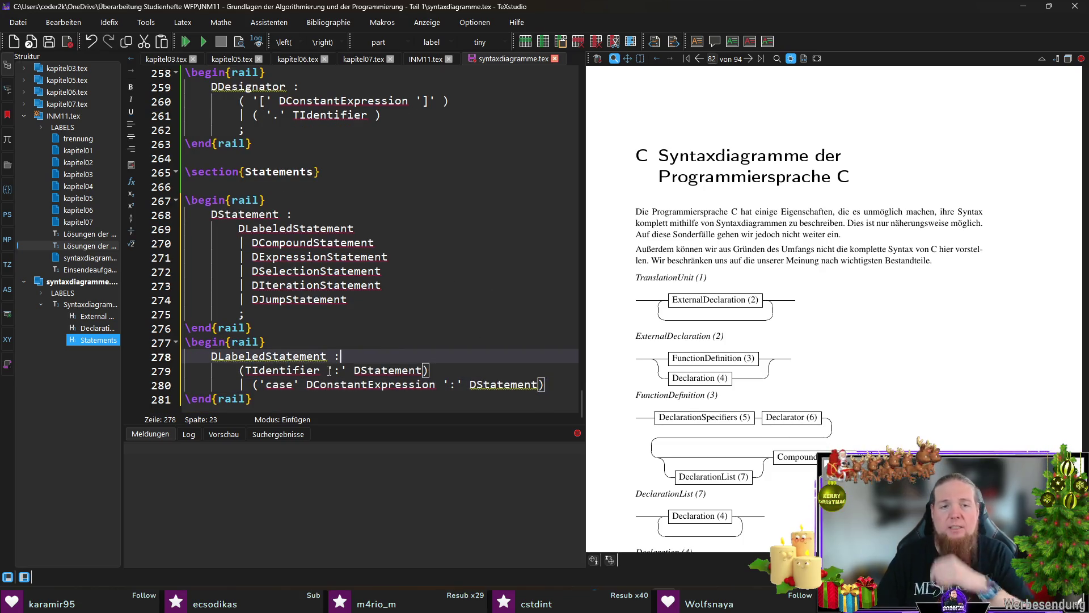
Move ':' DStatement out of the TIdentifier alternative onto its own line below
left_click_drag(328, 370, 435, 370)
key("ctrl+c")
key("BackSpace")
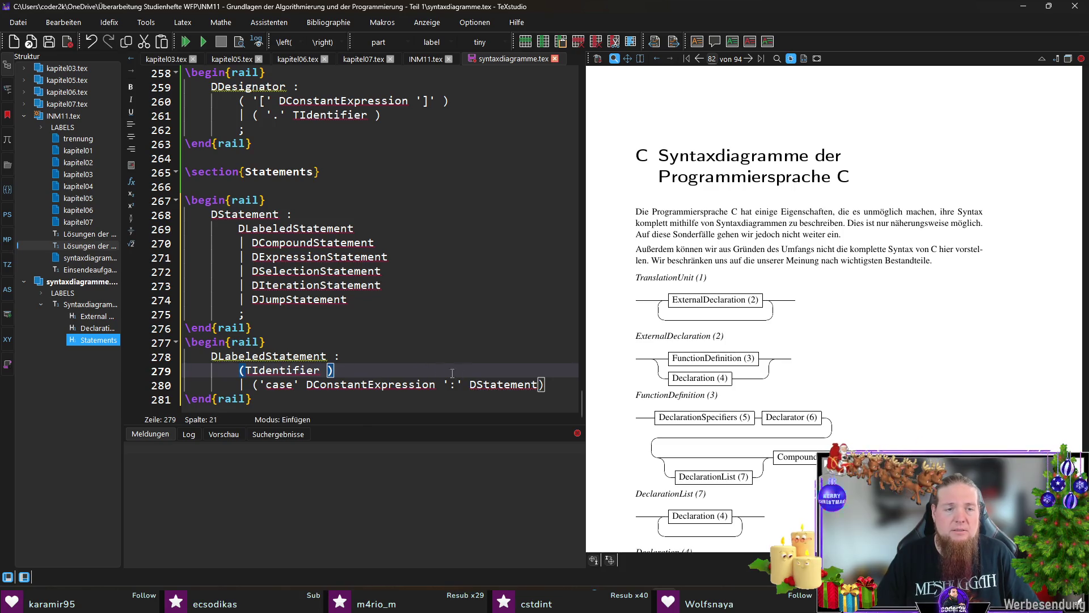
left_click(560, 384)
key("Return")
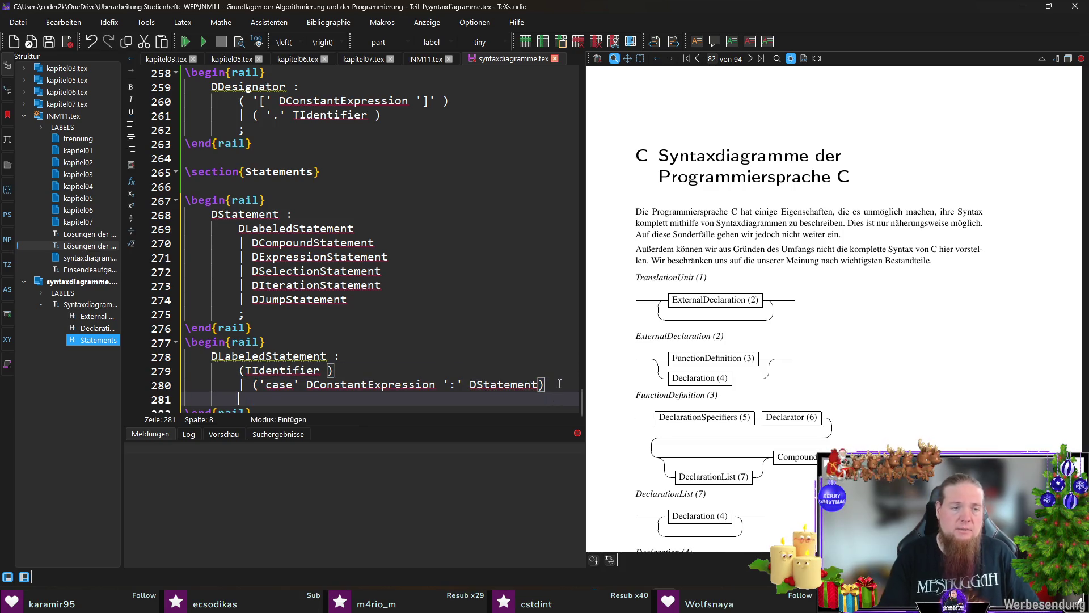
key("ctrl+v")
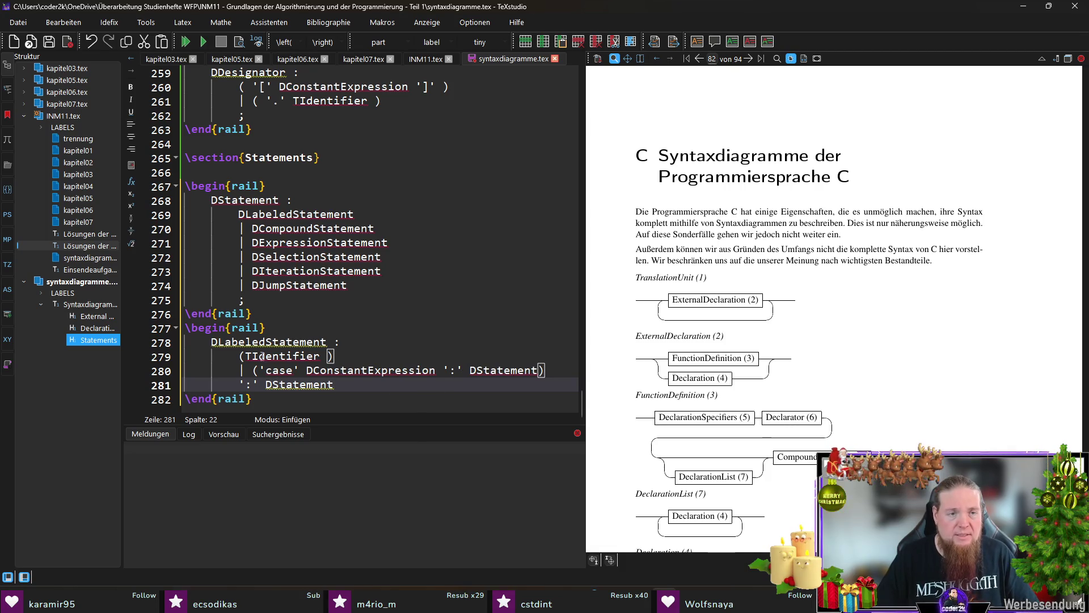
Remove the parentheses around TIdentifier and drop ':' DStatement from the case alternative
left_click(370, 359)
key("BackSpace")
key("BackSpace")
left_click(244, 358)
key("BackSpace")
left_click_drag(435, 370, 537, 370)
key("BackSpace")
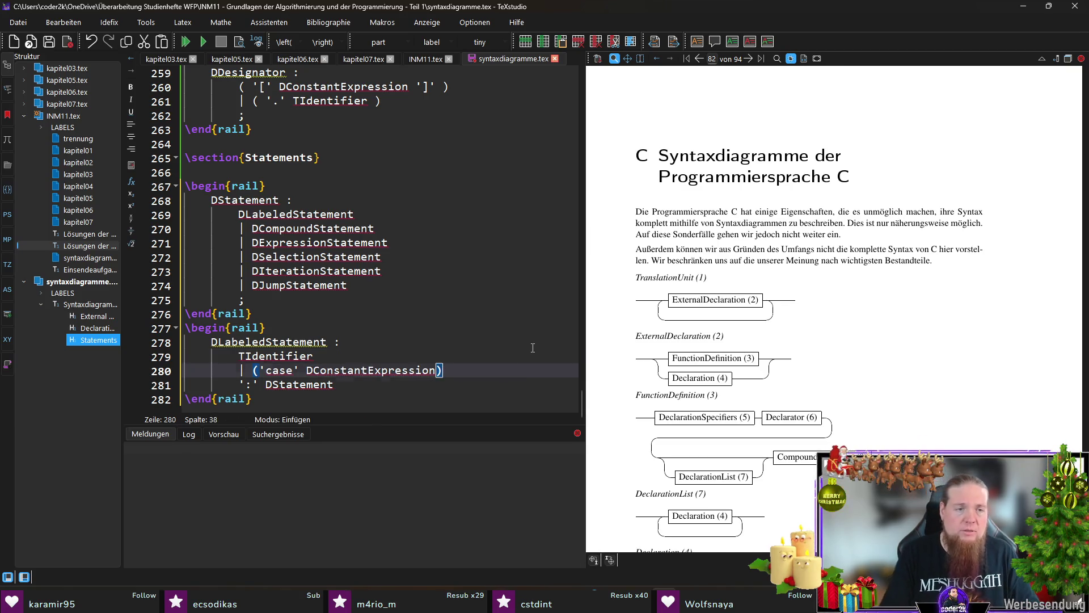
Add a third alternative | 'default' without parentheses
key("Return")
type("| ")
type("('defal")
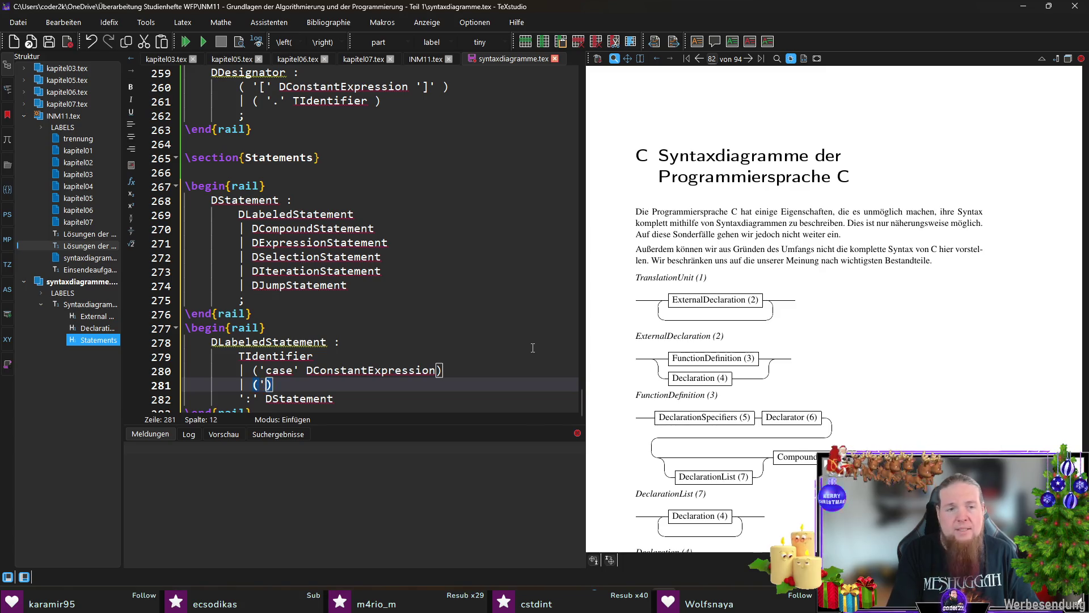
key("BackSpace")
type("ult")
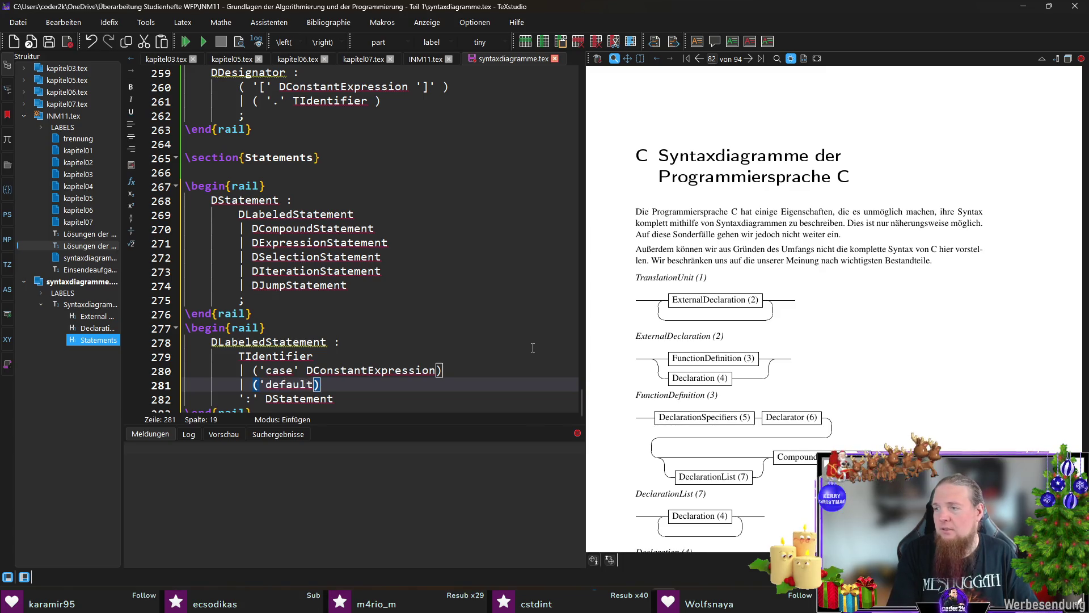
type("'")
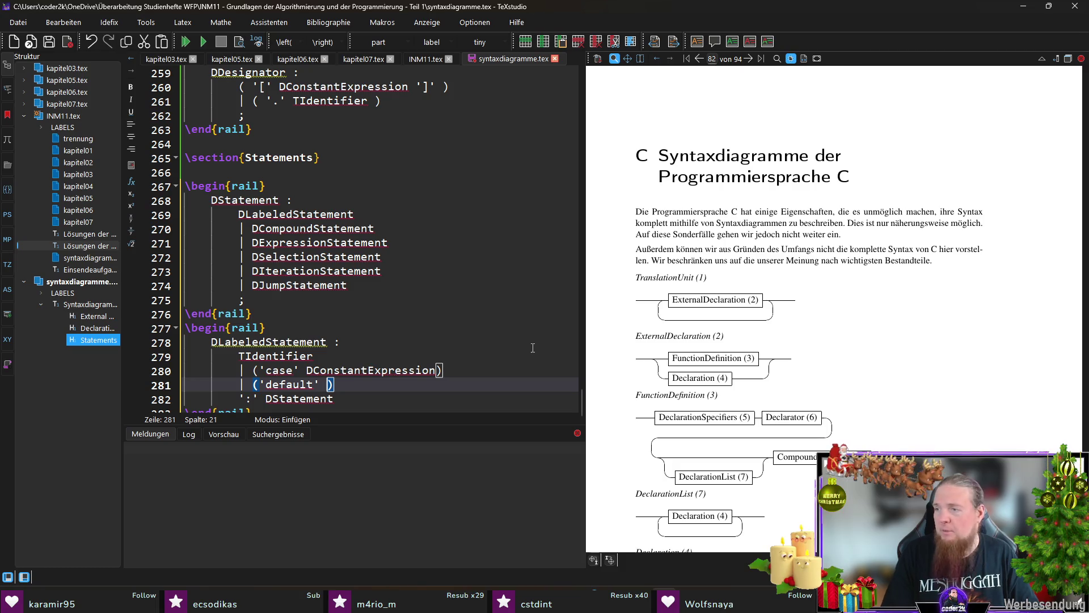
key("Up")
key("End")
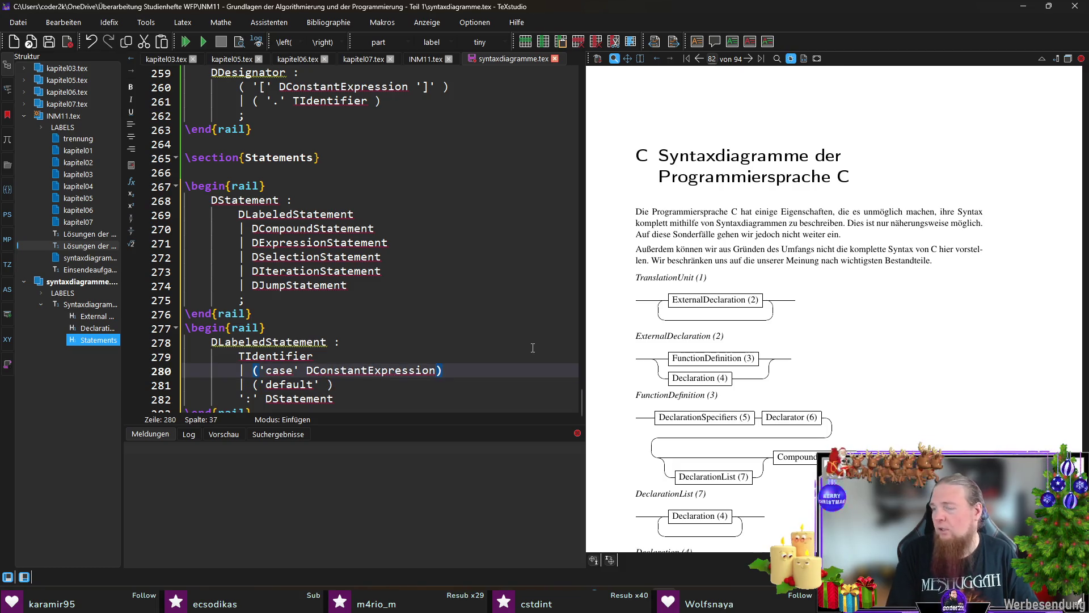
key("Down")
key("Left")
key("BackSpace")
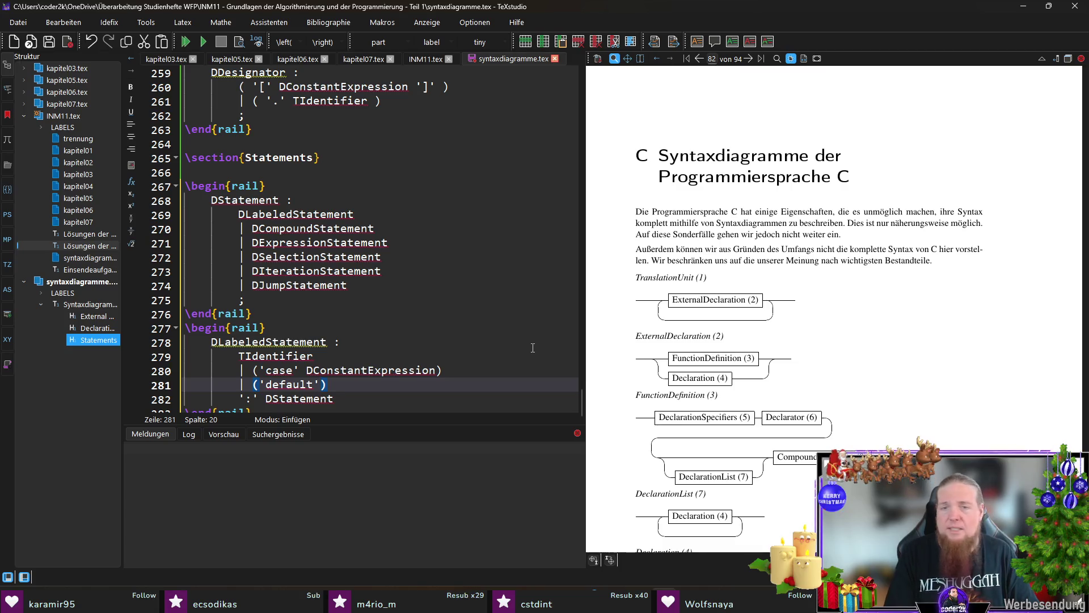
key("BackSpace")
key("Left")
key("Left")
key("Left")
key("BackSpace")
Wrap the three alternatives in parentheses, close the rule with ';', and switch to Git Bash
key("Up")
key("Up")
key("Home")
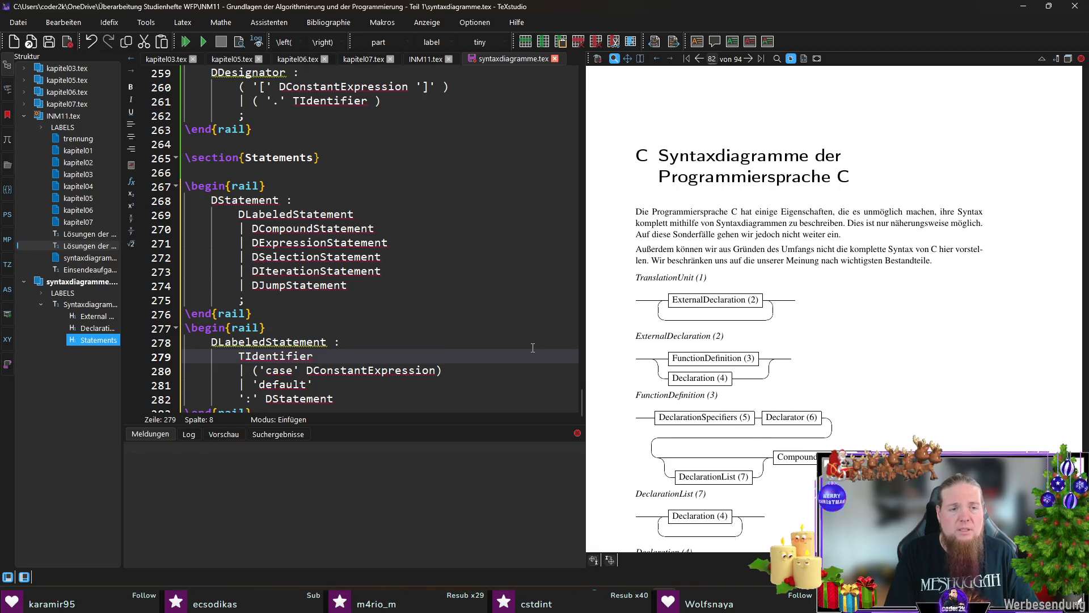
key("shift+Down")
key("shift+Down")
key("shift+End")
type("(")
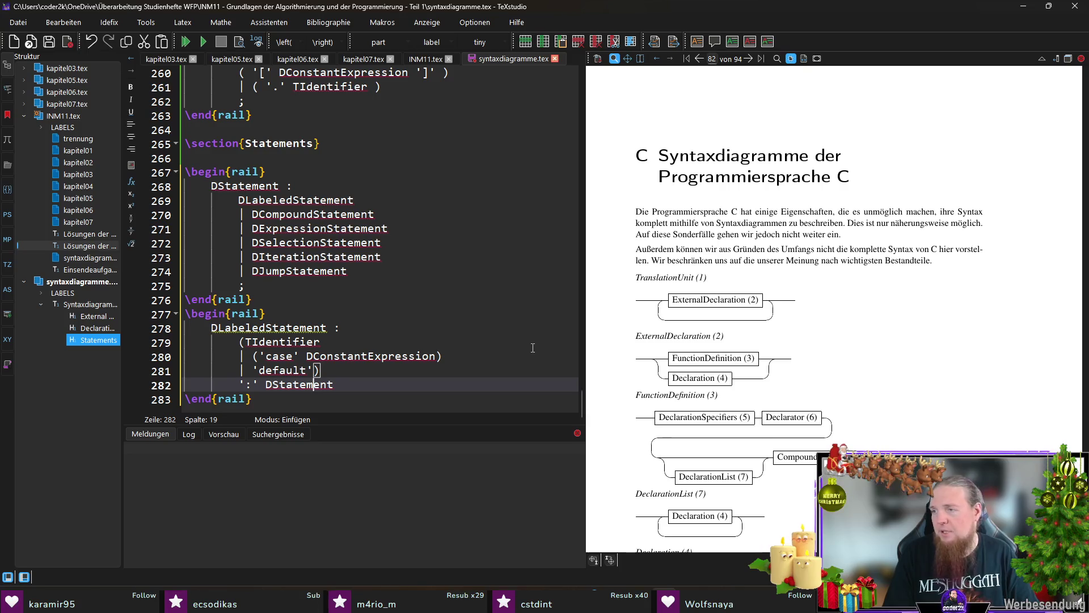
key("Return")
type(";")
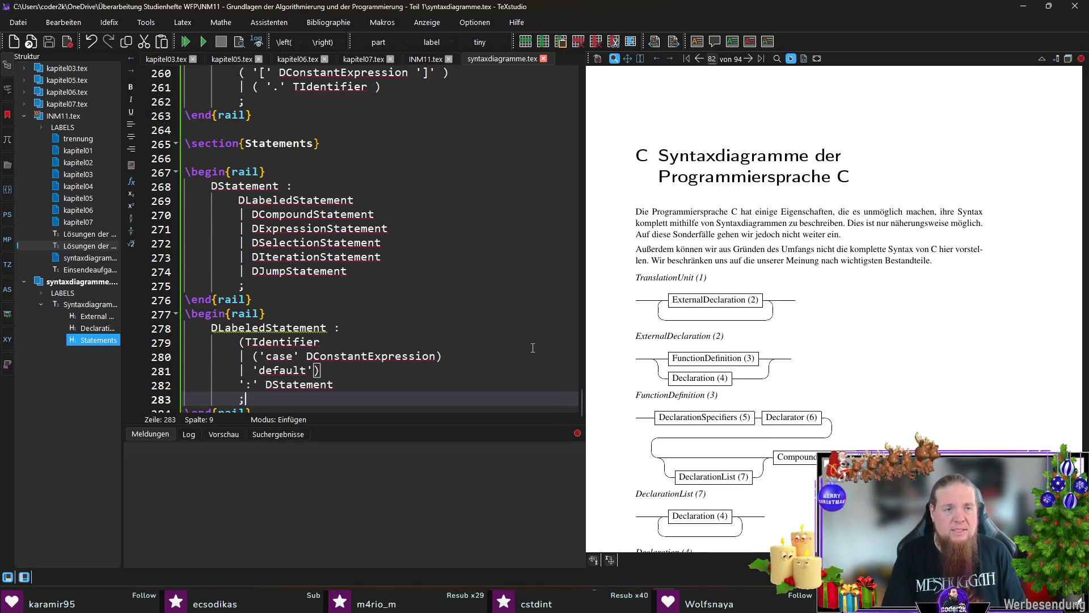
key("alt+Tab")
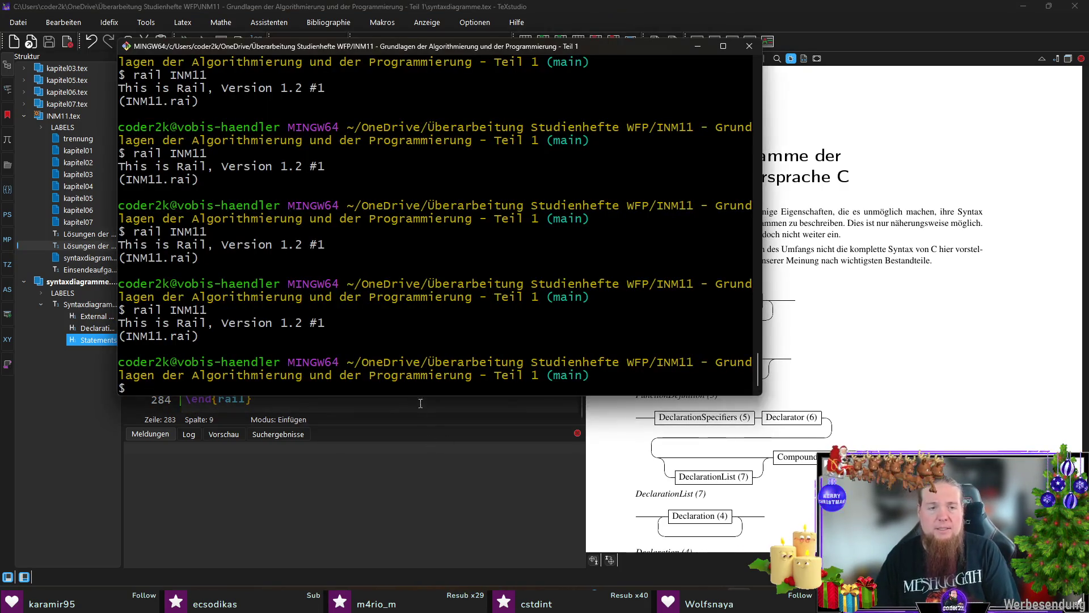
key("alt+Tab")
left_click(398, 370)
key("F5")
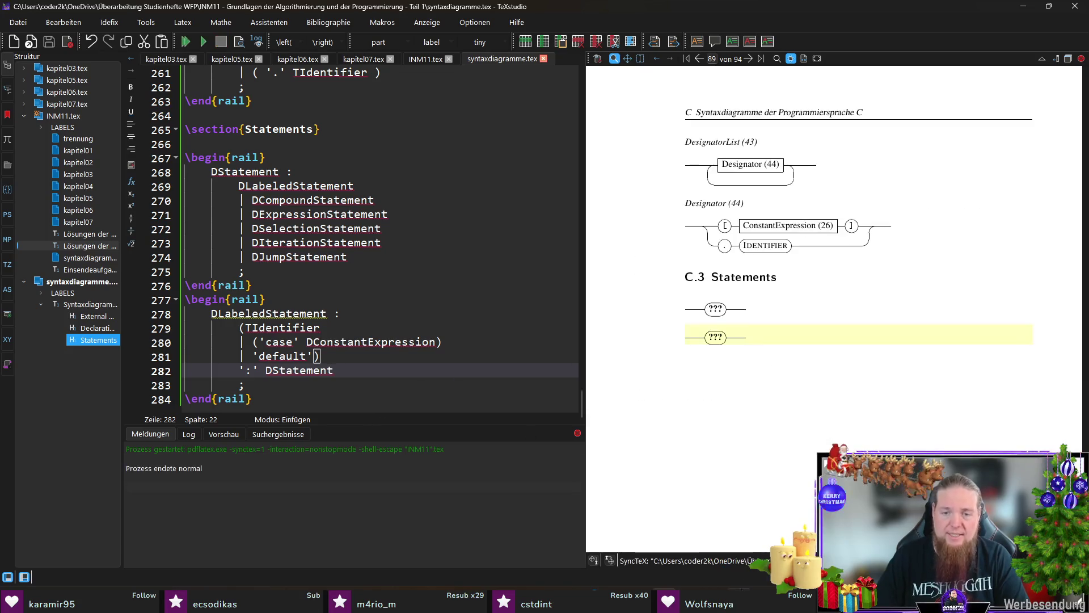
key("alt+Tab")
key("Up")
key("Return")
key("alt+Tab")
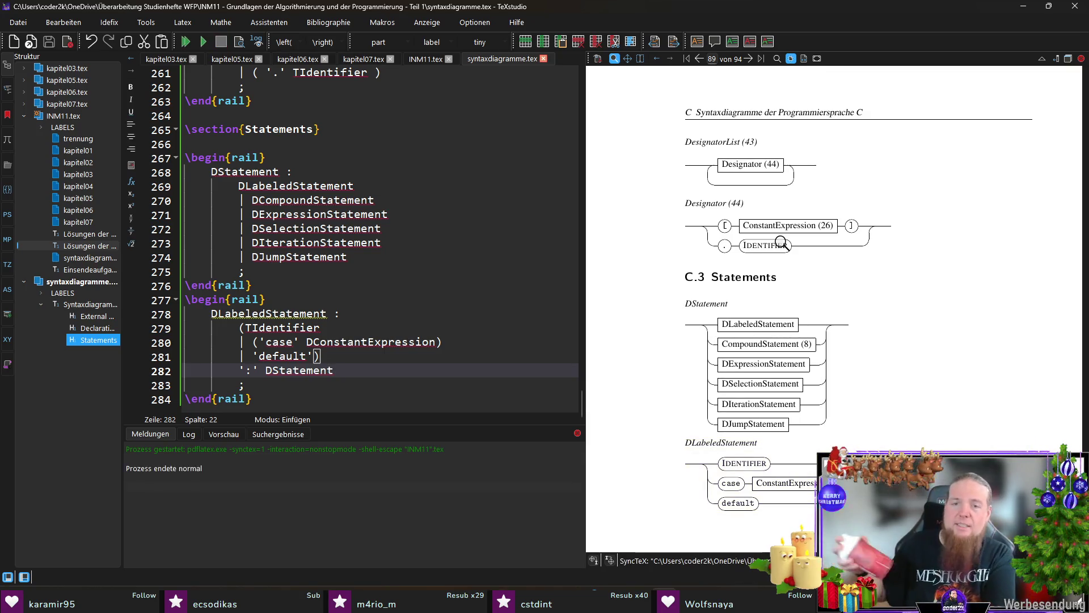
scroll(744, 349, "down", 2)
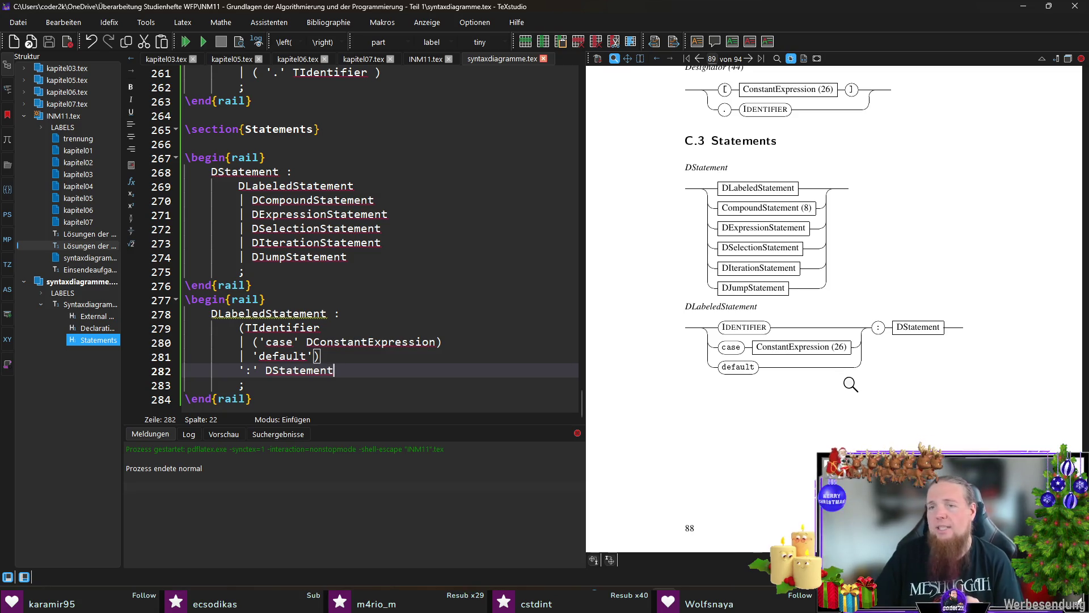
left_click(295, 387)
left_click(325, 400)
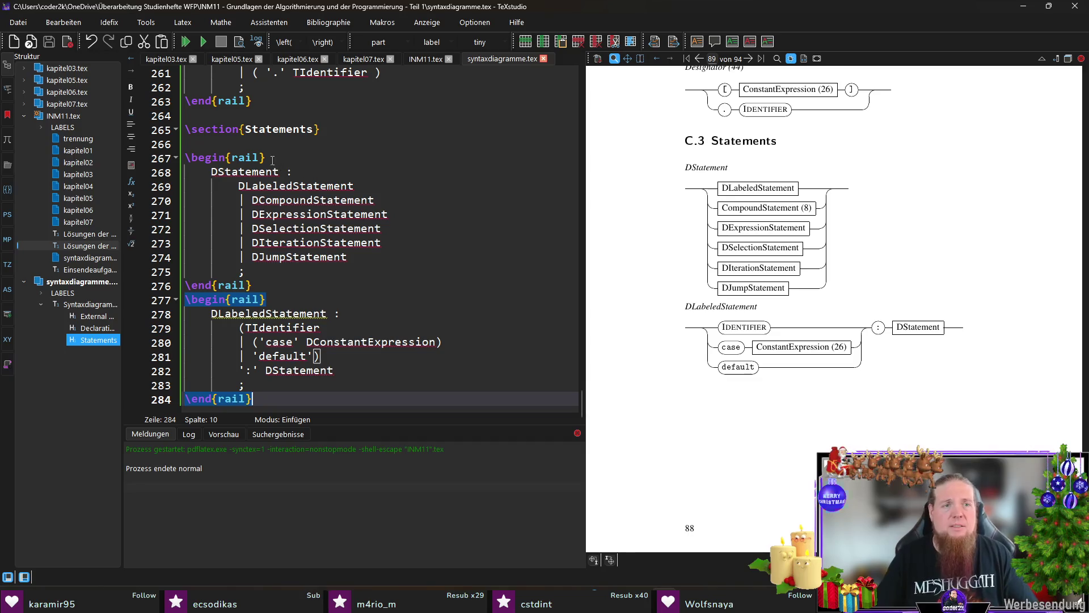
double_click(227, 173)
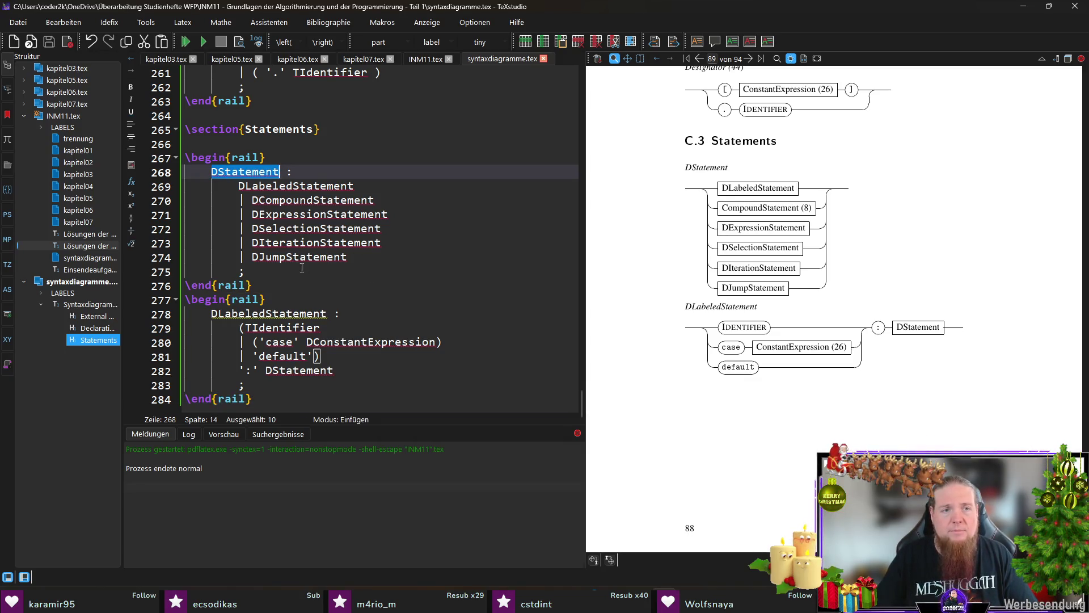
Paste the DStatement rule below INM11.tex's alias list, stripping its indentation and colon
left_click_drag(292, 270, 184, 167)
key("ctrl+c")
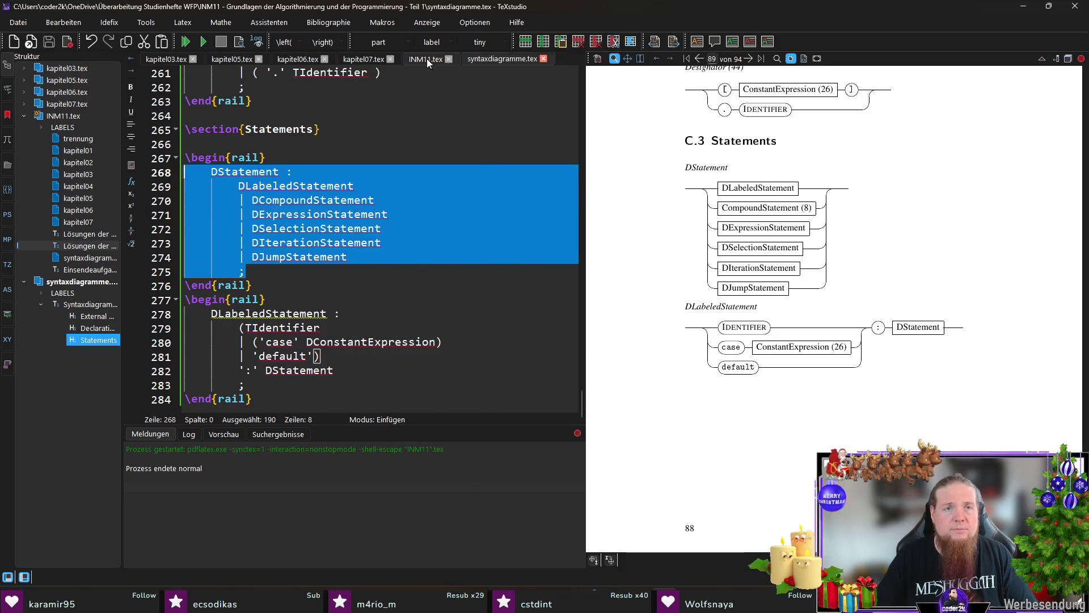
left_click(426, 59)
key("Return")
key("Return")
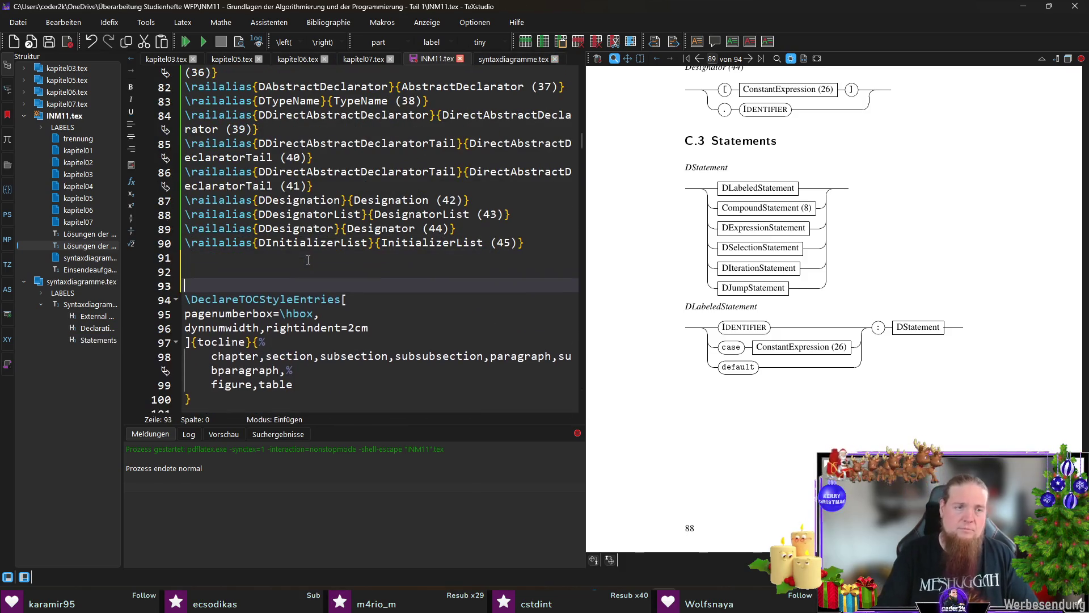
key("ctrl+v")
key("Up")
key("Up")
key("Up")
key("ctrl+shift+Right")
key("Delete")
key("End")
key("BackSpace")
key("BackSpace")
Remove the leading bars from the pasted alternatives and delete the semicolon line
left_click(197, 256)
key("BackSpace")
key("BackSpace")
left_click(198, 271)
key("BackSpace")
key("BackSpace")
left_click(199, 286)
key("BackSpace")
key("BackSpace")
left_click(198, 299)
key("BackSpace")
key("BackSpace")
left_click(198, 313)
key("BackSpace")
key("BackSpace")
left_click(191, 328)
key("BackSpace")
key("BackSpace")
Add \railalias{DStatement}{Statement (46)} and remove DStatement from the name list
left_click(216, 229)
left_click(224, 202)
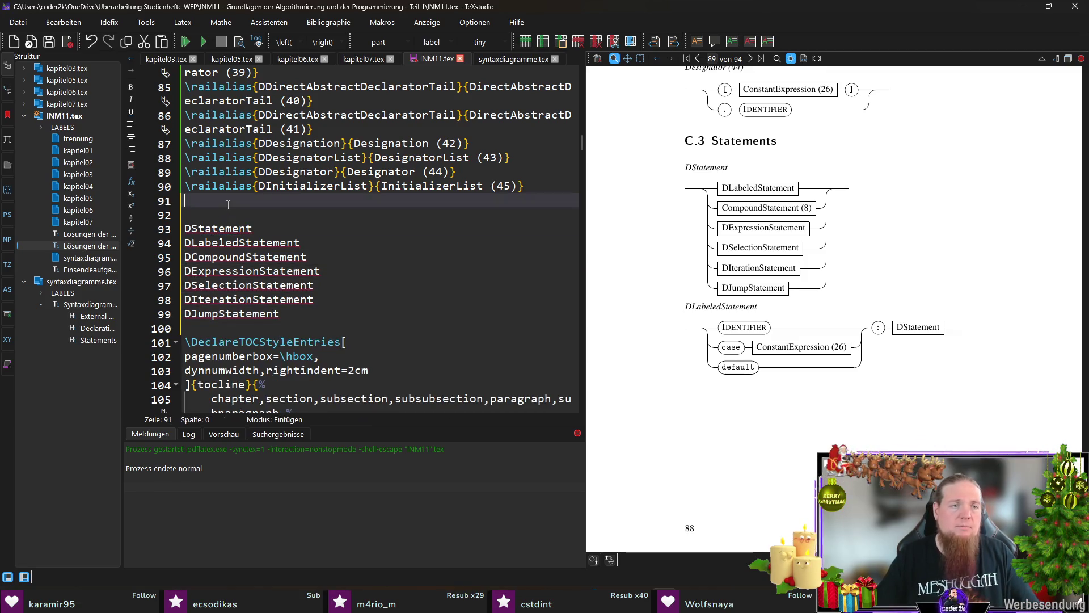
type("\\railalias")
key("Return")
type("DStatement}{Statement }")
key("Tab")
type("DStatement")
key("Delete")
key("ctrl+Right")
type("(469")
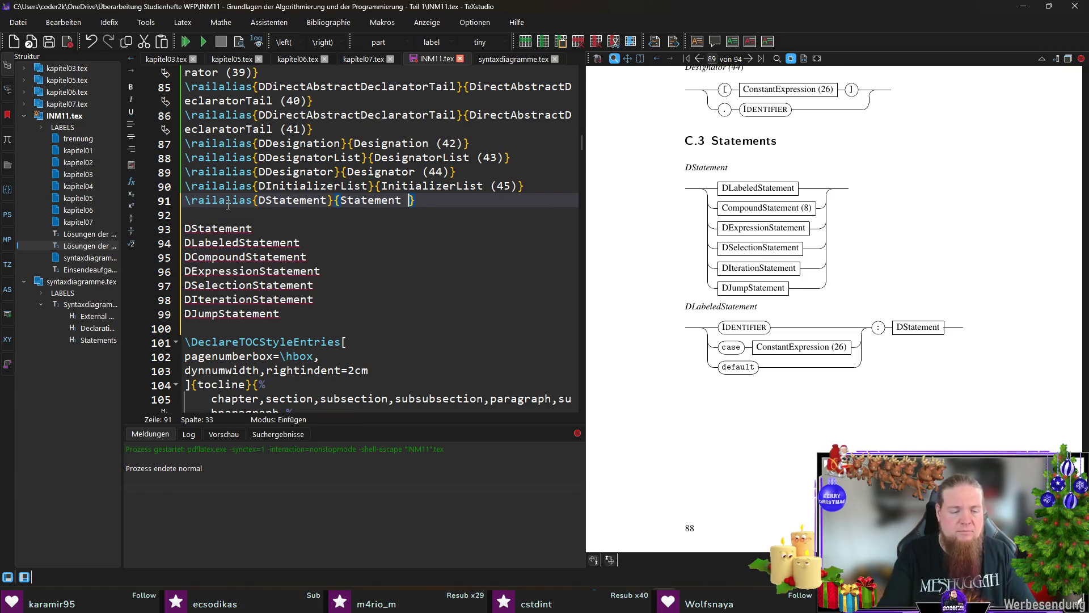
key("Caps_Lock")
key("Caps_Lock")
key("BackSpace")
key("Down")
key("Down")
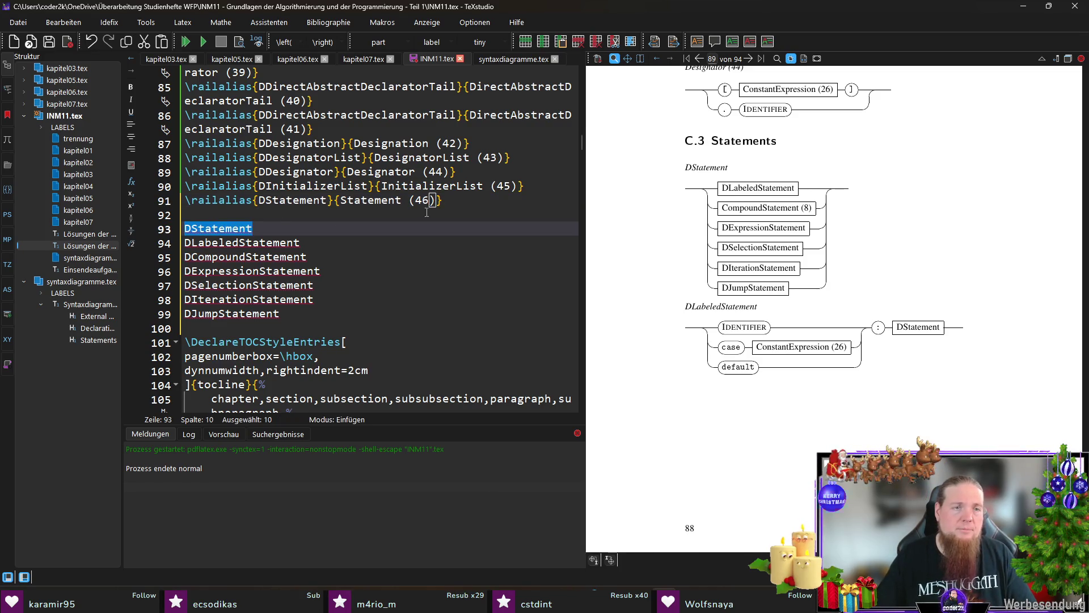
key("ctrl+BackSpace")
key("Up")
key("Up")
key("End")
Add the alias \railalias{DLabeledStatement}{LabeledStatement (47)}
double_click(287, 248)
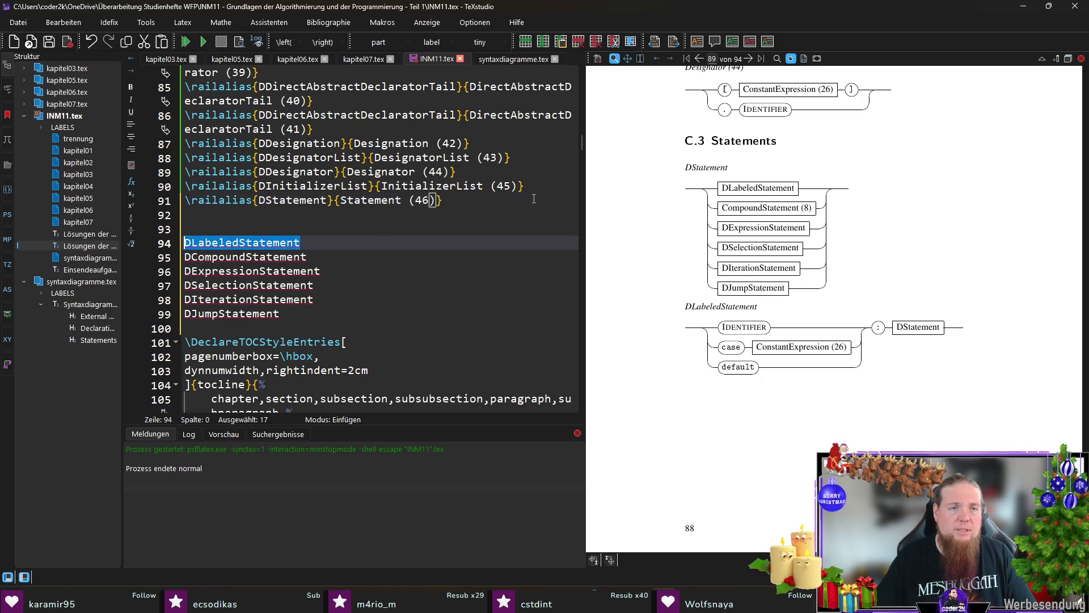
key("BackSpace")
left_click(544, 196)
key("Return")
type("ailalias{DLabeledStatement}{DLabeledStatement")
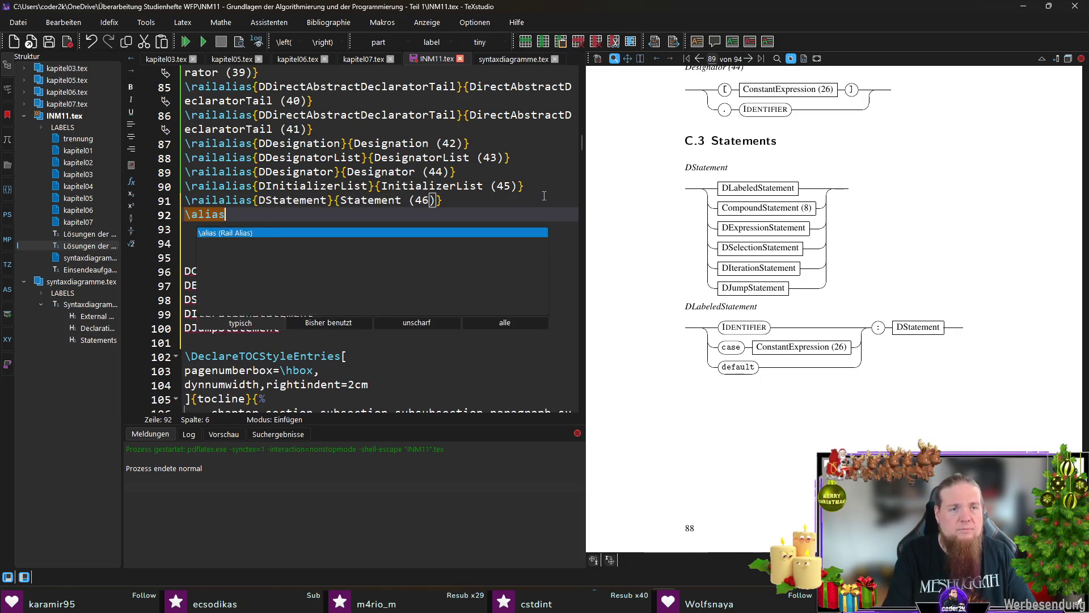
key("ctrl+Left")
key("Delete")
key("ctrl+Right")
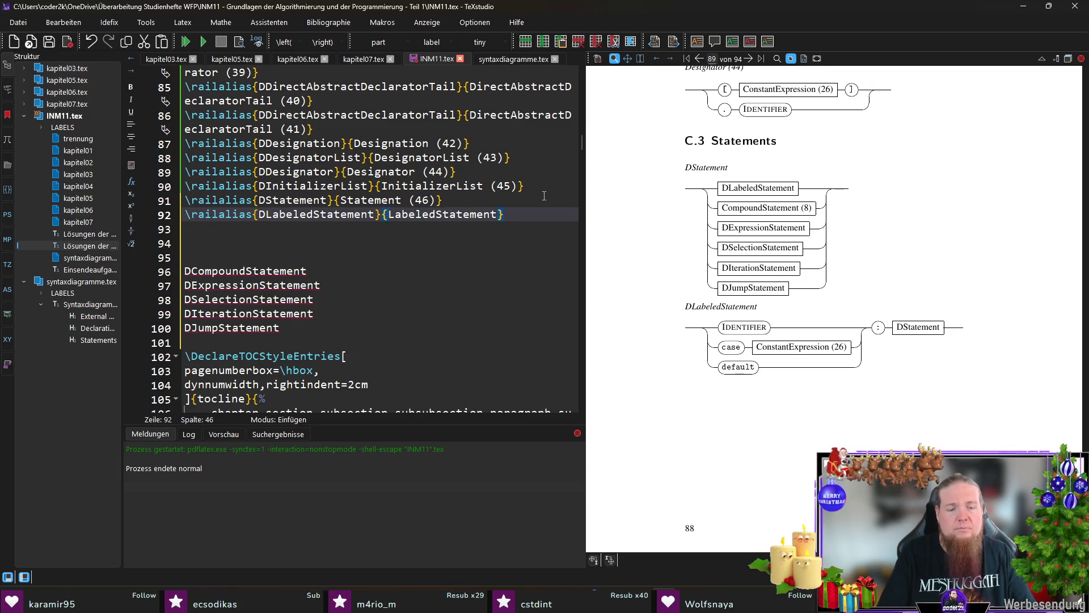
type("(47")
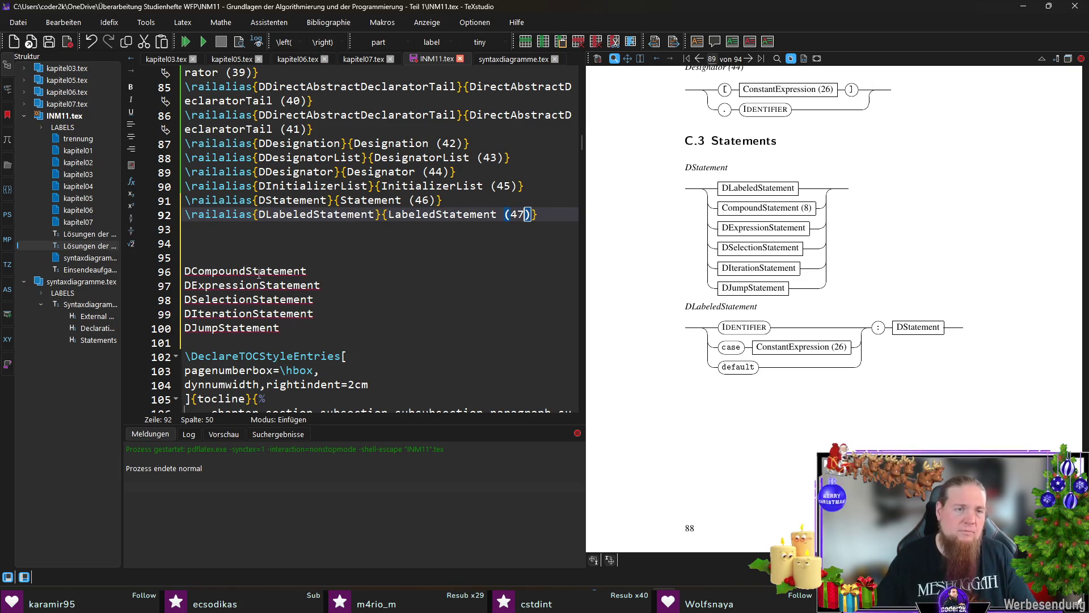
Add the alias \railalias{DCompoundStatement}{CompoundStatement (48)}
double_click(244, 271)
key("BackSpace")
left_click(251, 239)
key("Up")
type("ail")
key("Return")
type("DCompoundStatement")
key("Tab")
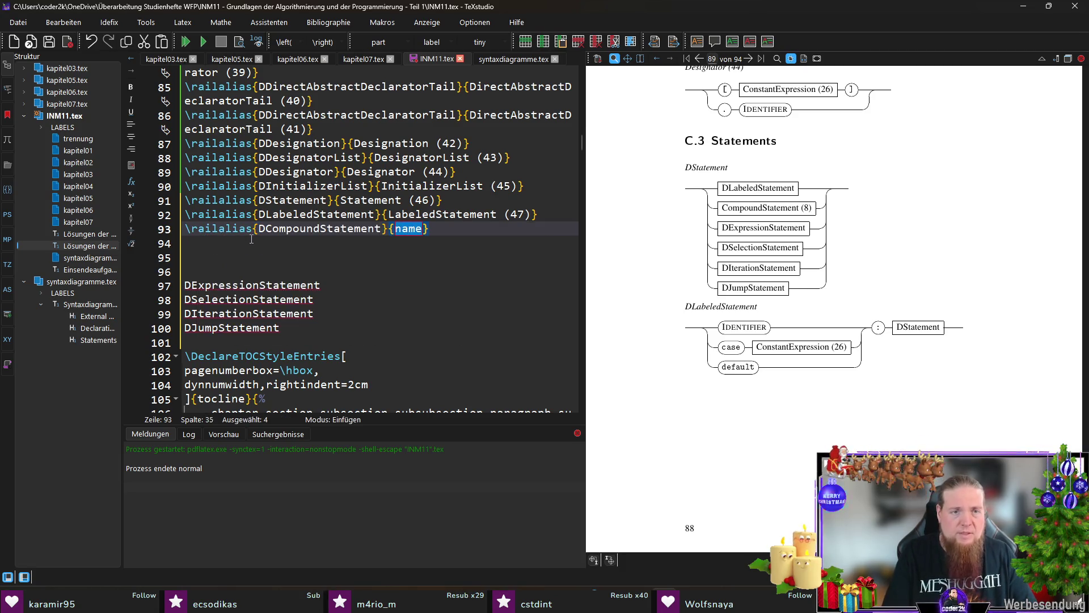
type("DCompoundStatement")
key("ctrl+Left")
key("Delete")
key("ctrl+Right")
type("(48)")
Add the alias \railalias{DExpressionStatement}{ExpressionStatement (49)}
key("Down")
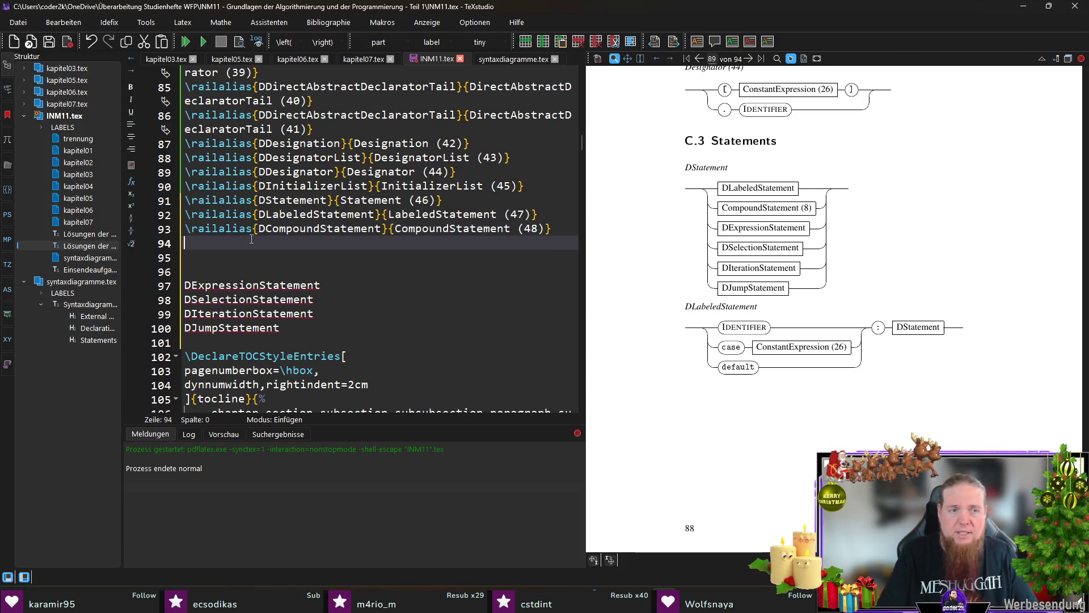
key("Delete")
key("Down")
key("Down")
key("shift+End")
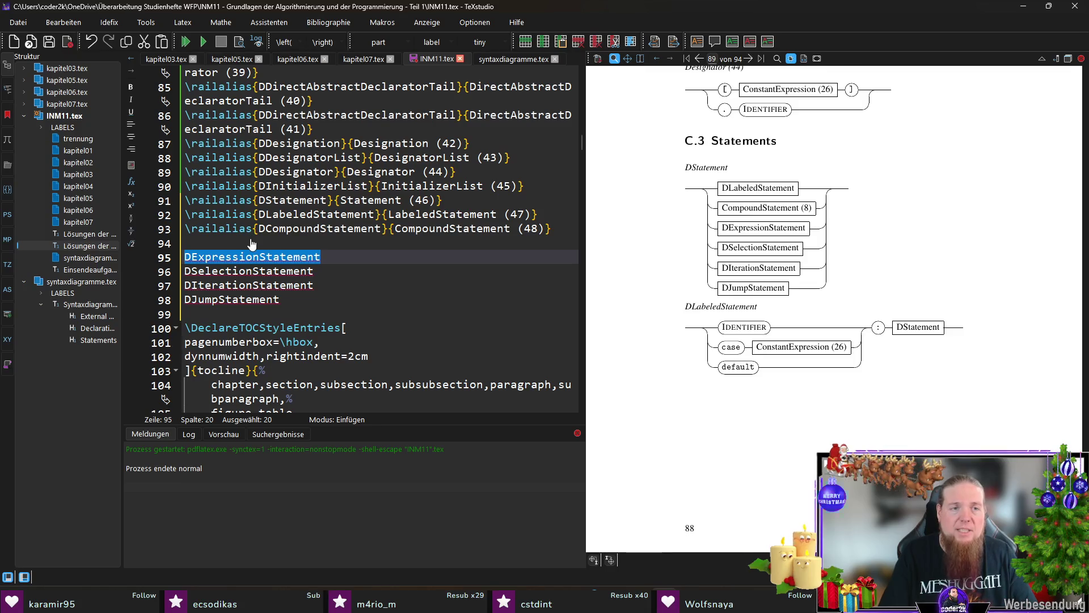
key("ctrl+x")
key("Delete")
key("Up")
key("Up")
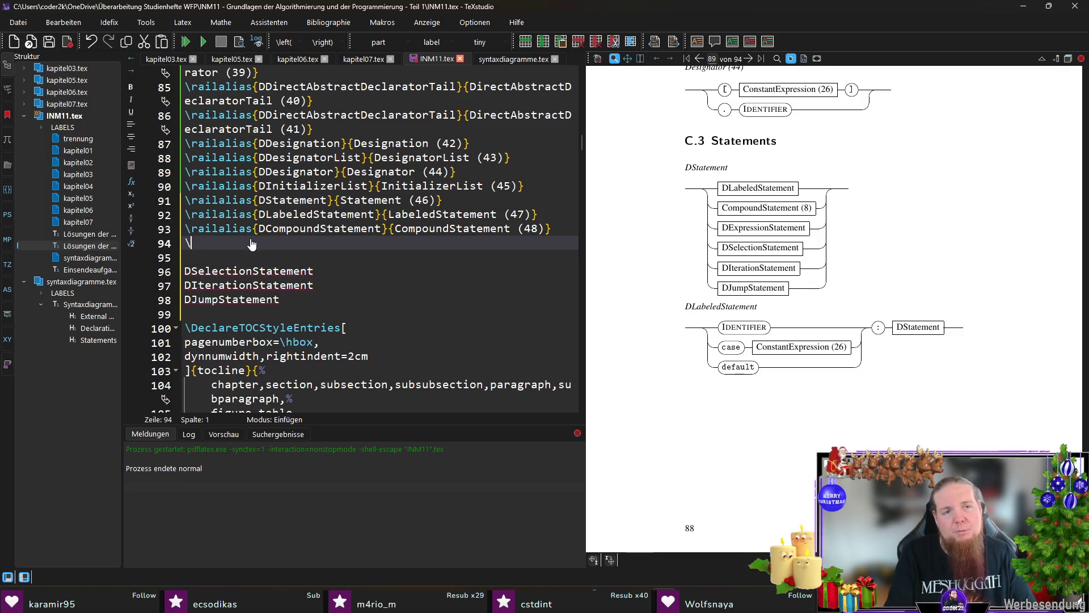
type("ra")
key("Return")
key("ctrl+v")
key("ctrl+v")
key("ctrl+Left")
key("Delete")
key("End")
key("Left")
type("(49")
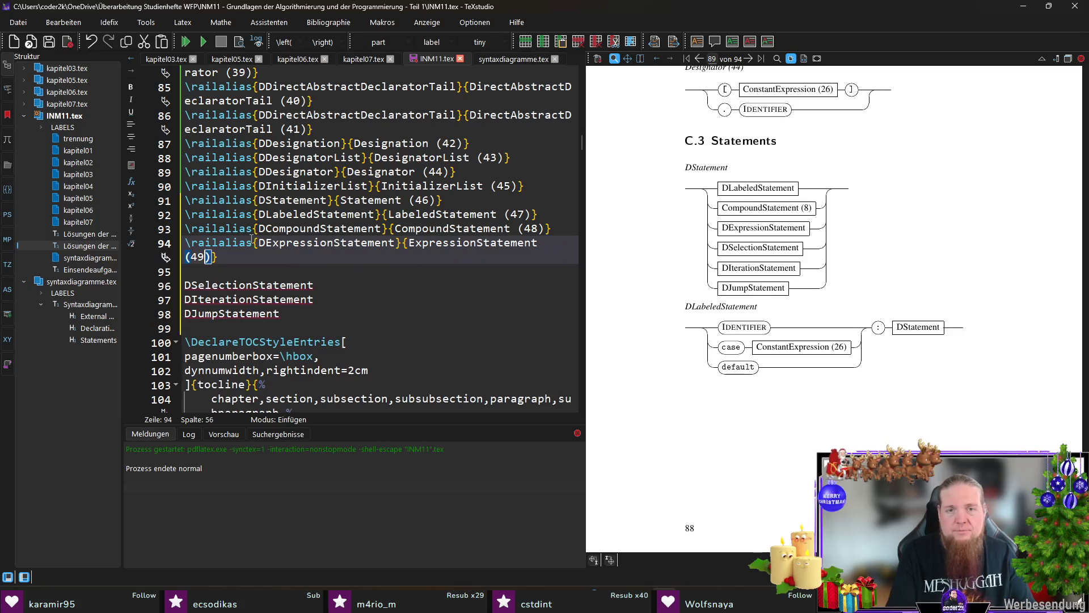
key("End")
Add the alias \railalias{DSelectionStatement}{SelectionStatement (50)}
key("Down")
key("Down")
key("shift+Home")
key("ctrl+x")
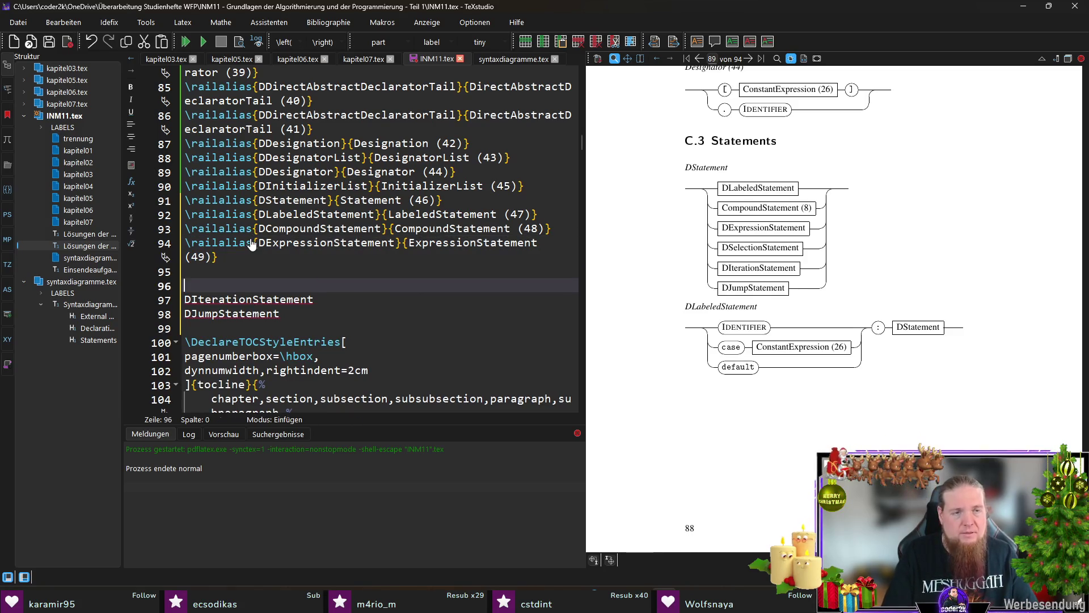
key("Up")
type("a")
key("Return")
key("ctrl+v")
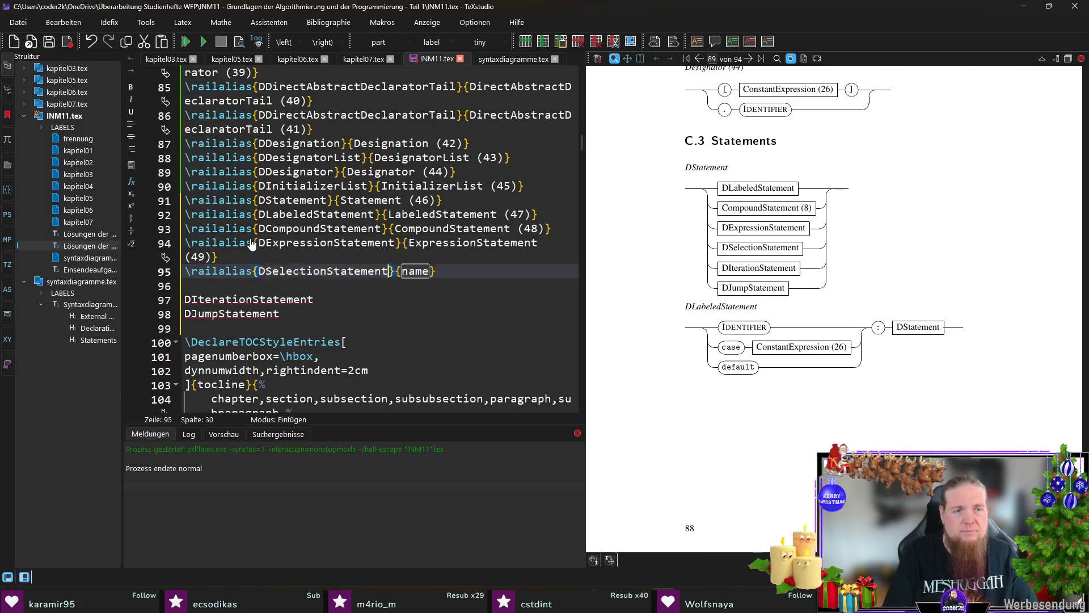
key("Tab")
key("ctrl+v")
key("ctrl+Left")
key("Delete")
key("End")
key("Left")
type("(50)")
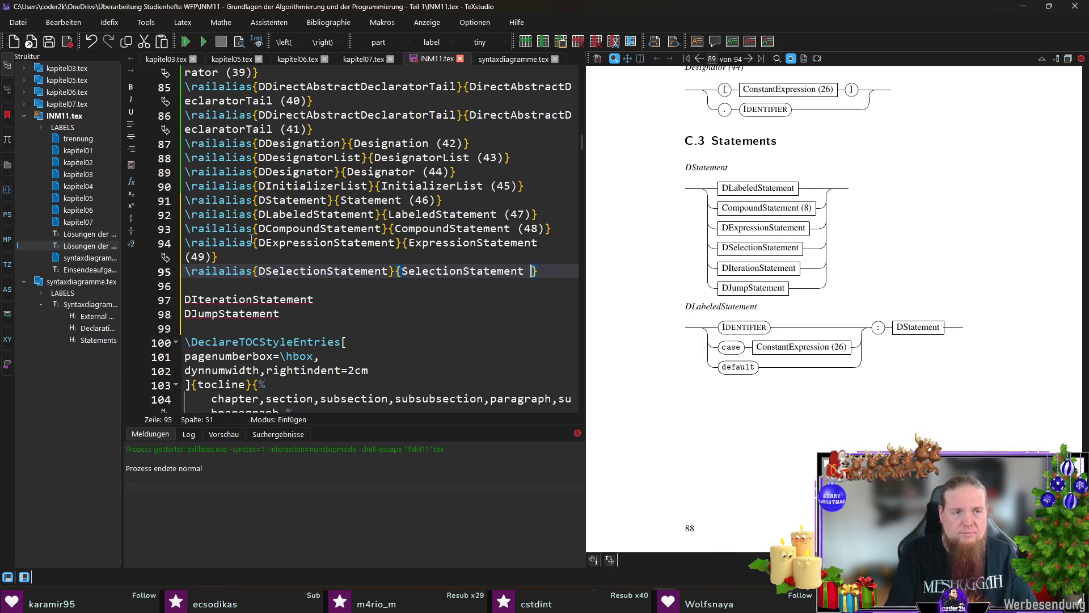
Add the alias \railalias{DIterationStatement}{IterationStatement (51)}
key("Down")
key("Down")
key("shift+End")
key("ctrl+x")
key("Up")
type("\\al")
key("Down")
key("Return")
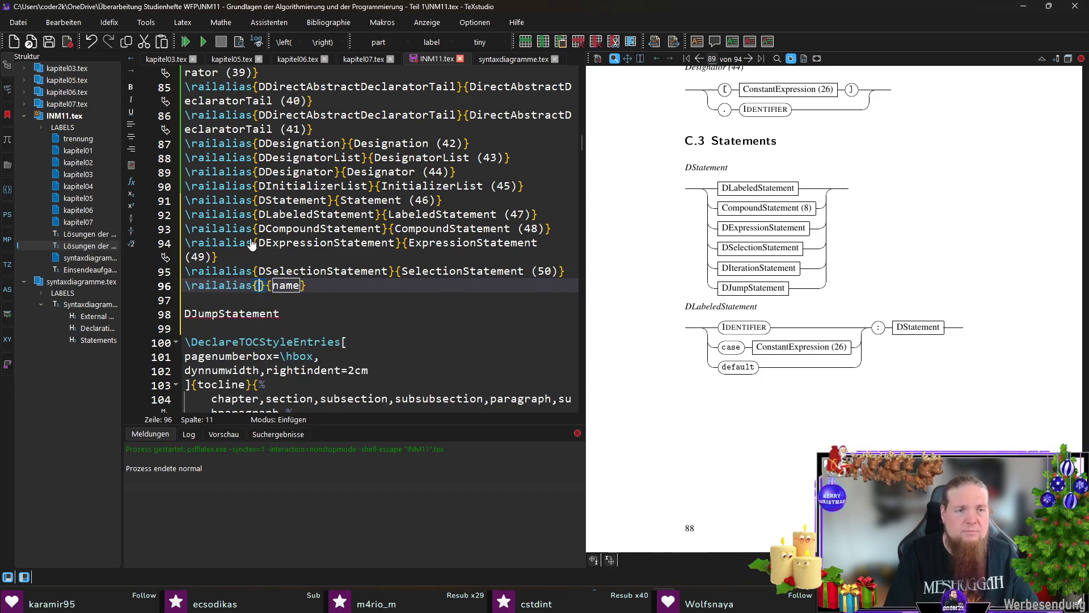
key("ctrl+v")
key("Tab")
key("ctrl+v")
key("ctrl+Left")
key("Delete")
key("ctrl+Right")
type("(51)")
key("Down")
key("Down")
Add a \railalias line mapping DJumpStatement to JumpStatement
key("shift+Home")
key("ctrl+x")
key("Up")
type("\\ali")
key("Return")
key("ctrl+v")
key("Tab")
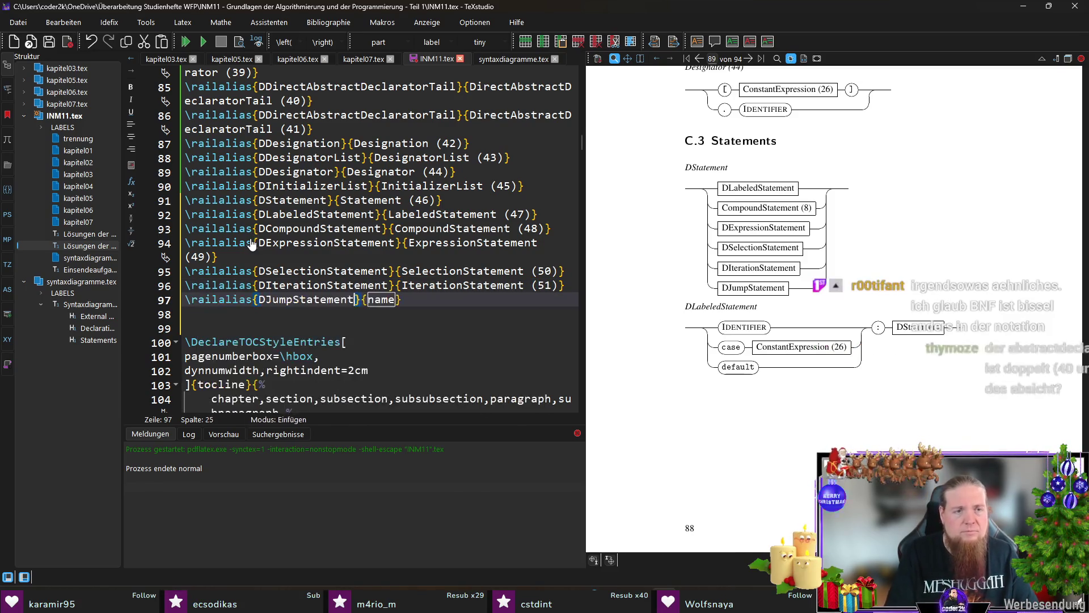
key("ctrl+v")
key("ctrl+Left")
key("Delete")
Append the number (52) to the JumpStatement alias display name
key("ctrl+End")
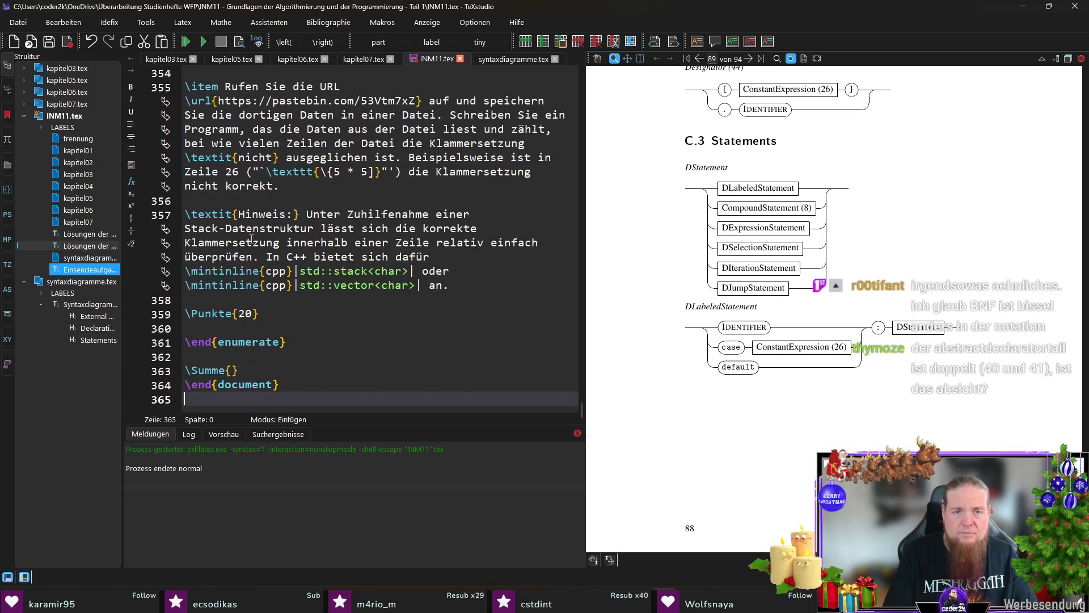
key("ctrl+Home")
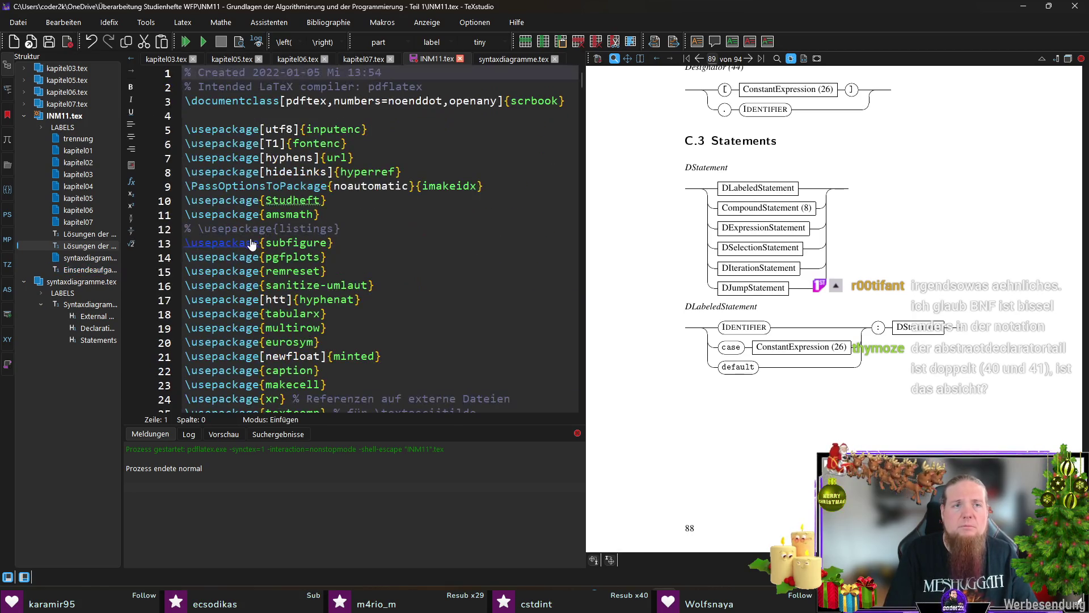
scroll(341, 281, "down", 20)
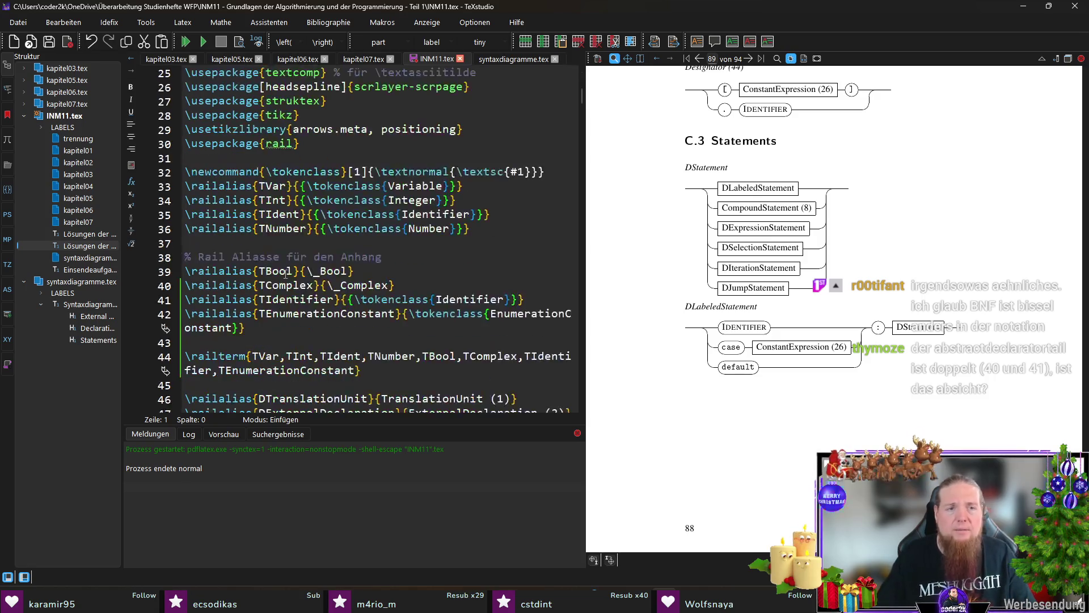
scroll(341, 282, "down", 10)
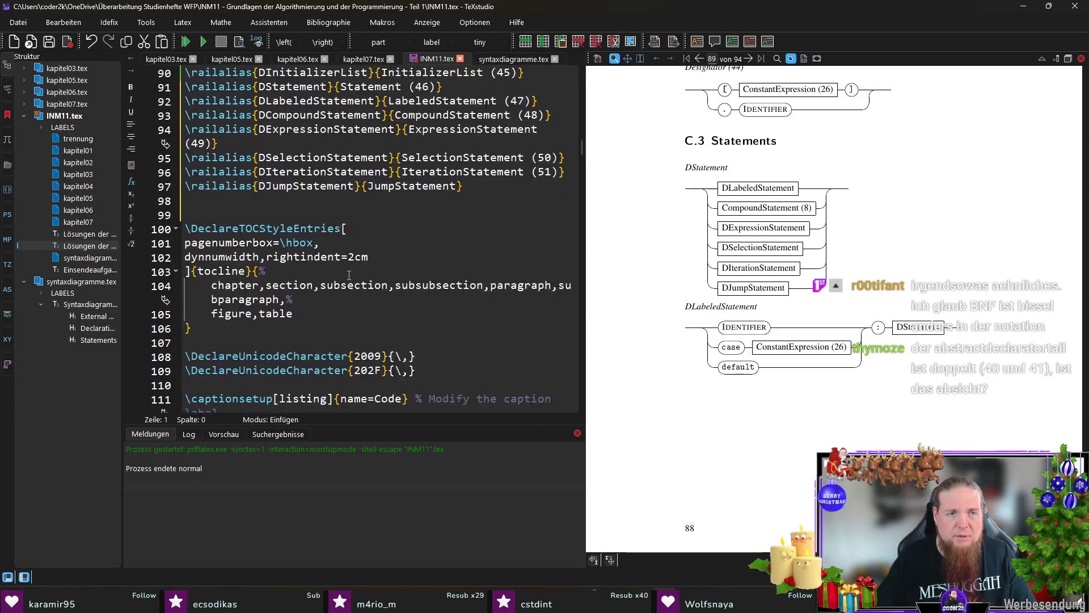
scroll(341, 282, "up", 1)
left_click(375, 229)
key("ctrl+Right")
type("(52)")
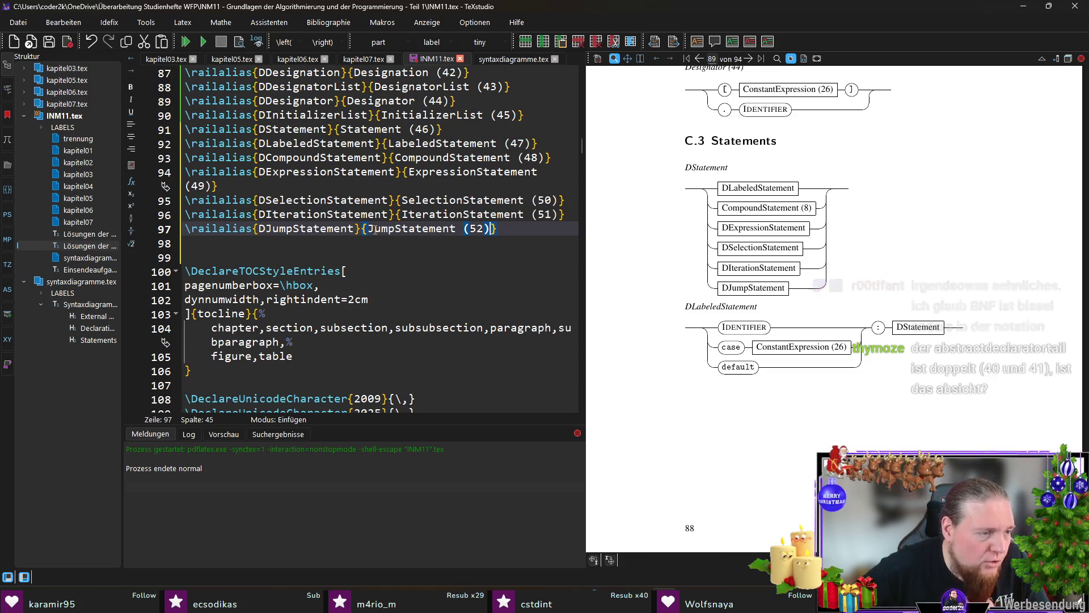
Delete the duplicate DirectAbstractDeclaratorTail (41) alias line
scroll(416, 300, "up", 2)
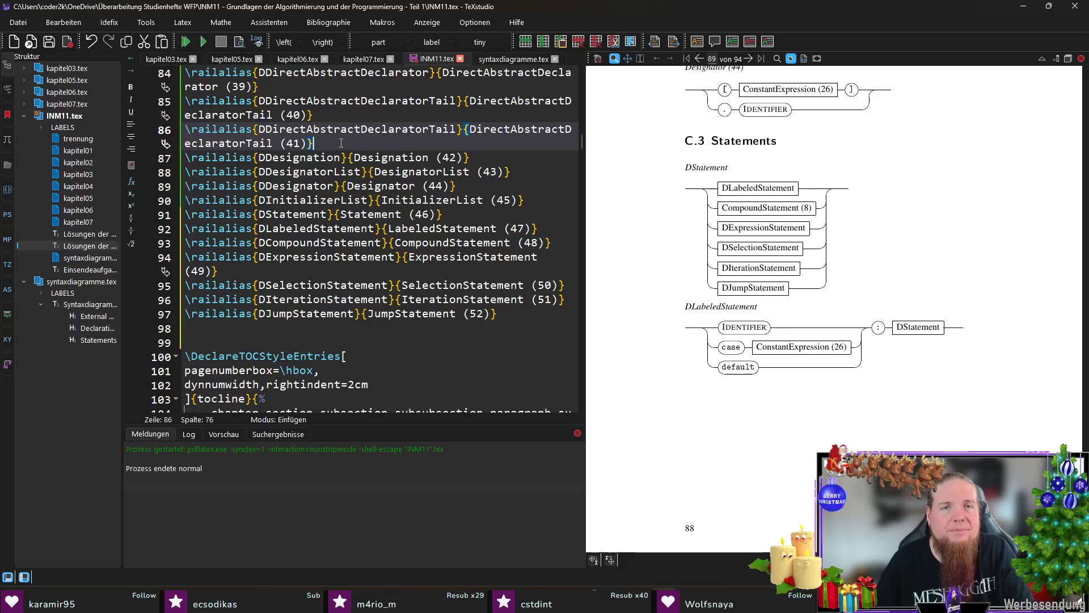
left_click_drag(317, 142, 341, 121)
key("Delete")
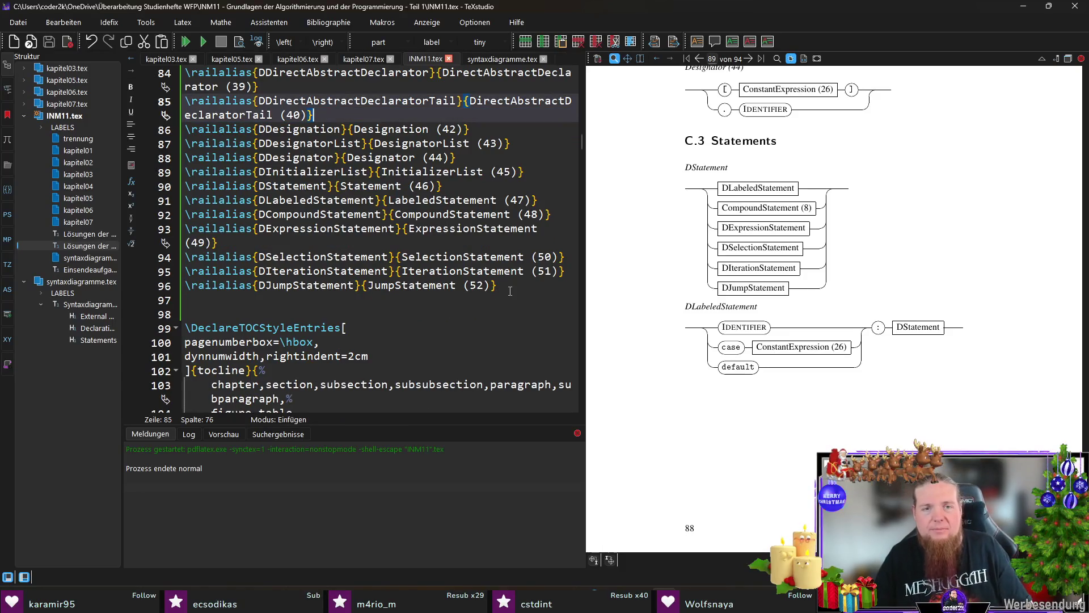
Recompile syntaxdiagramme.tex with F5 and magnify the LabeledStatement (47) diagram in the preview
left_click(496, 285)
left_click(477, 301)
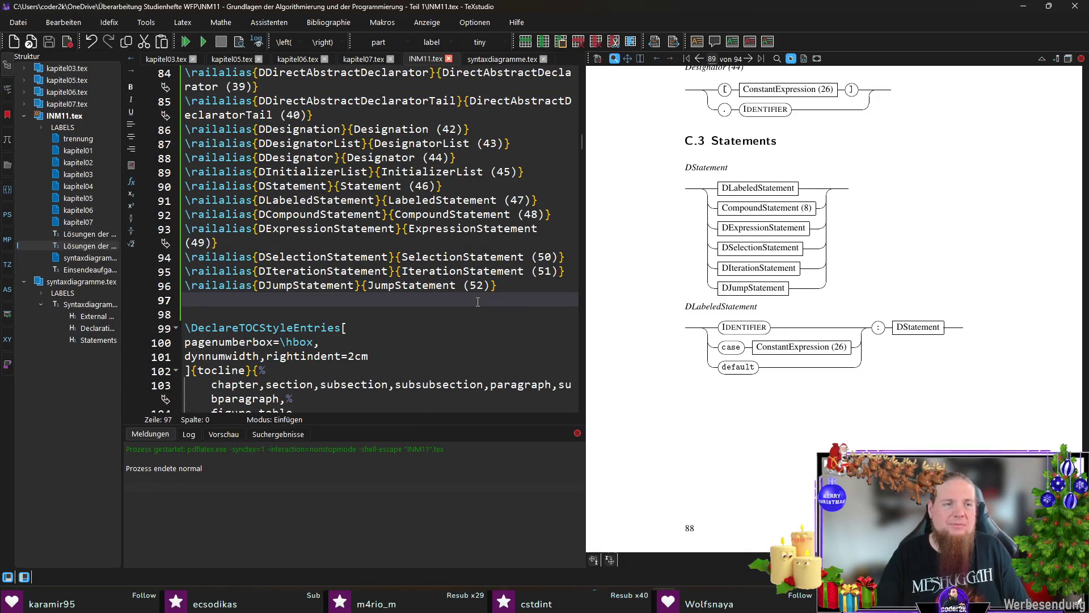
left_click(482, 62)
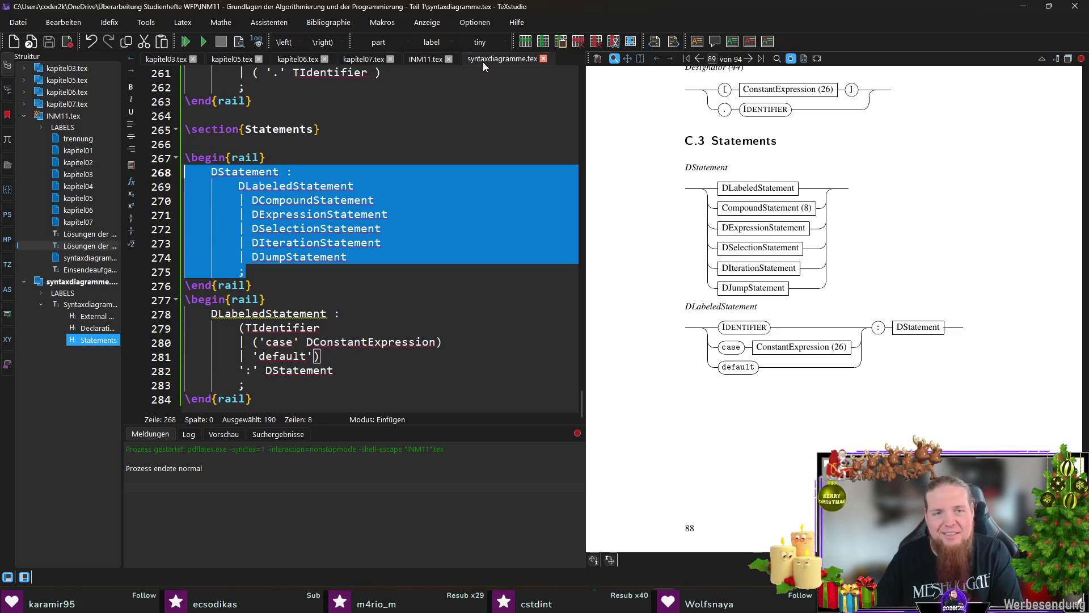
left_click(330, 396)
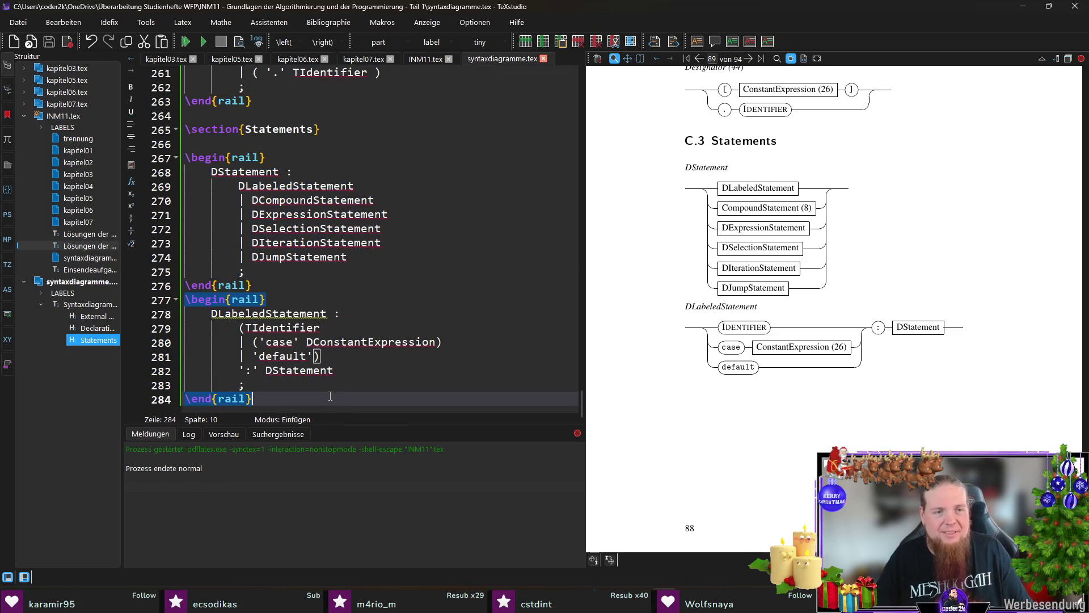
key("F5")
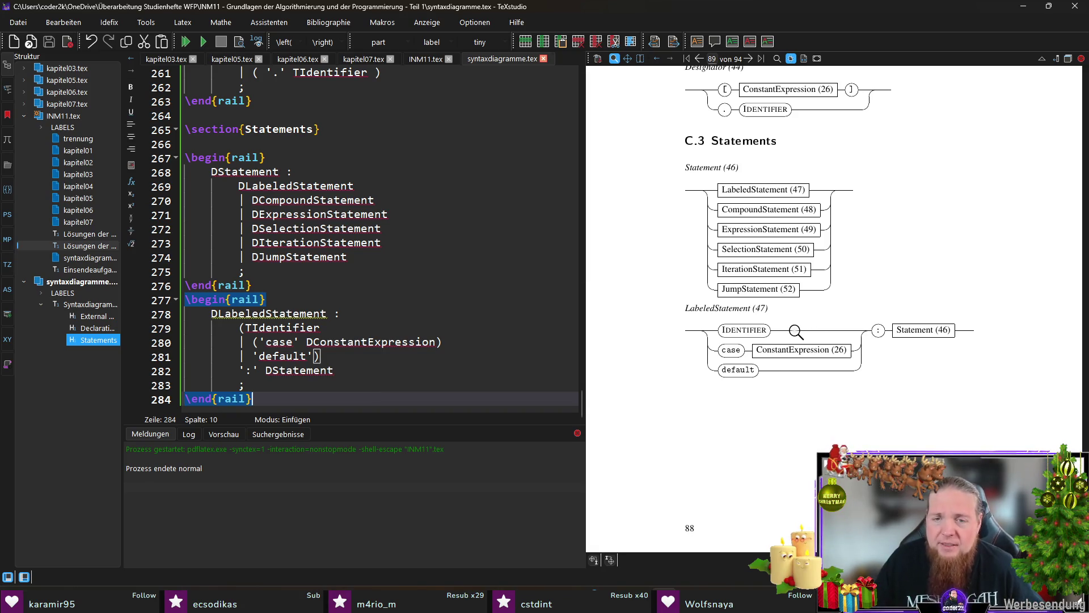
left_click_drag(733, 356, 747, 331)
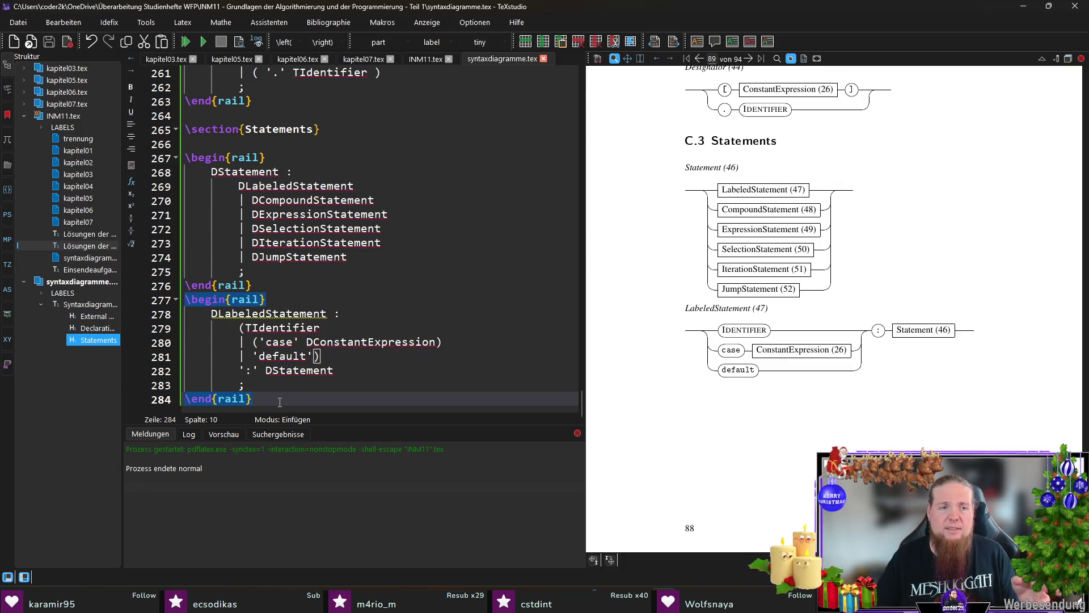
key("Return")
Insert a rail environment and paste DCompoundStatement in as its rule name
type("\begi")
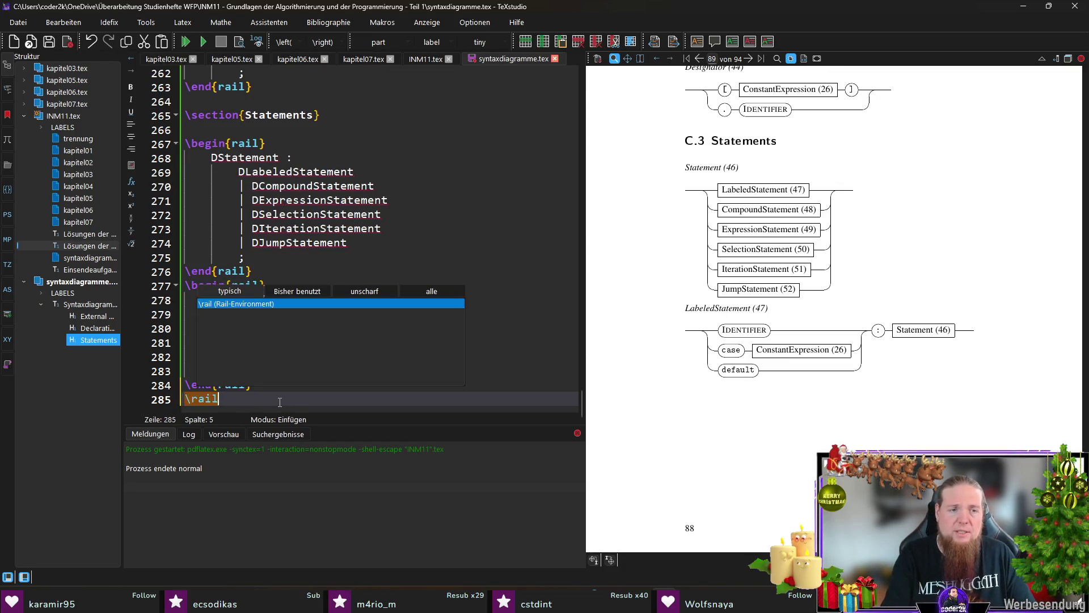
key("Return")
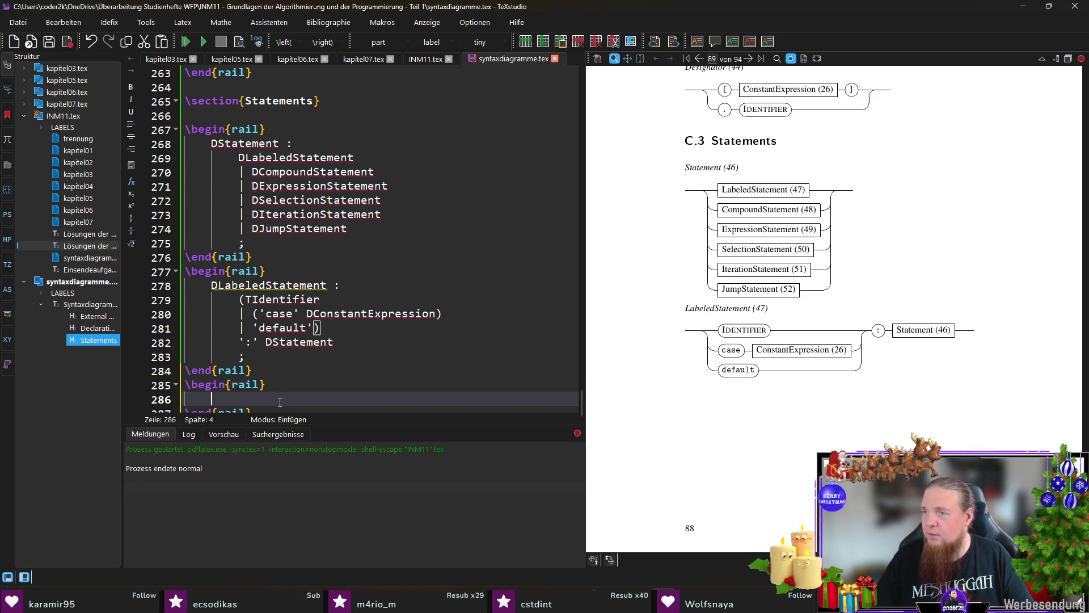
double_click(312, 171)
left_click(280, 393)
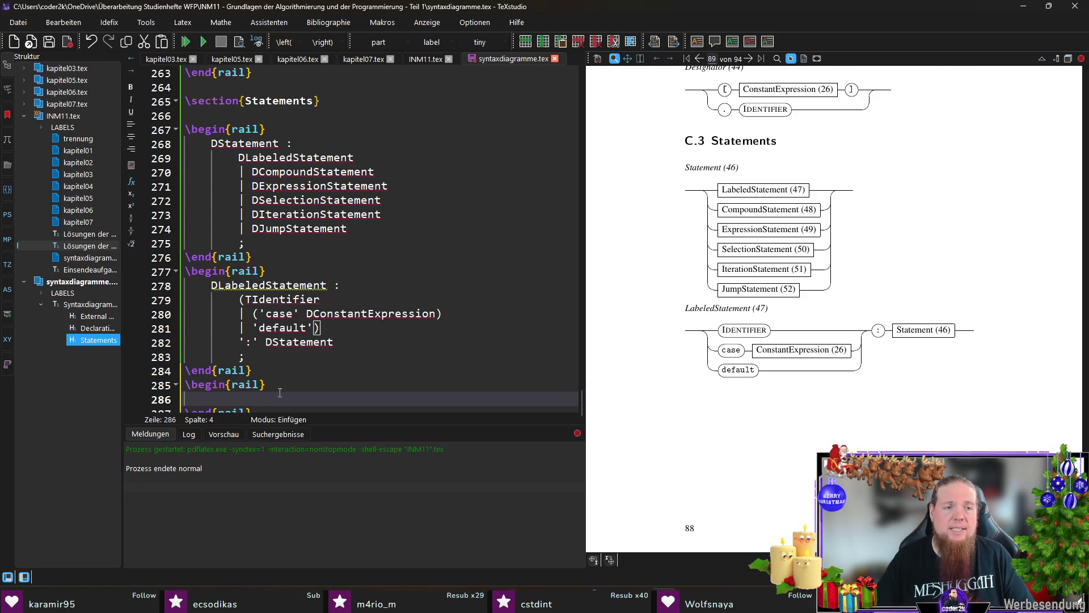
key("ctrl+v")
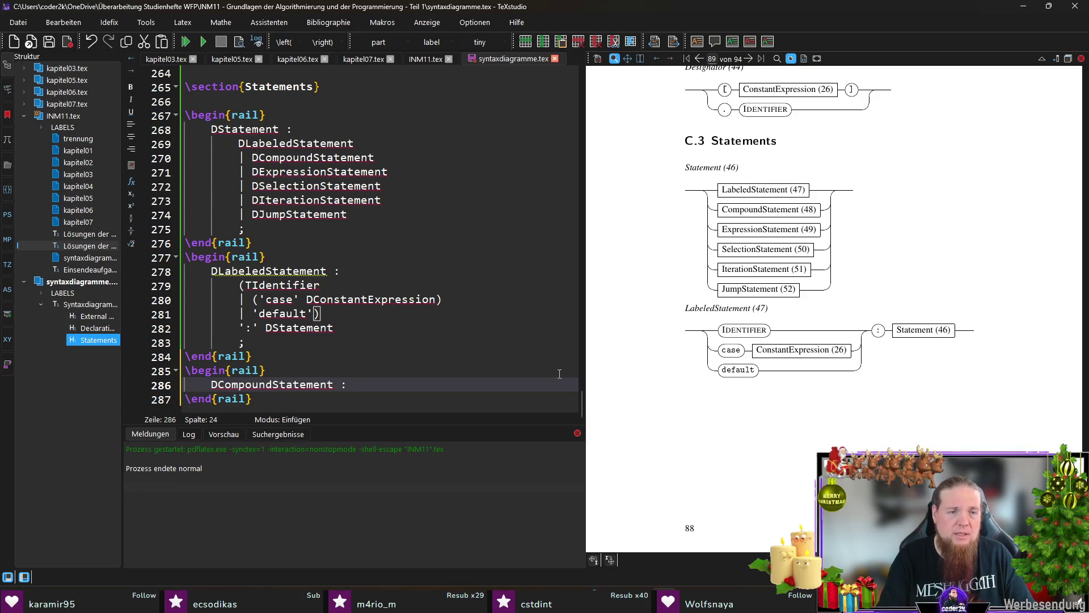
key("Return")
key("Tab")
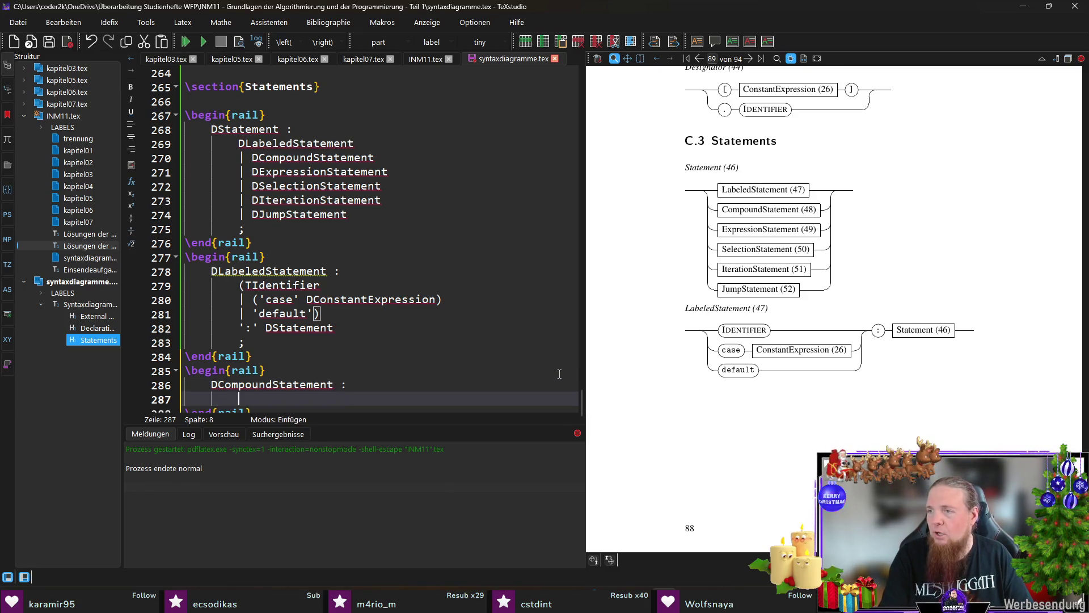
Write the rule body '\{' DBlockItemList? '\}' and close it with a semicolon
type("'\\{")
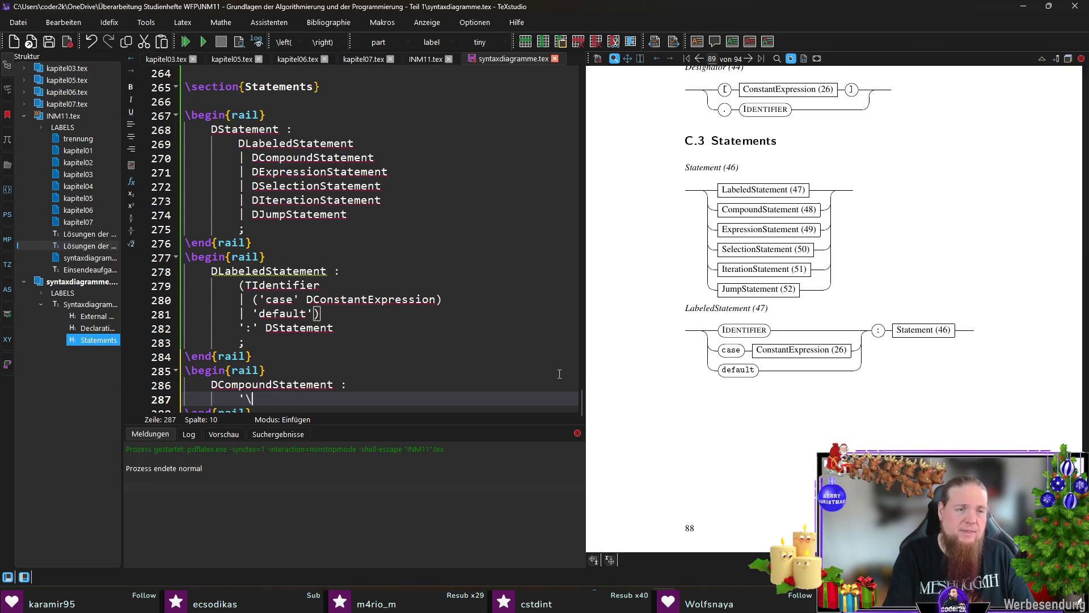
key("End")
type("'")
key("Left")
key("Left")
key("Left")
type("'")
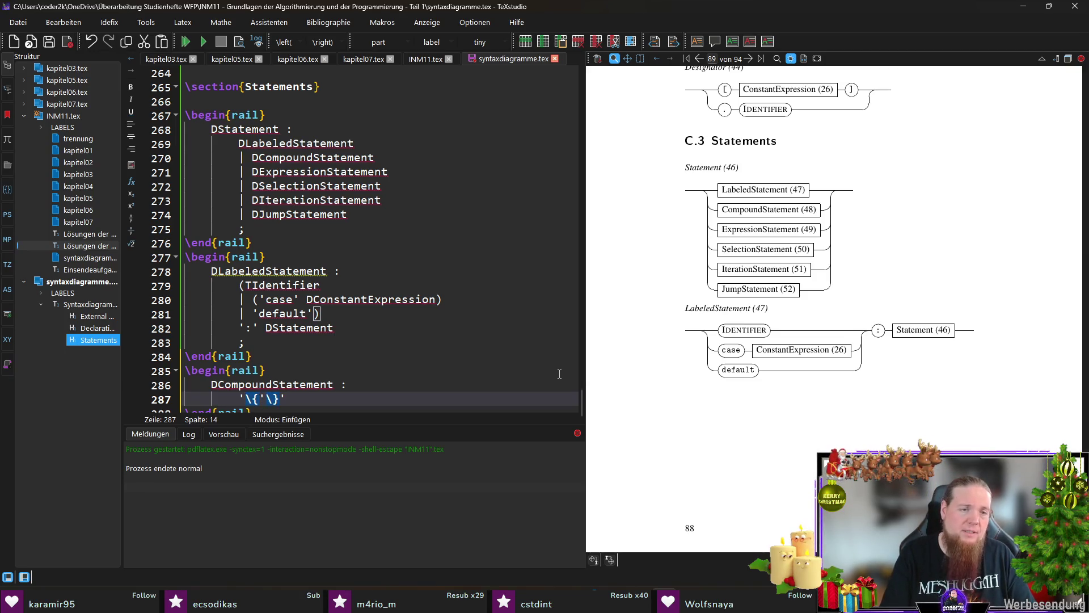
type("'  ")
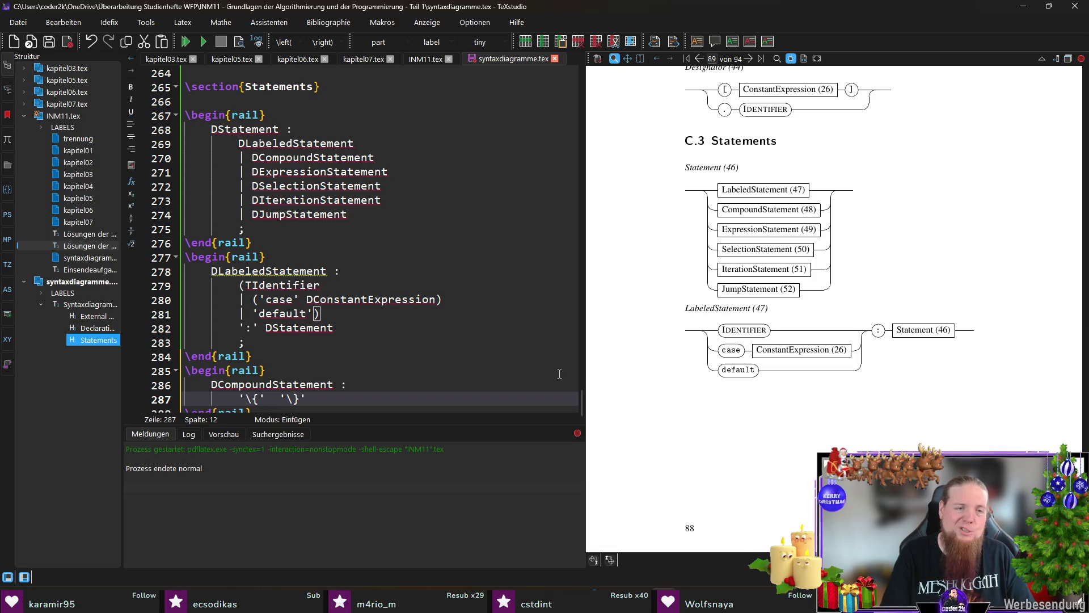
type("DBlockItemList?")
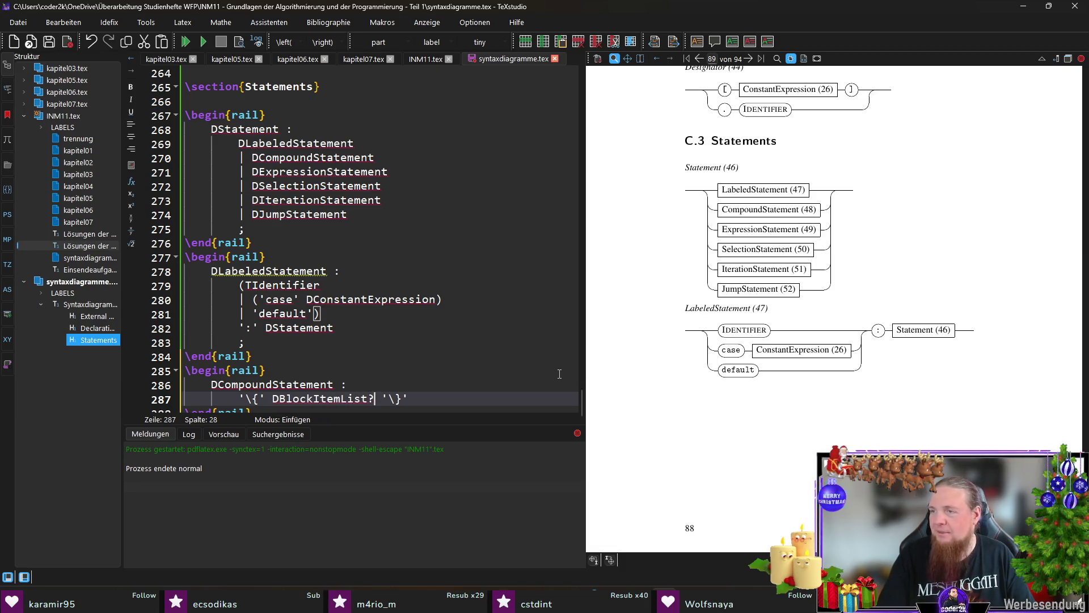
key("End")
key("Return")
type(";")
Start a new empty rail block below the DCompoundStatement rule
key("Down")
key("End")
key("Return")
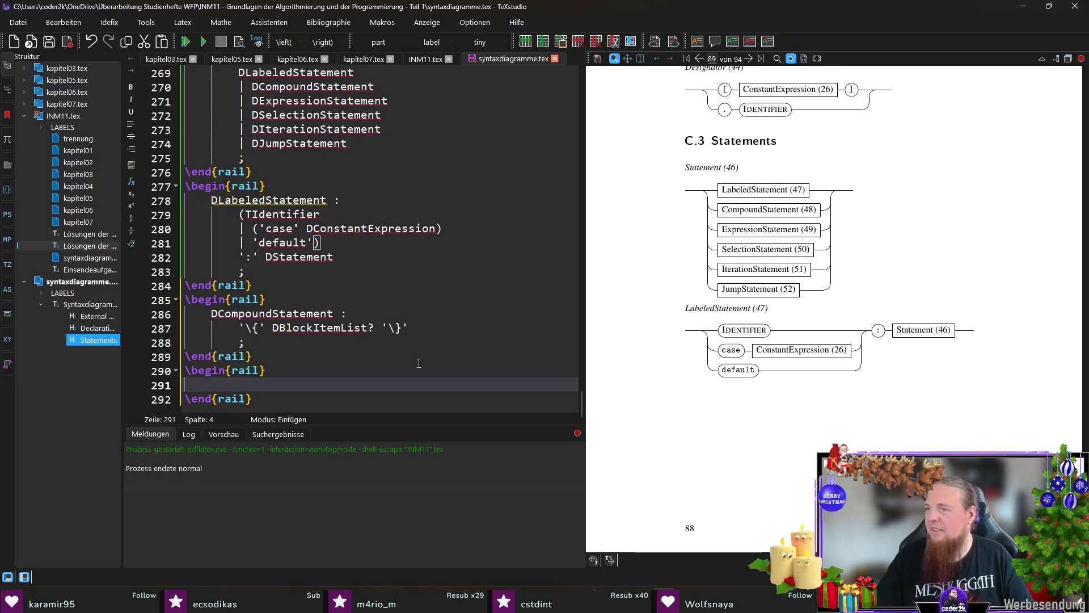
Define the rule DBlockItemList : DBlockItem+ in the empty rail block, ending with a semicolon
double_click(368, 332)
key("ctrl+c")
left_click(290, 384)
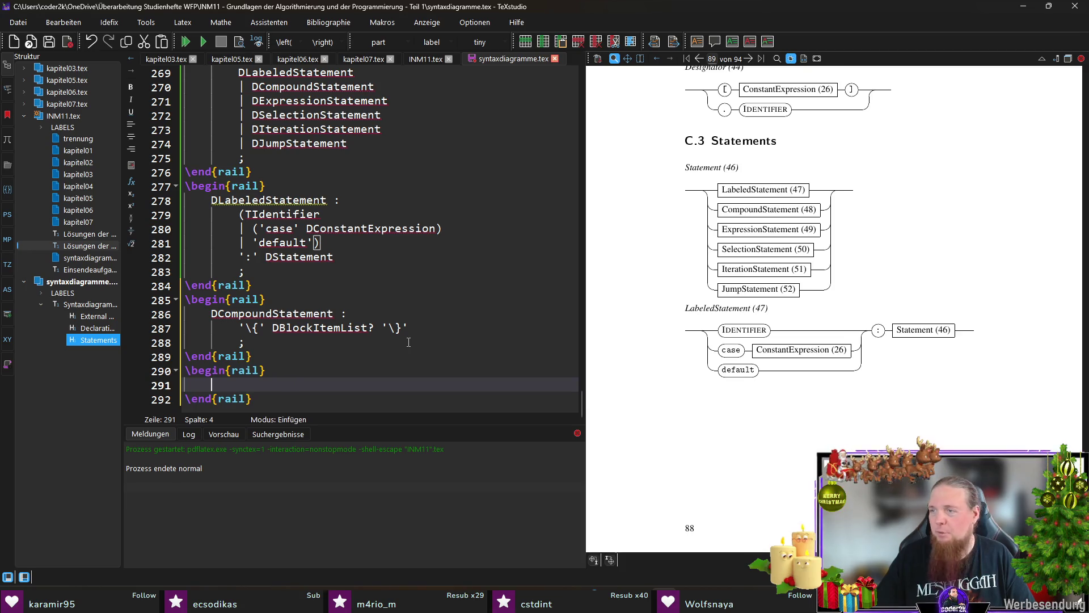
key("ctrl+v")
type(":")
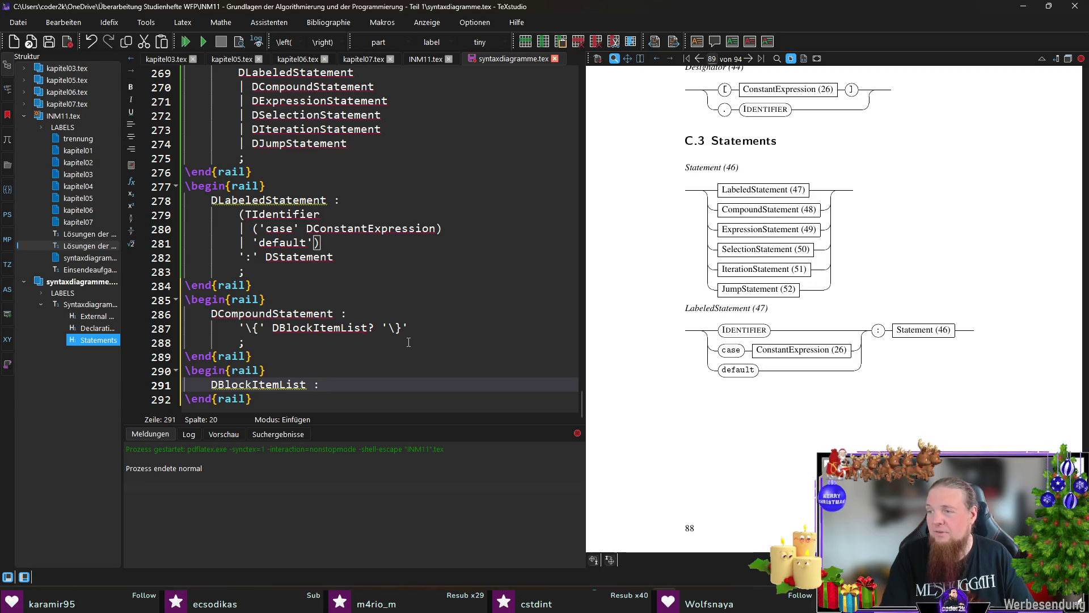
key("Return")
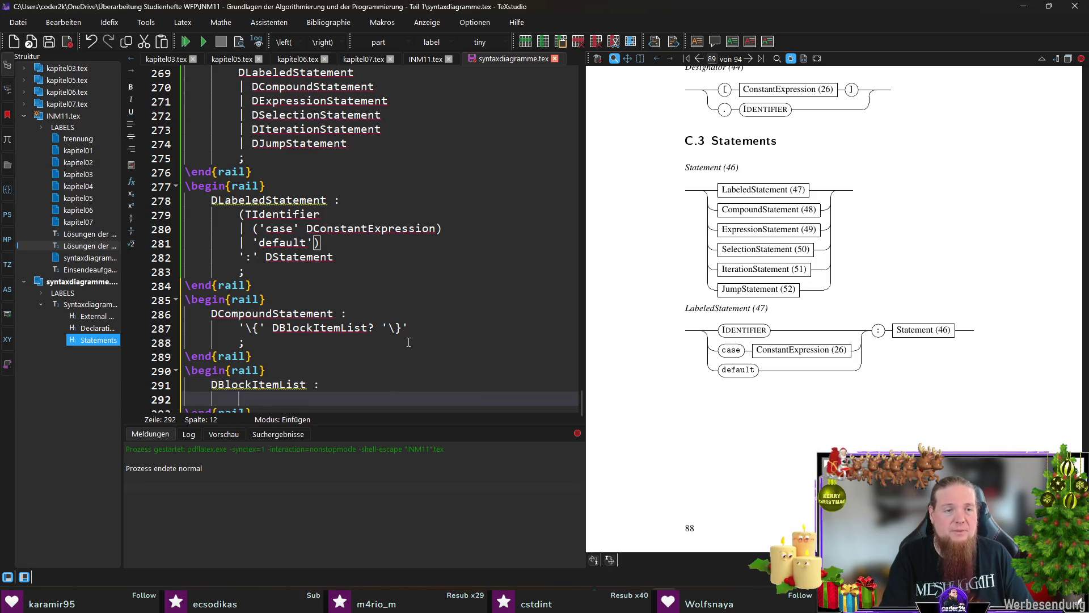
type("D")
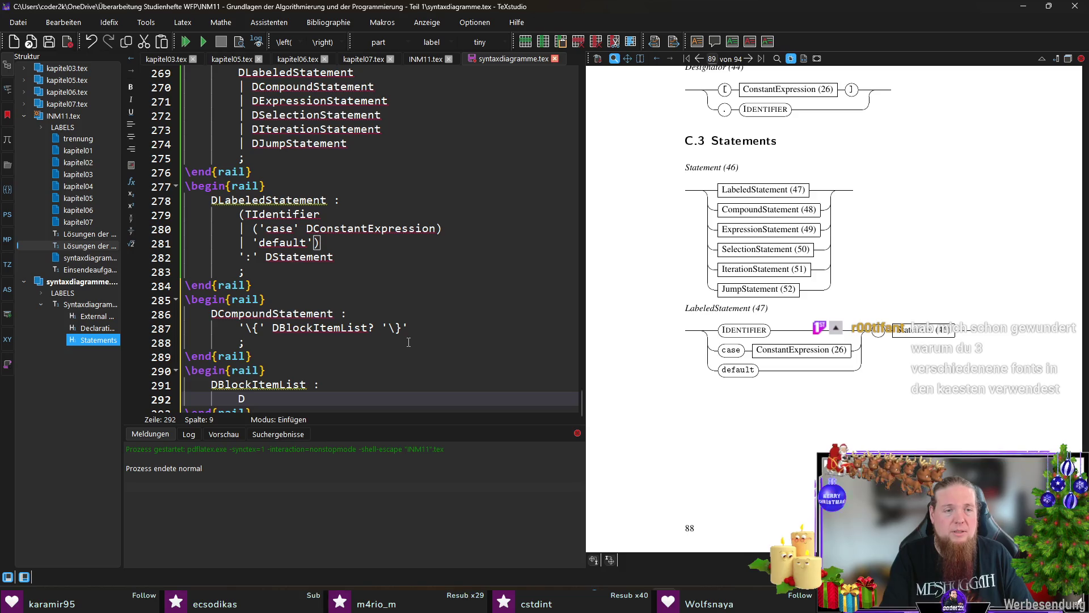
type("BlockItem+")
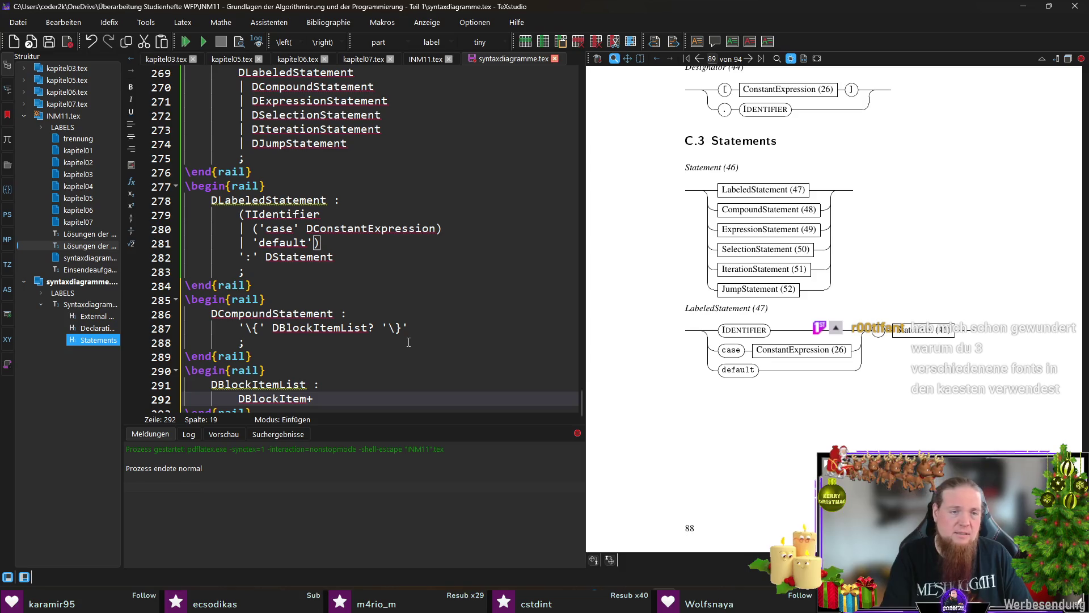
key("Return")
type(";")
Save syntaxdiagramme.tex and move below the rail block
key("ctrl+s")
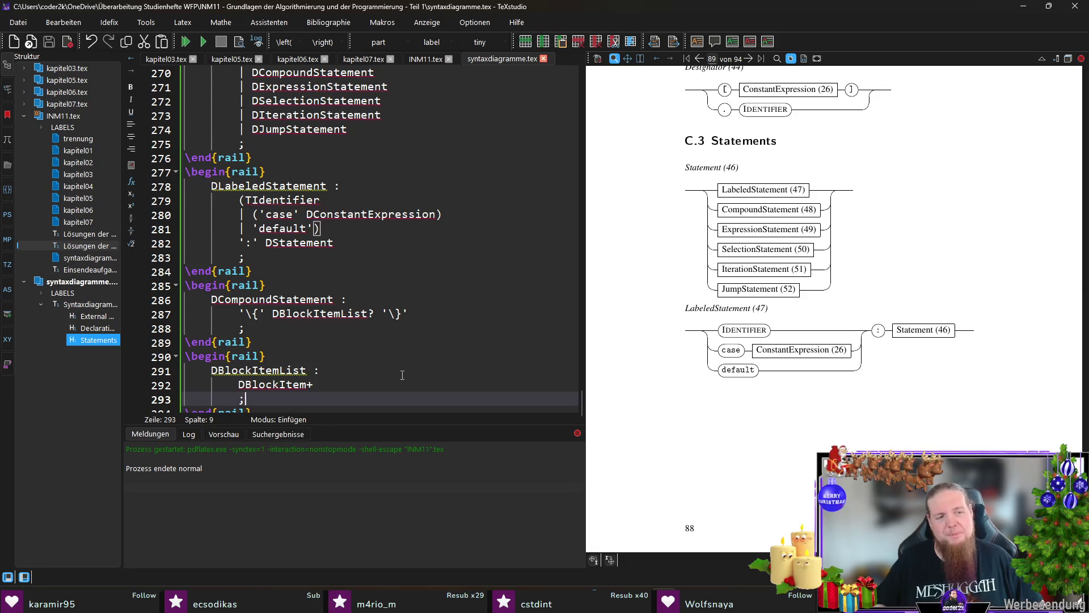
key("Down")
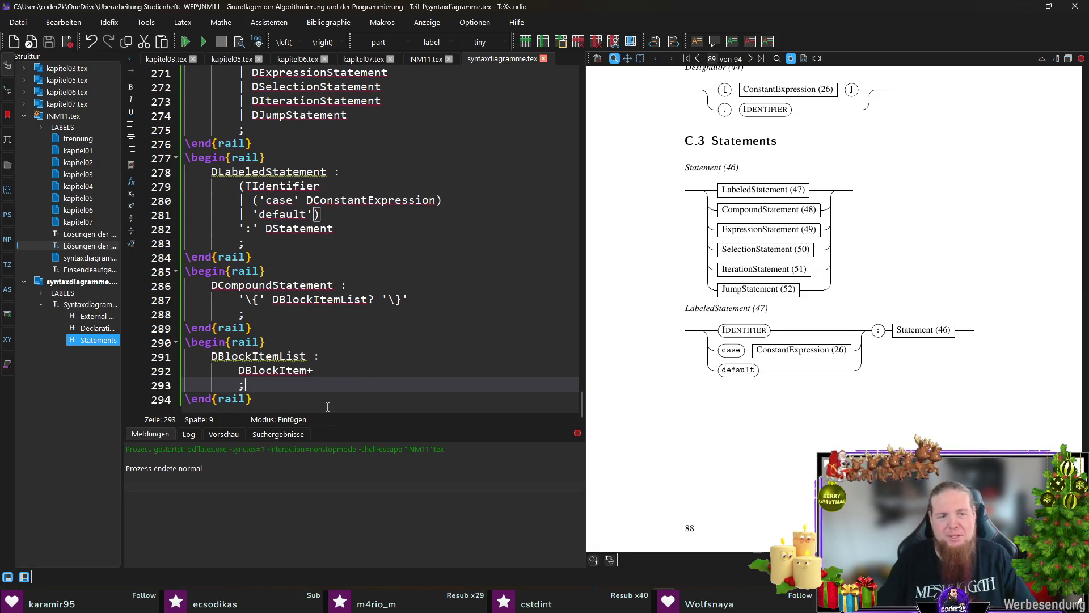
key("Down")
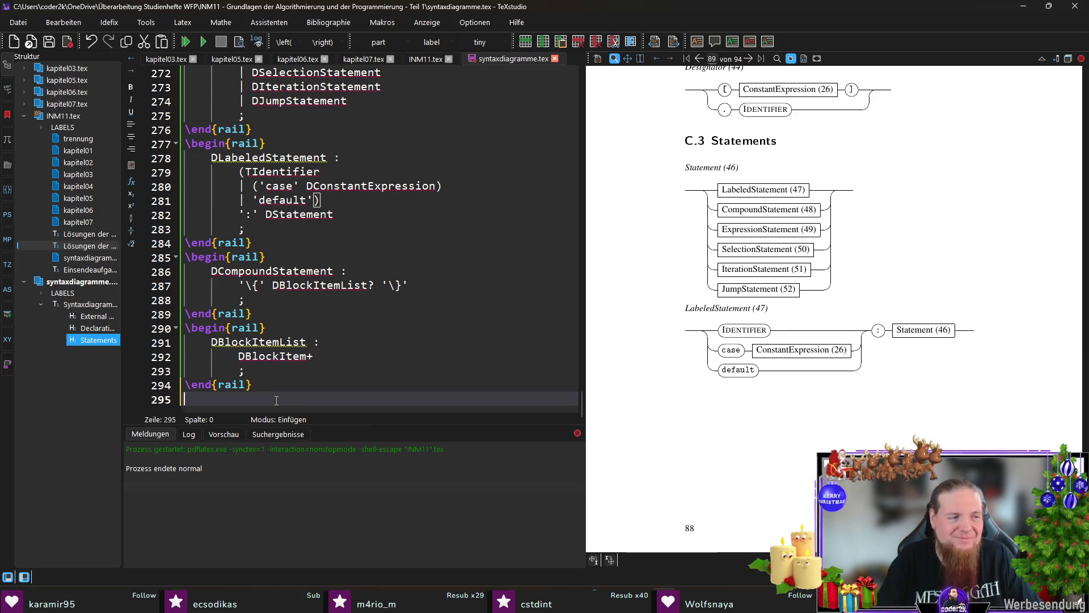
Add a rail block defining DBlockItem as DDeclaration | DStatement
type("\begin{rail")
key("Return")
type("DBlockItem :")
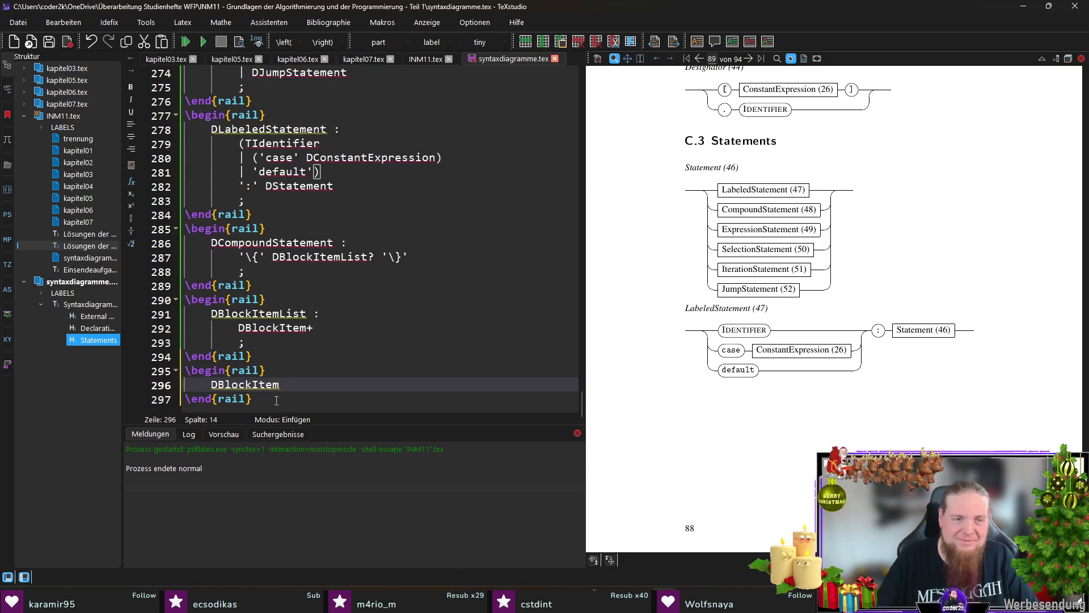
key("Return")
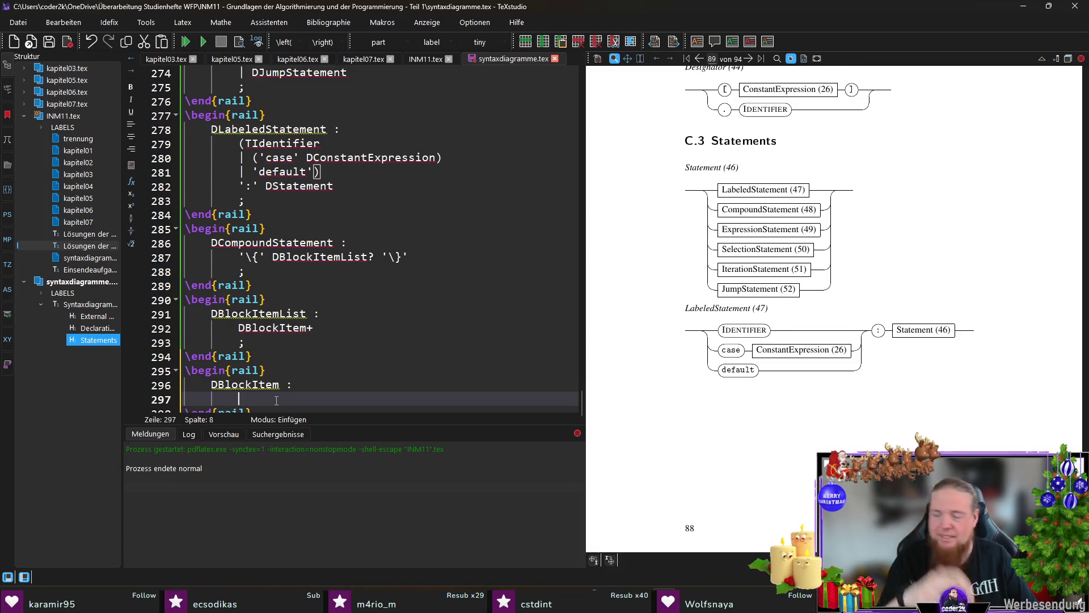
type("DDeclaration")
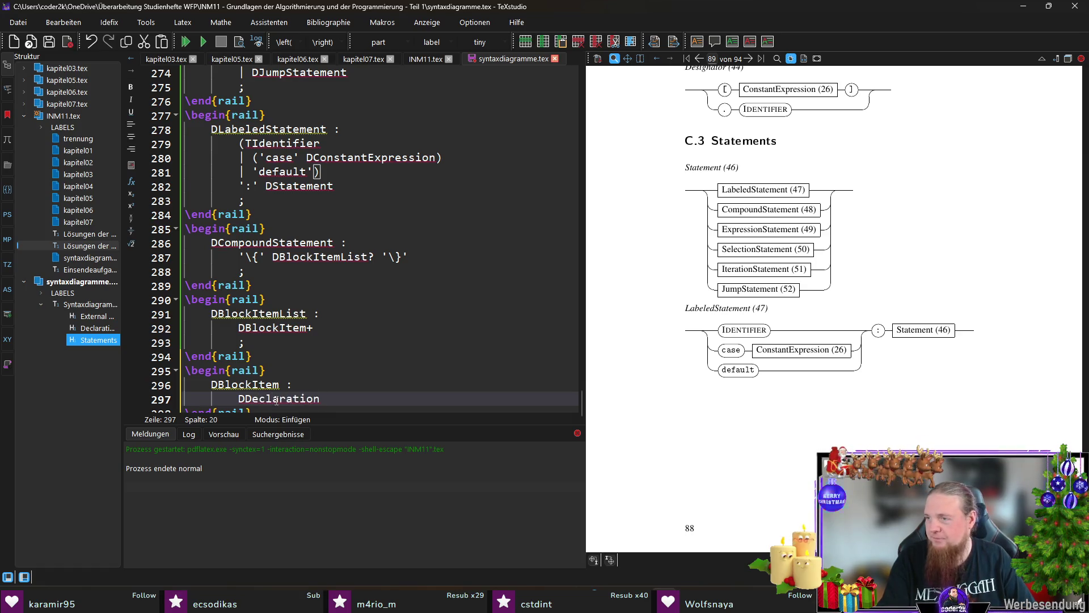
key("Return")
type("| DStatement")
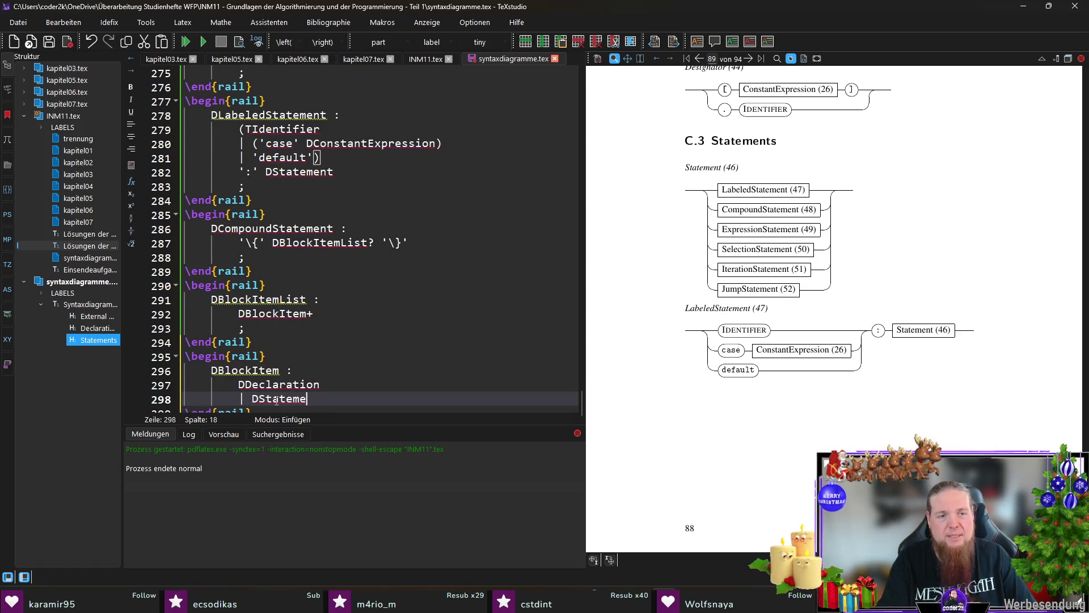
key("Return")
type(";")
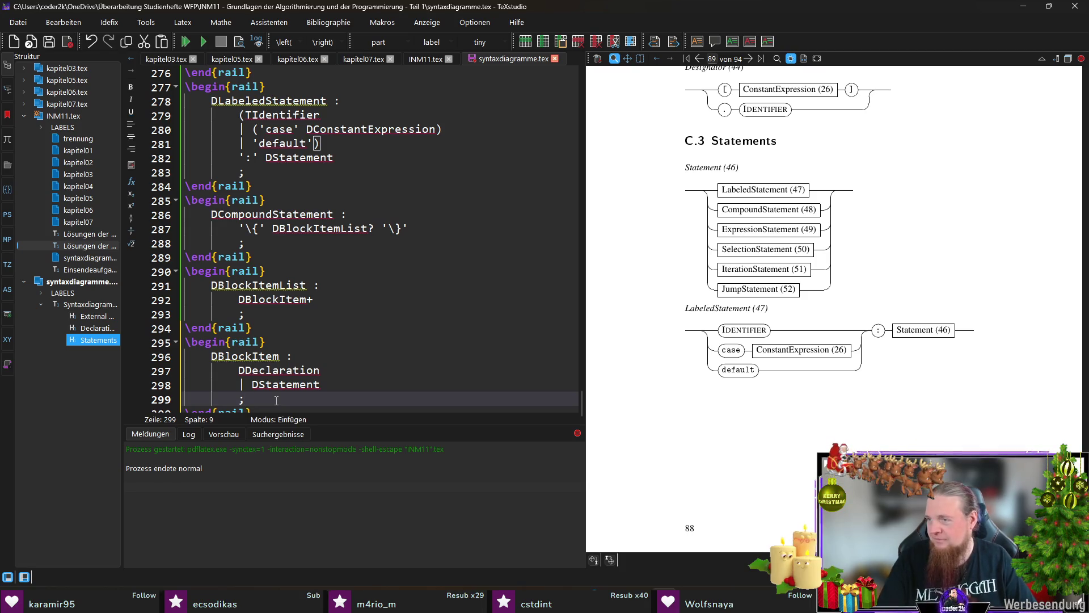
key("Return")
type("\\end{rail}")
Open another rail block headed by the copied name DExpressionStatement
key("Return")
type("\\")
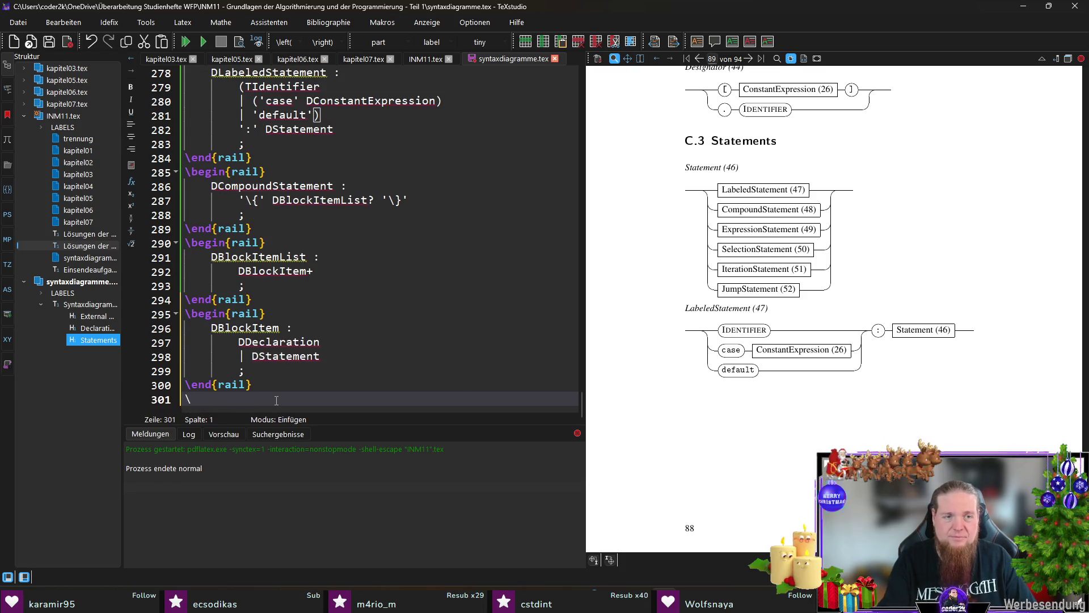
type("begin{rail}")
key("Return")
scroll(276, 401, "up", 5)
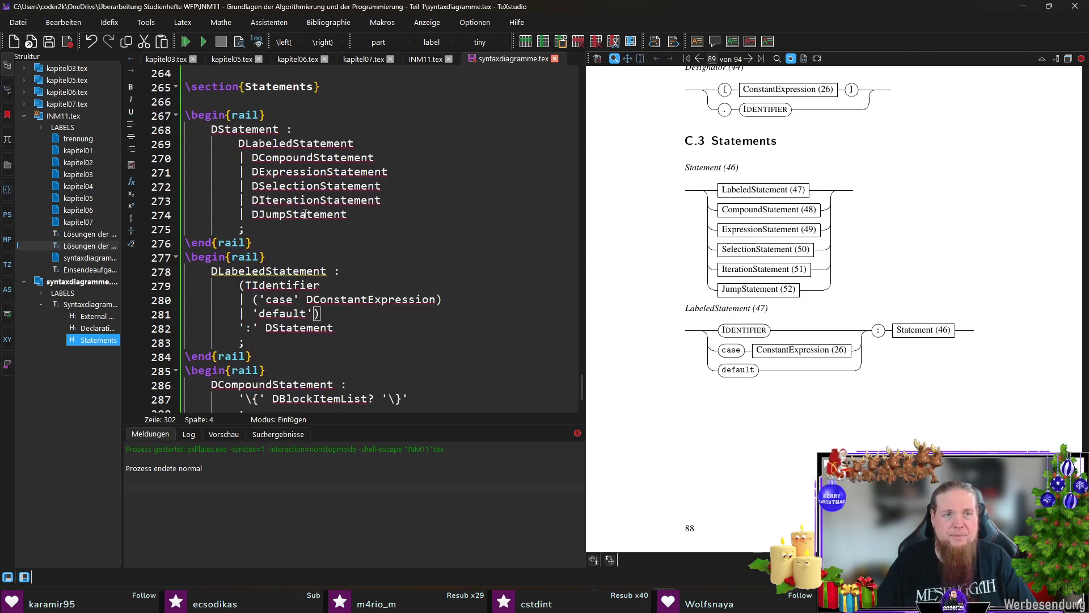
double_click(314, 171)
key("ctrl+c")
scroll(316, 184, "down", 5)
left_click(425, 385)
key("ctrl+v")
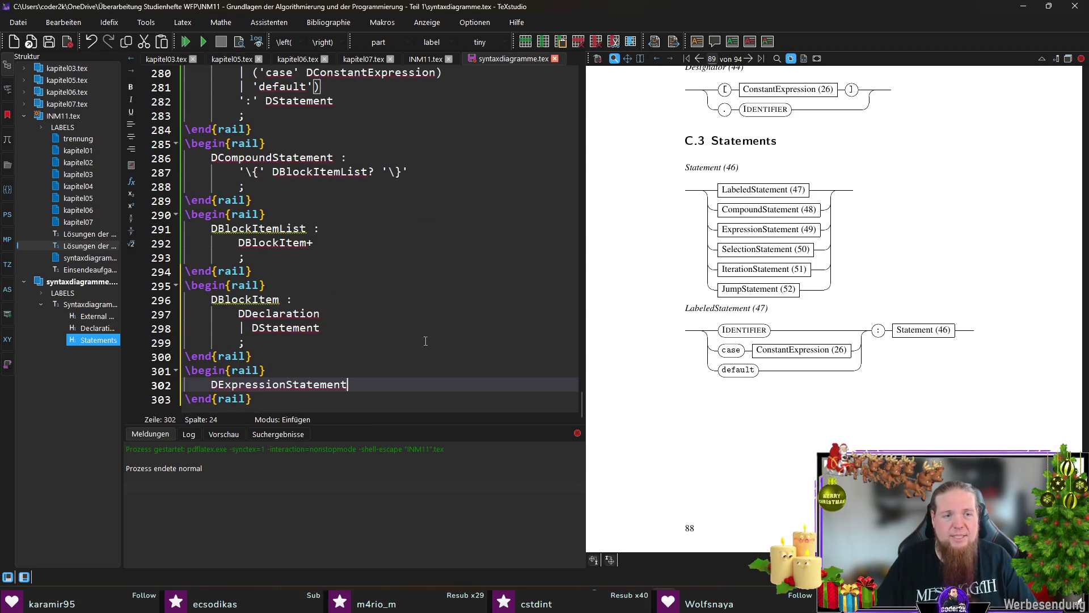
Give DExpressionStatement the body DExpression? ';' and close the rule with a semicolon
type(" :")
key("Return")
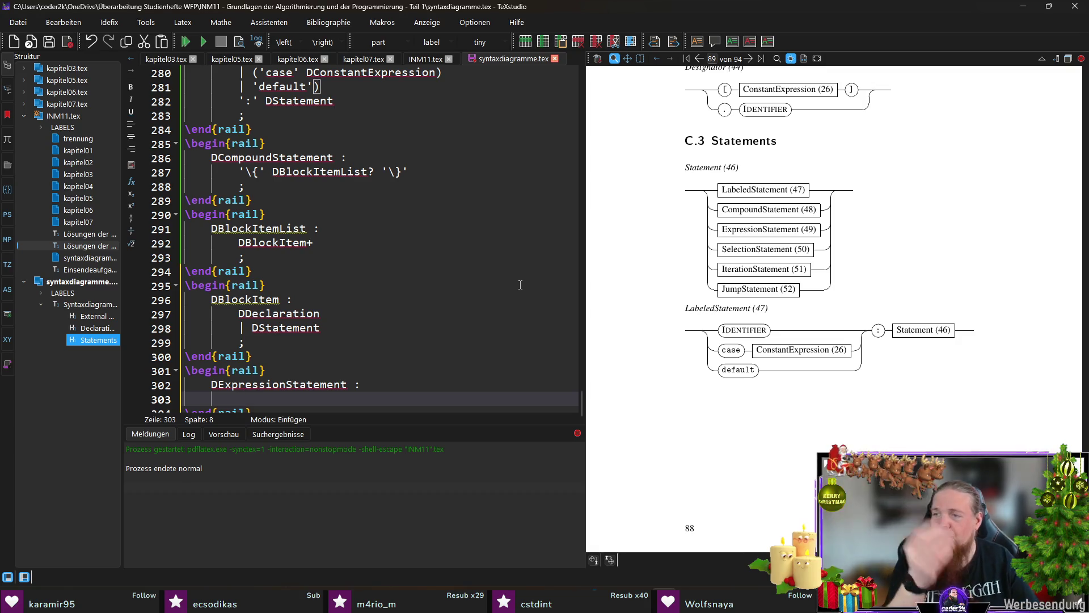
type("DExpression? ';'")
key("Return")
type(";")
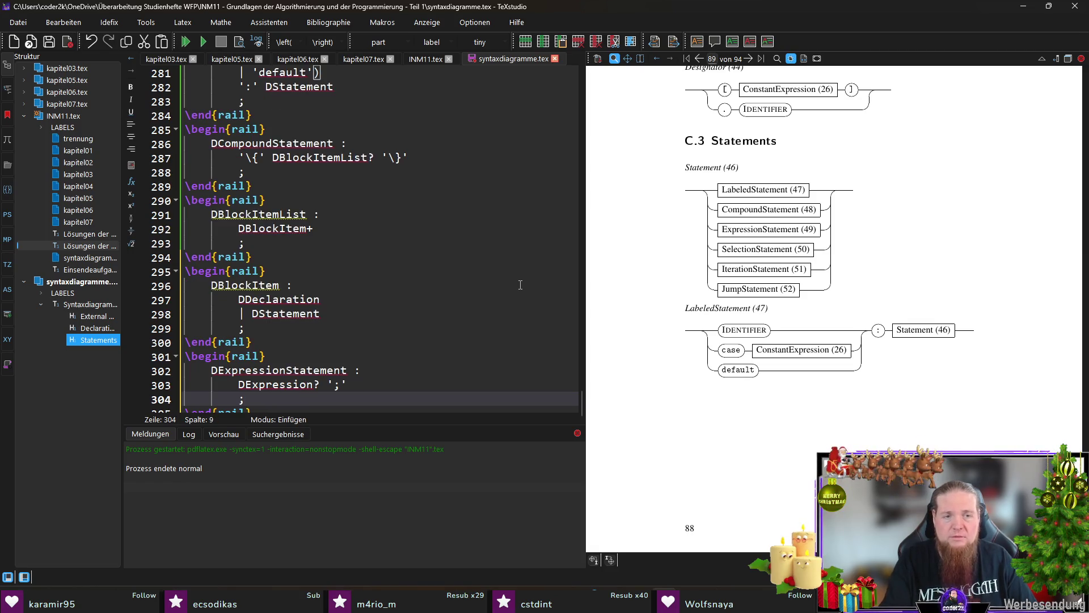
key("Down")
key("Down")
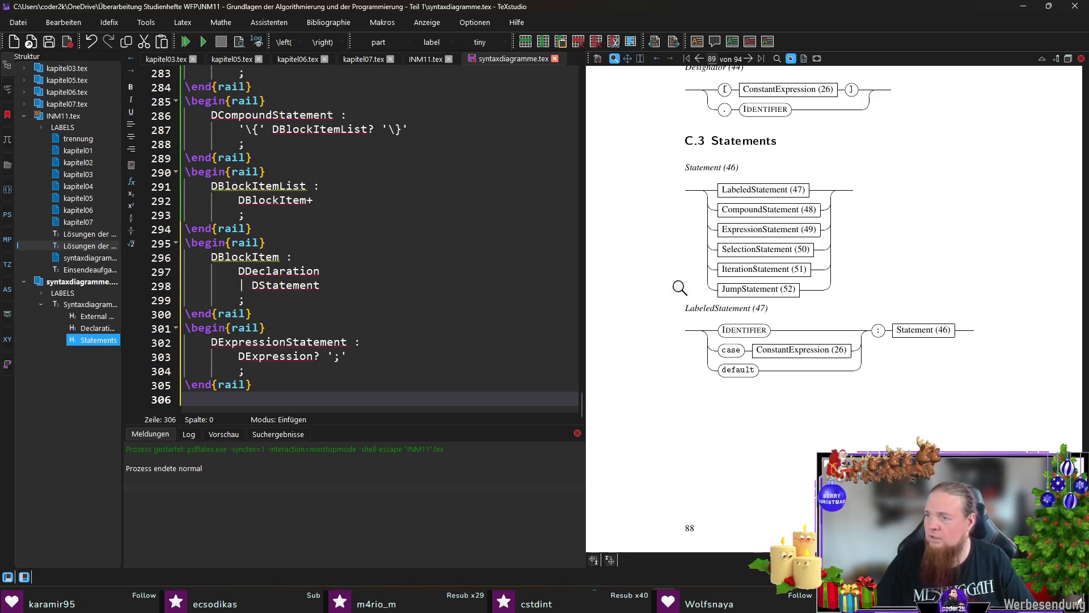
scroll(314, 303, "up", 12)
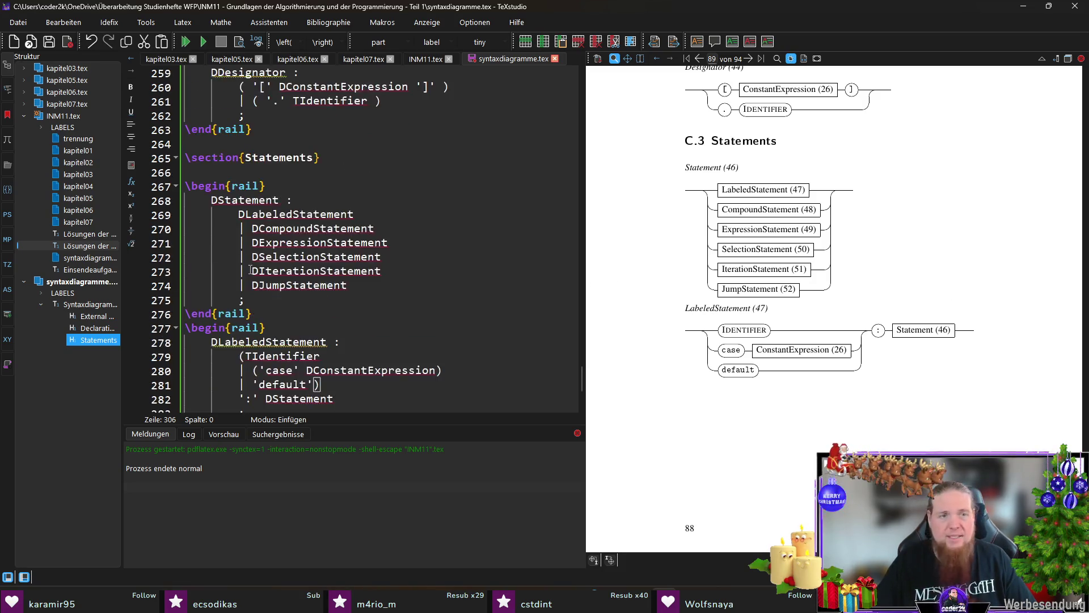
Start a new rail block with the rule header DSelectionStatement : at the file end
scroll(314, 302, "down", 3)
left_click(314, 300)
double_click(314, 301)
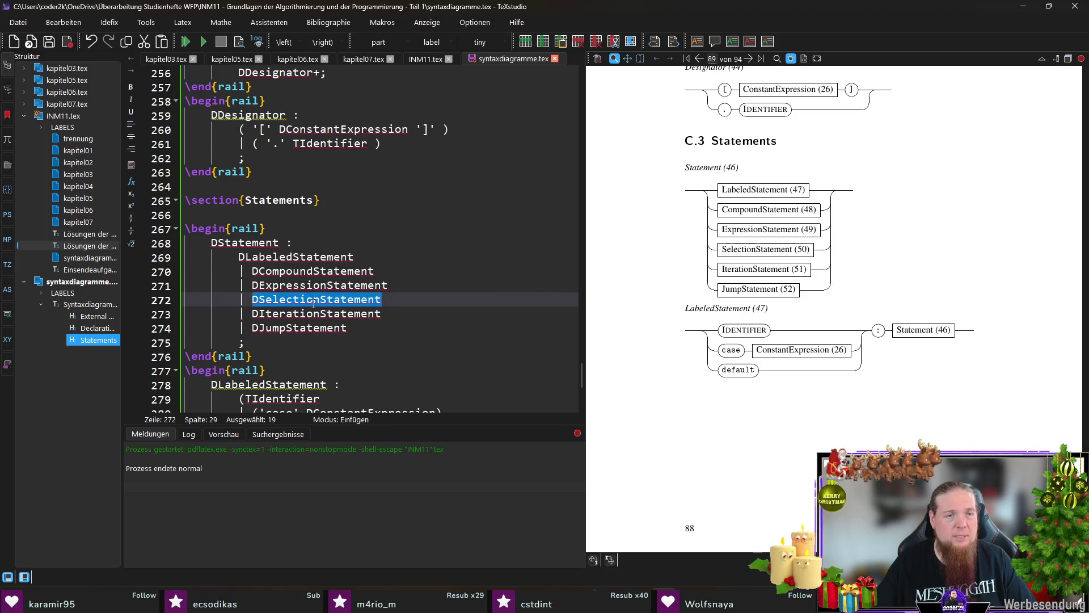
scroll(316, 340, "down", 9)
left_click(320, 399)
type("\begin{rail}")
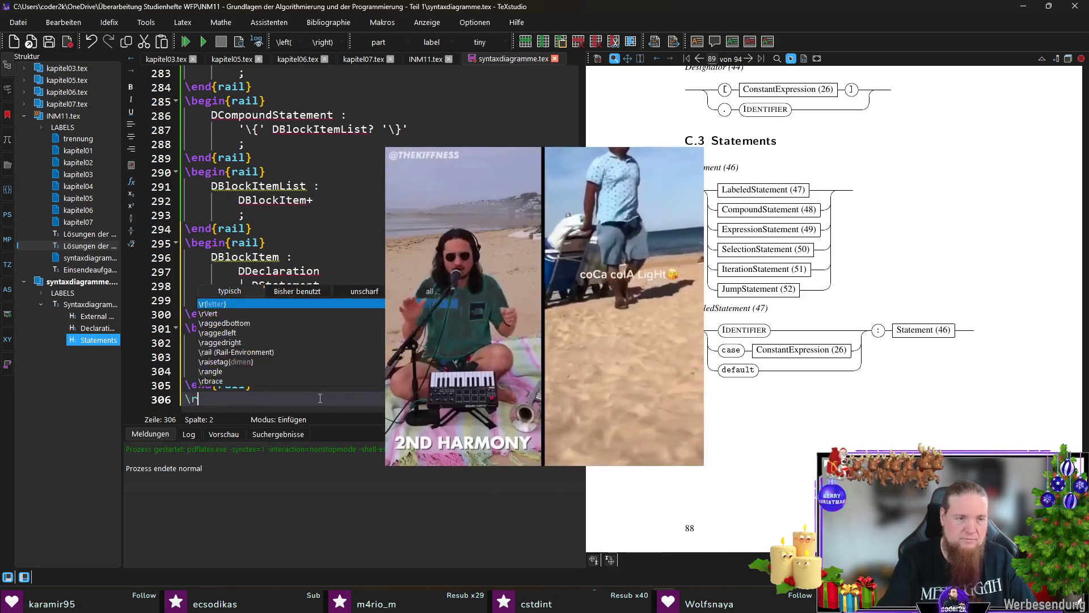
key("Return")
type("DSelectionStatement :")
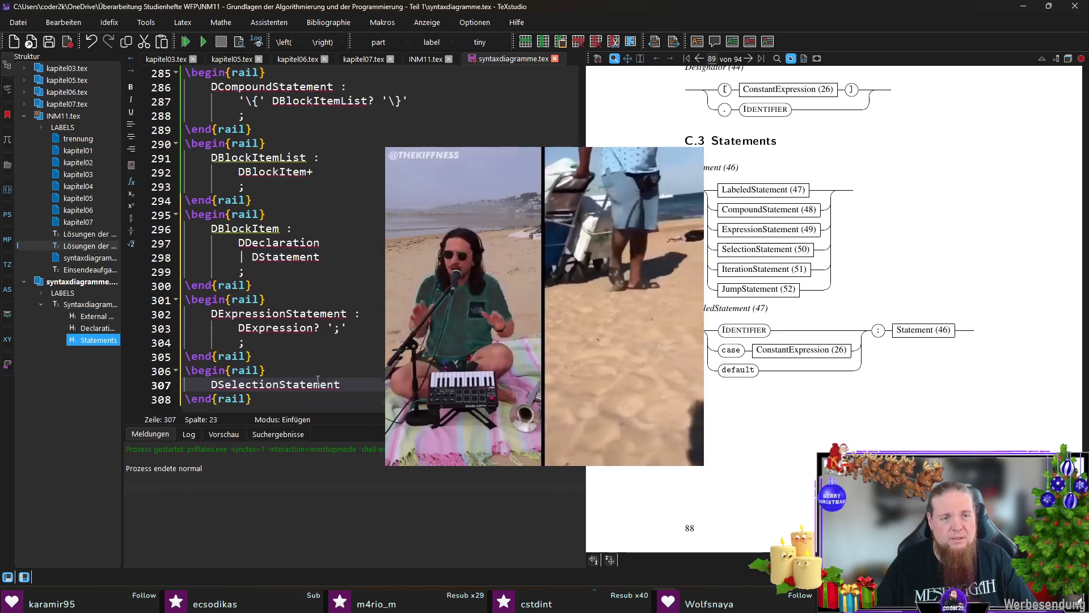
key("Return")
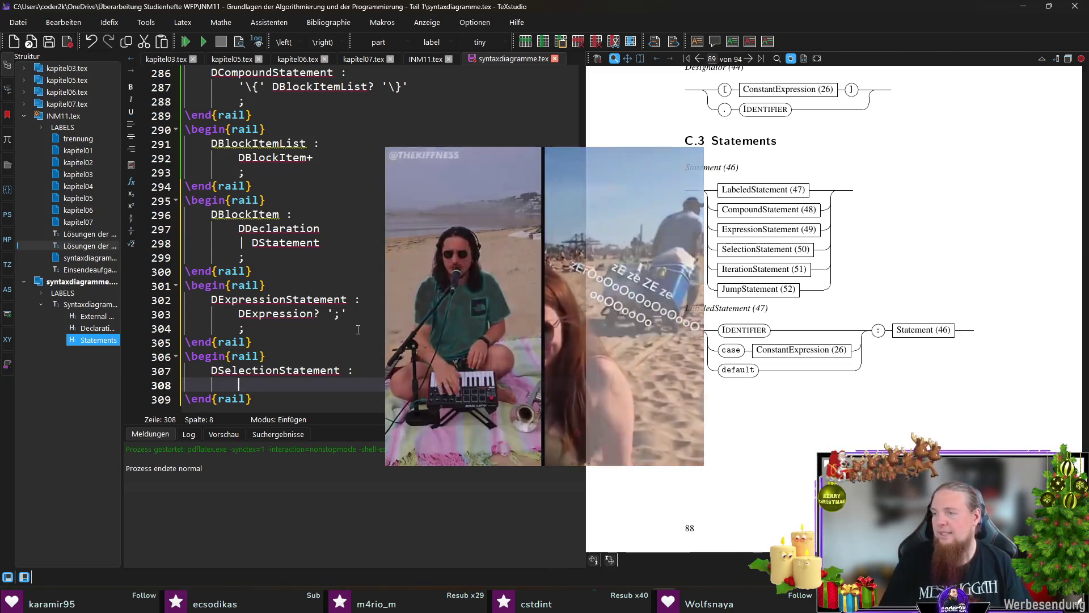
Add the if '(' DExpression ')' DStatement with optional else DStatement alternative, wrapped in parentheses
type("'if'")
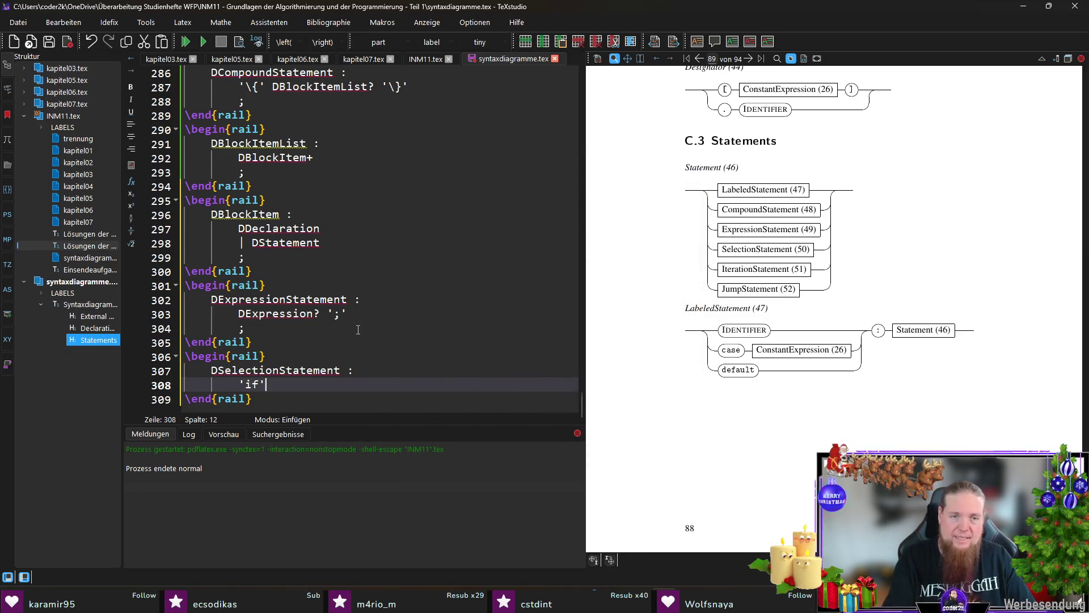
type(" '(")
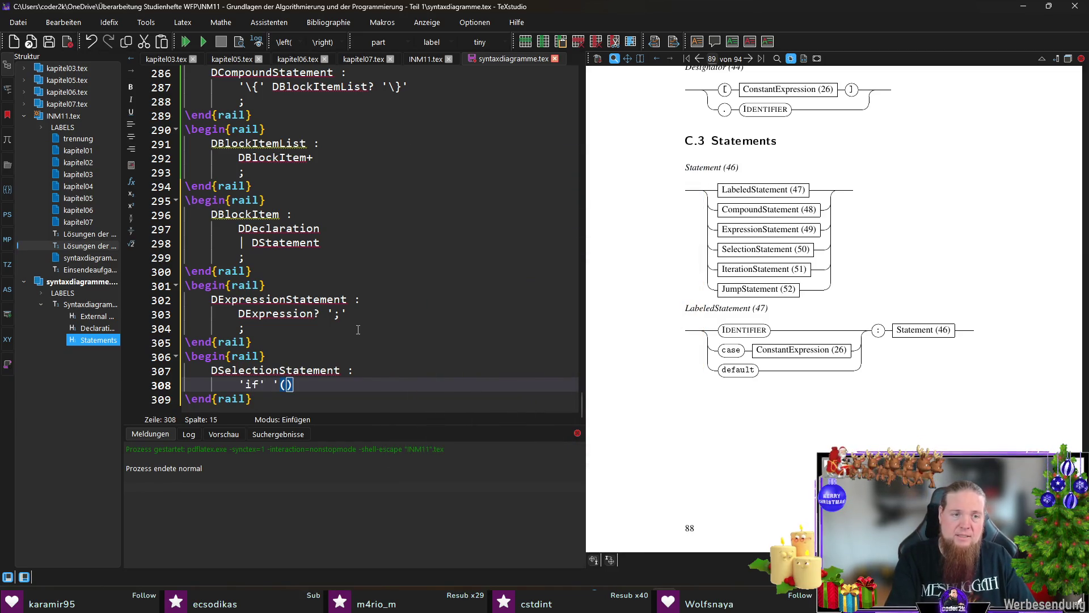
type("'")
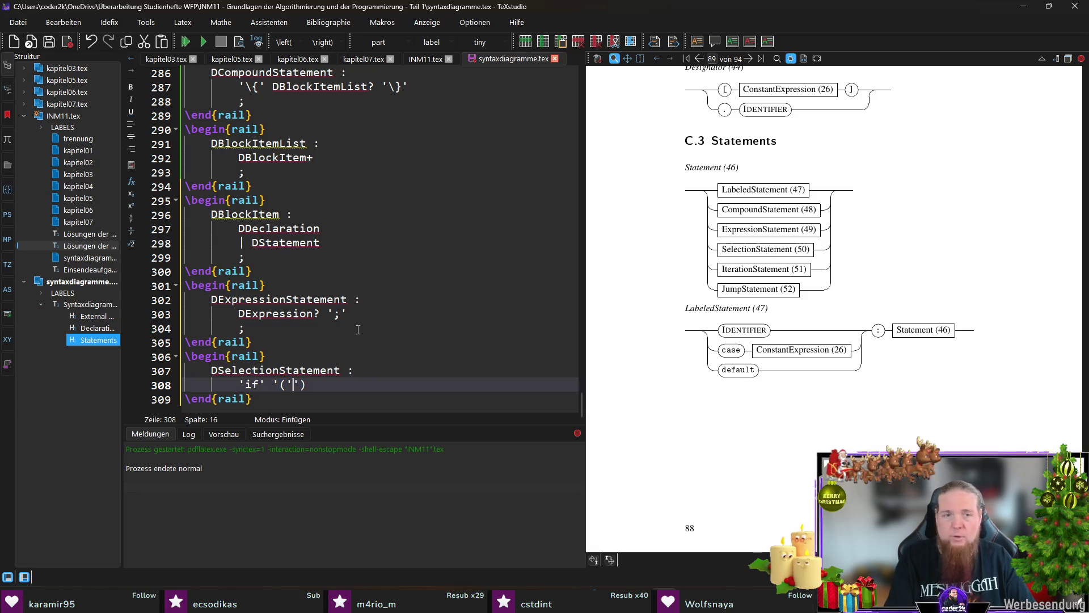
type(" DExpression ')'")
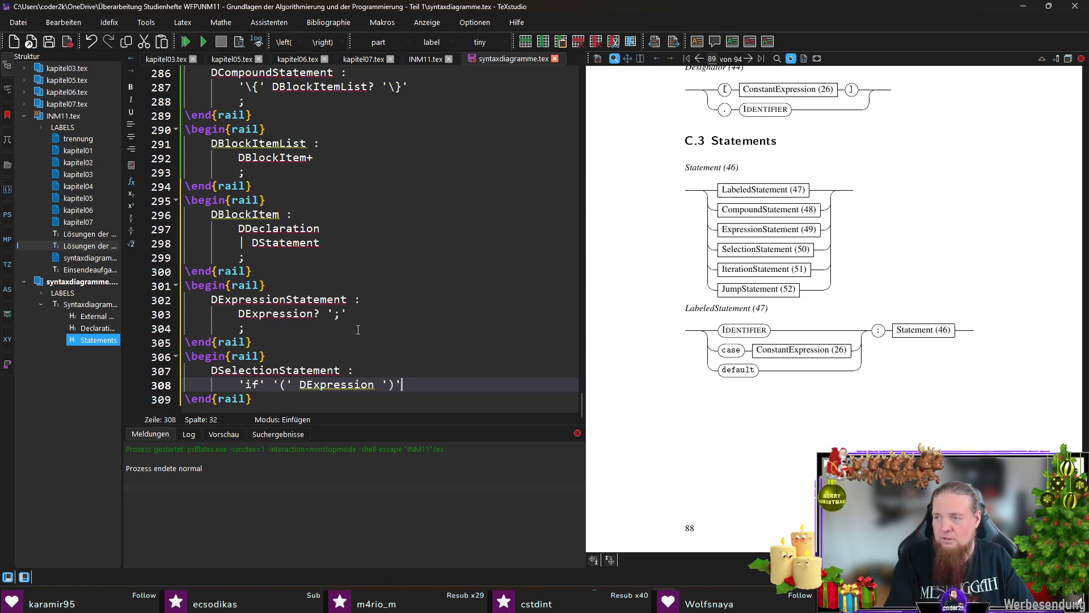
type(" DStateme")
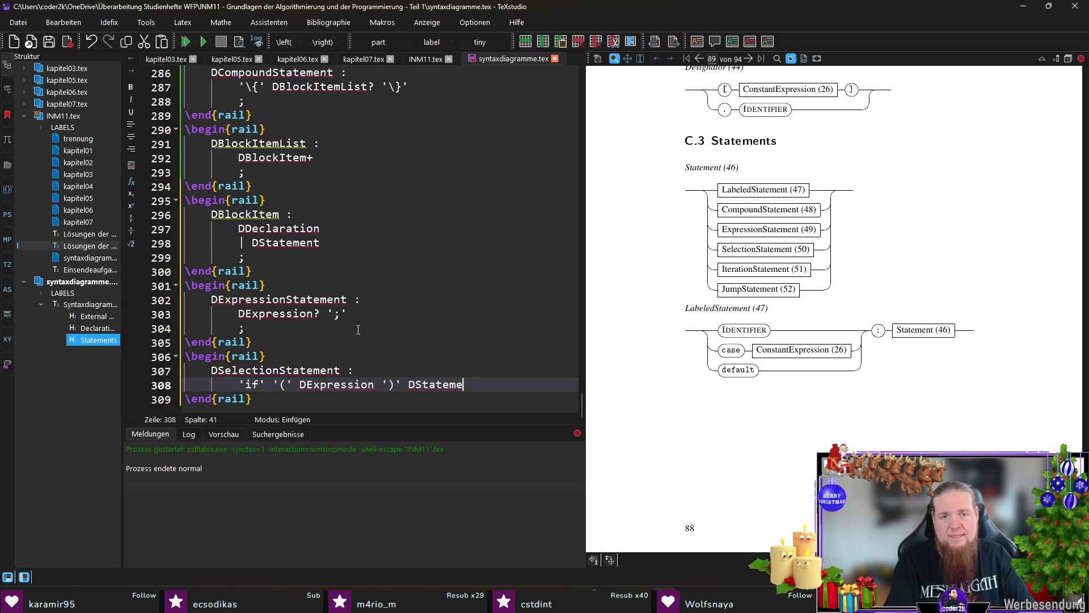
type("nt ()")
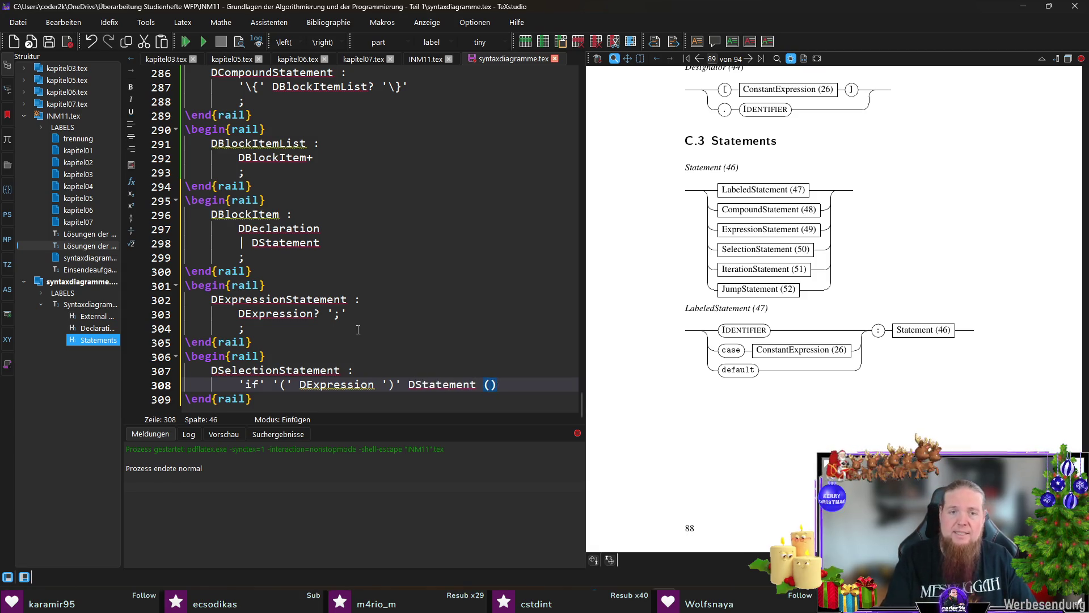
type("'else'")
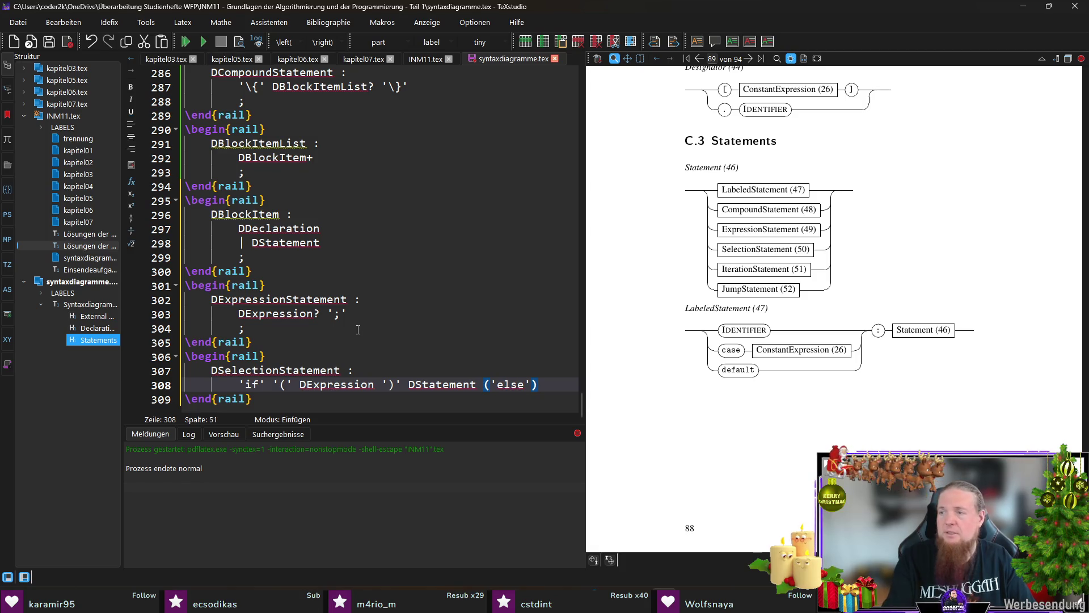
type(" DStatement")
key("Up")
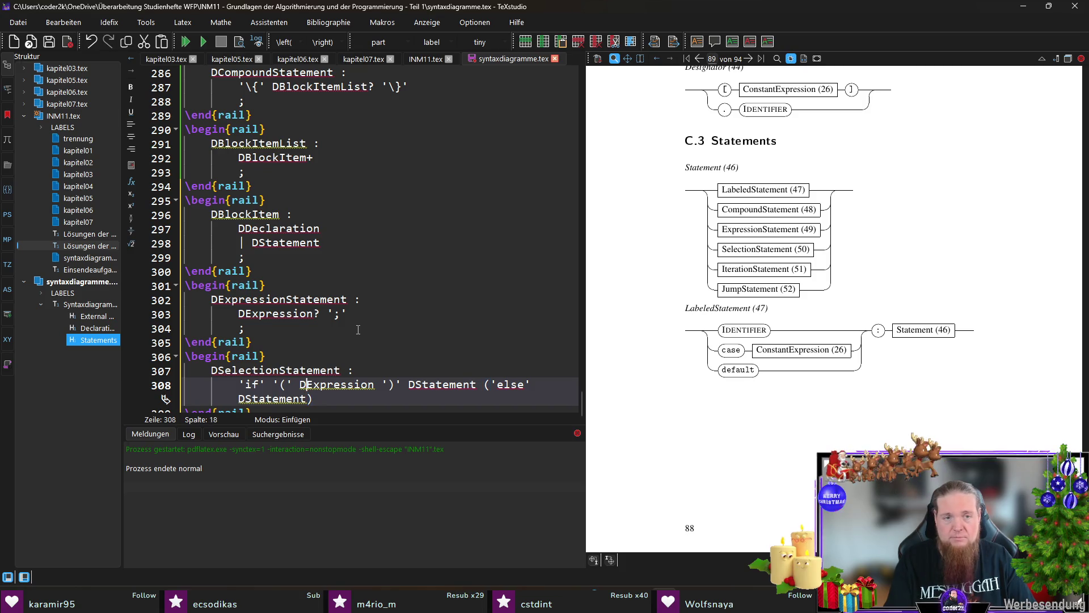
key("Home")
key("shift+End")
key("shift+End")
type("(")
key("End")
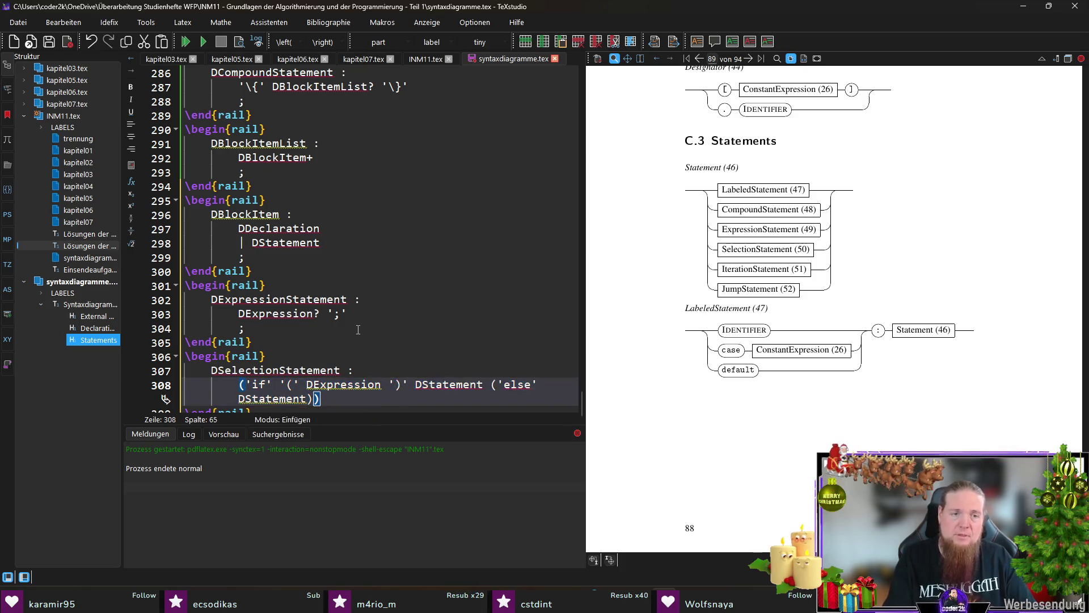
Add the | ('switch' '(' DExpression ')' DStatement) alternative, close the rule and compile
key("Return")
type("| (")
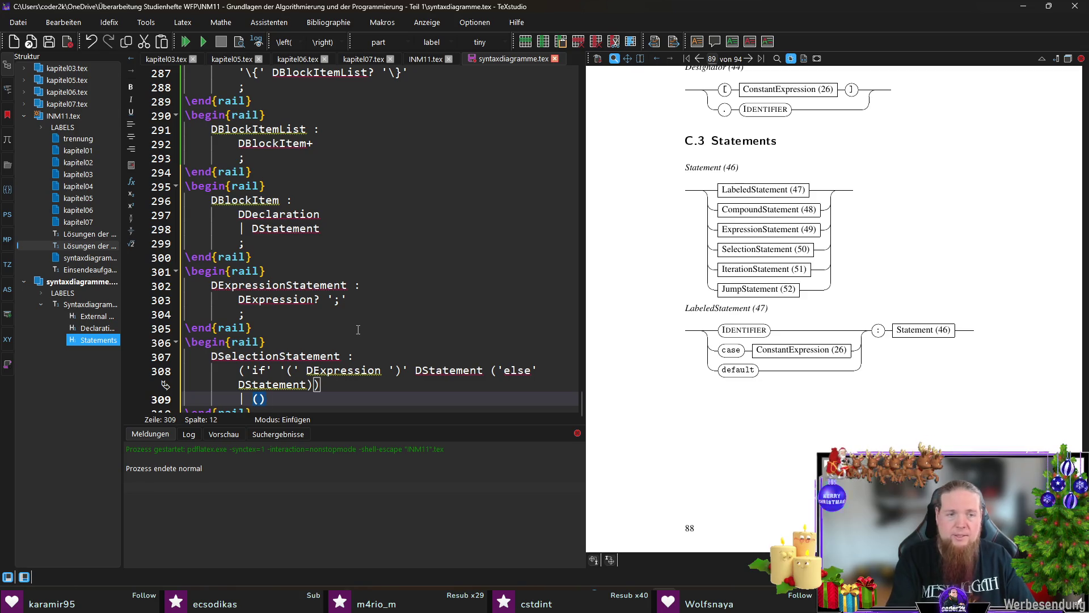
type("'switch' ")
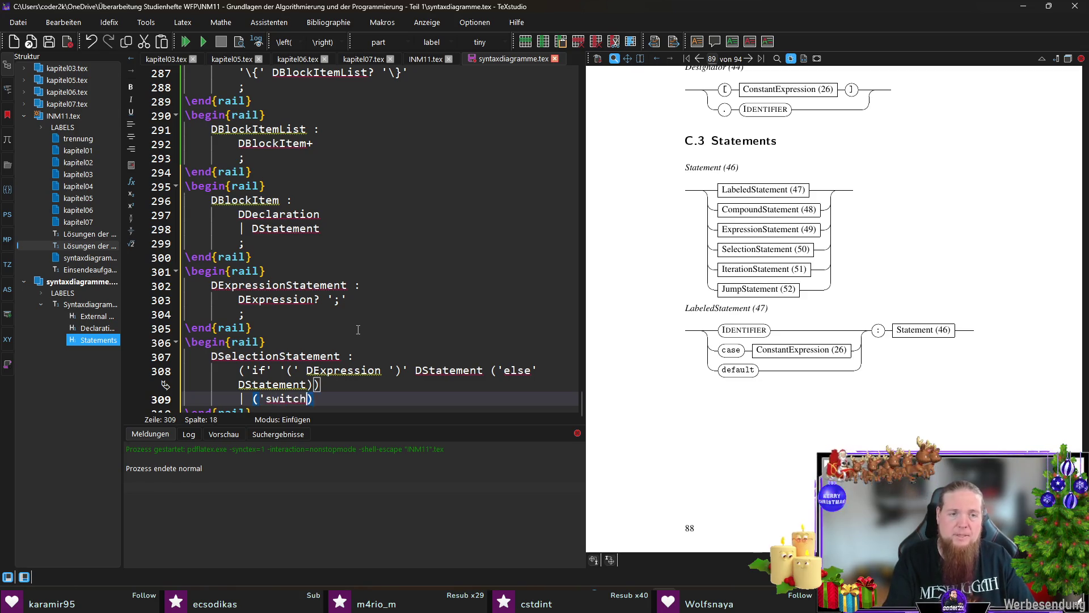
type("'('")
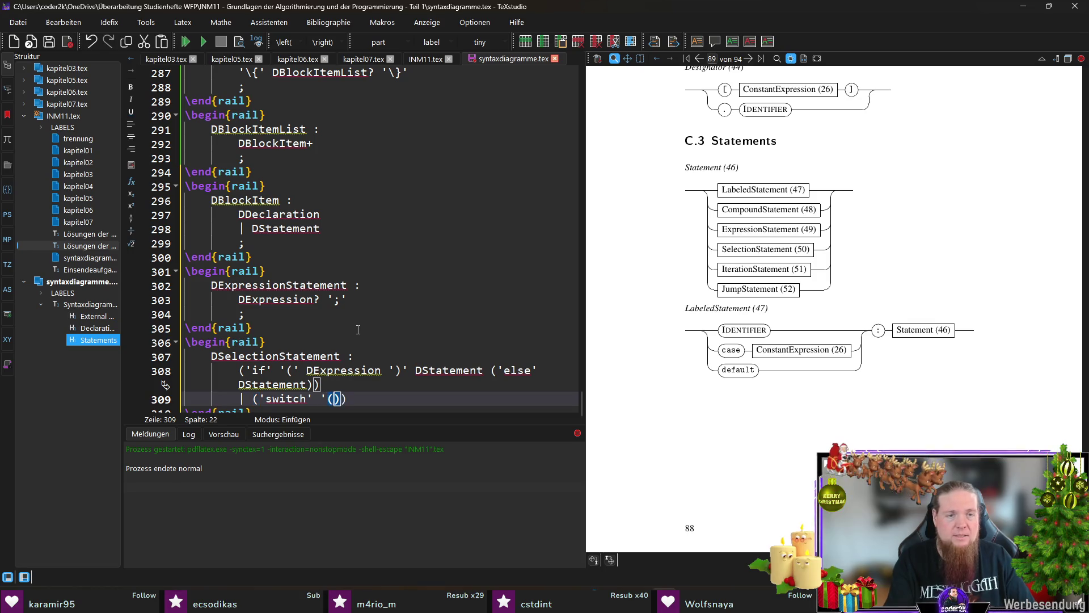
type("')'")
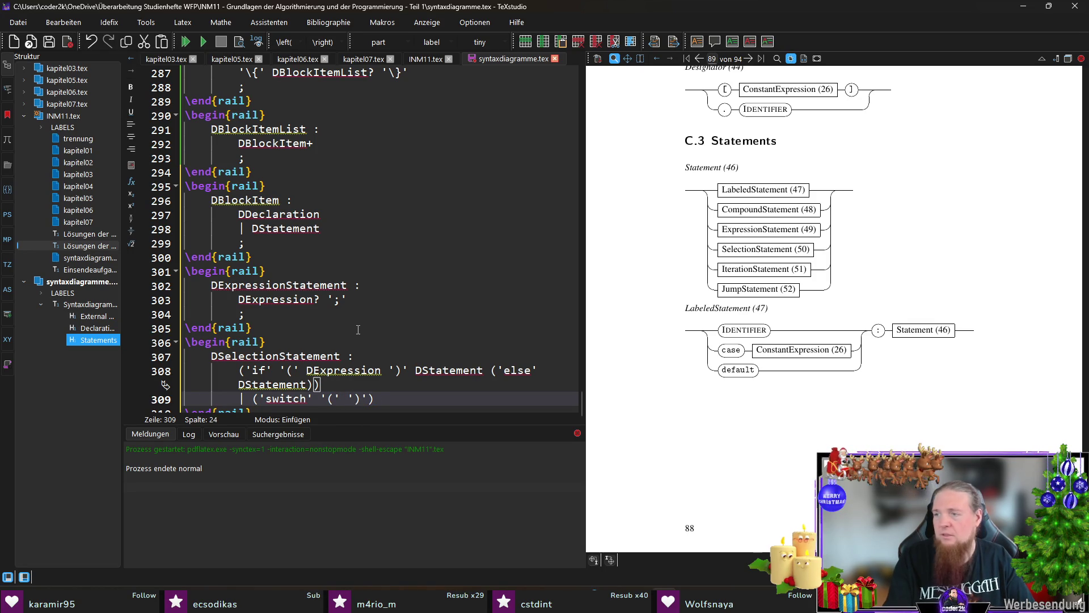
type(" DExpression")
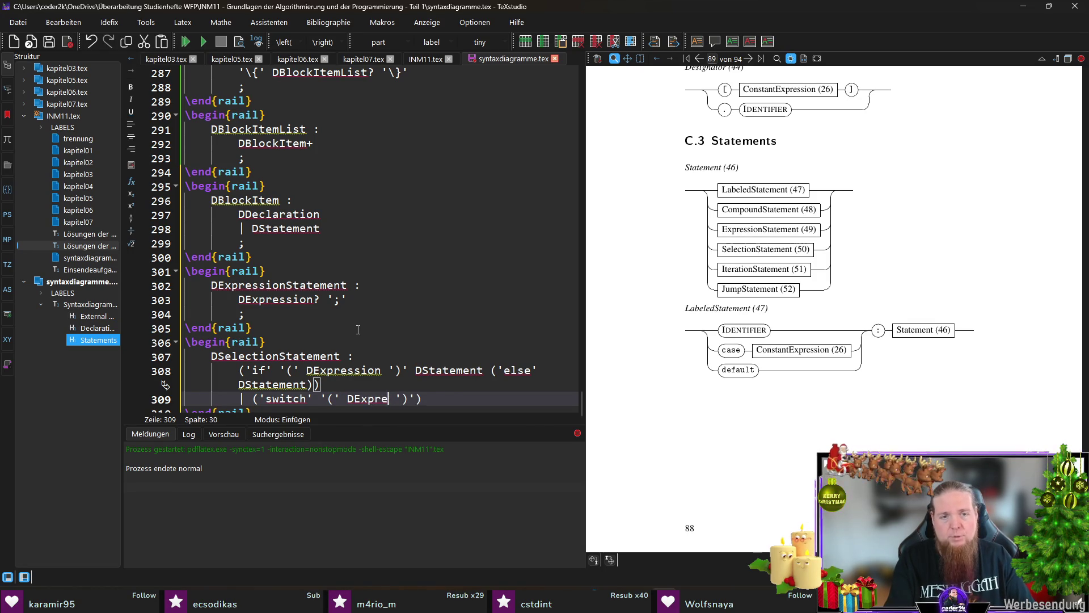
key("Right")
key("Right")
key("Right")
type("DStatement")
key("End")
key("Return")
type(";")
key("F5")
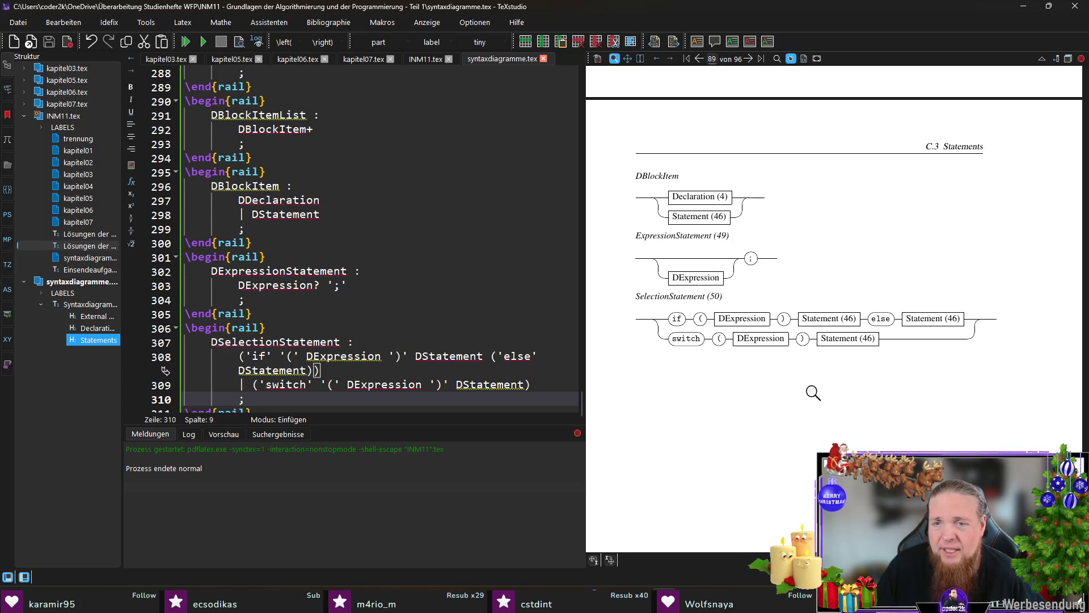
Scroll up in the source and select the DBlockItemList name on line 291
scroll(732, 377, "up", 3)
scroll(732, 383, "up", 3)
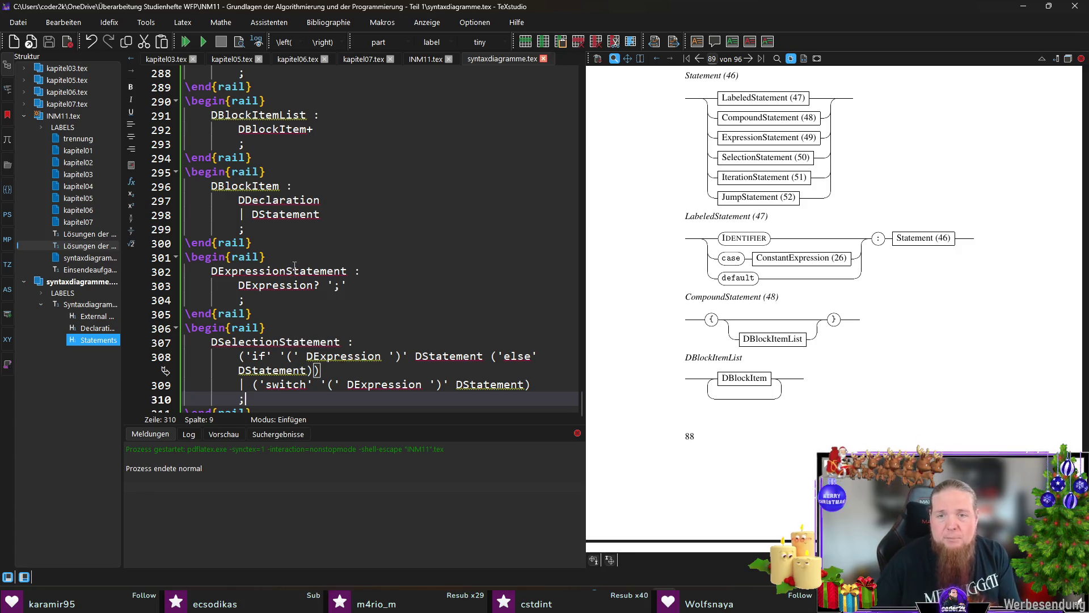
scroll(323, 238, "up", 2)
double_click(277, 200)
In INM11.tex, add \railalias{DBlockItemList}{BlockItemList (53)} and save
key("ctrl+Tab")
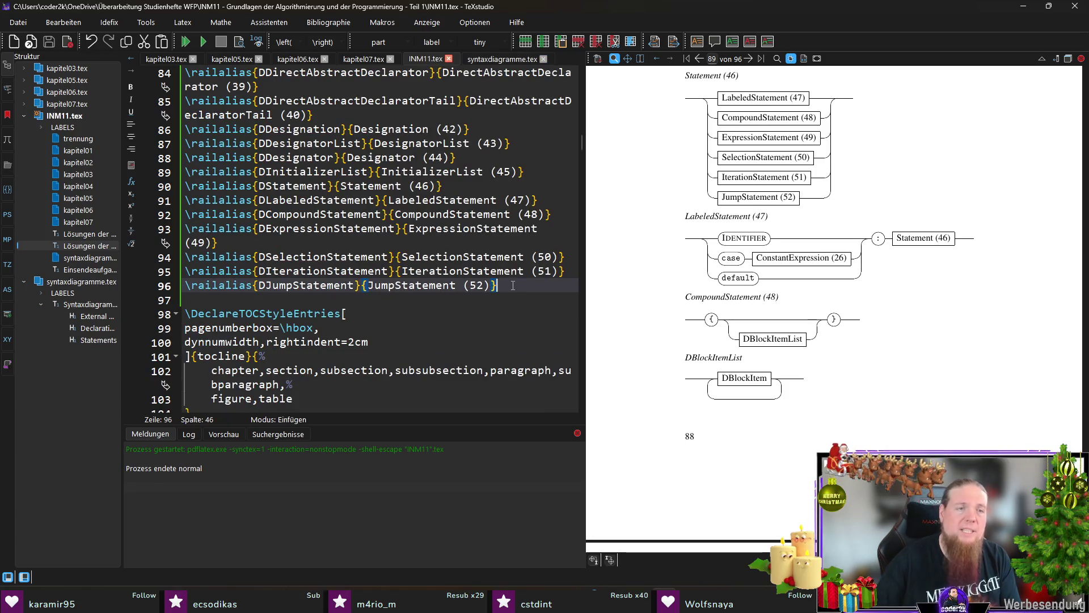
key("Return")
key("Up")
type("\\raise")
key("Return")
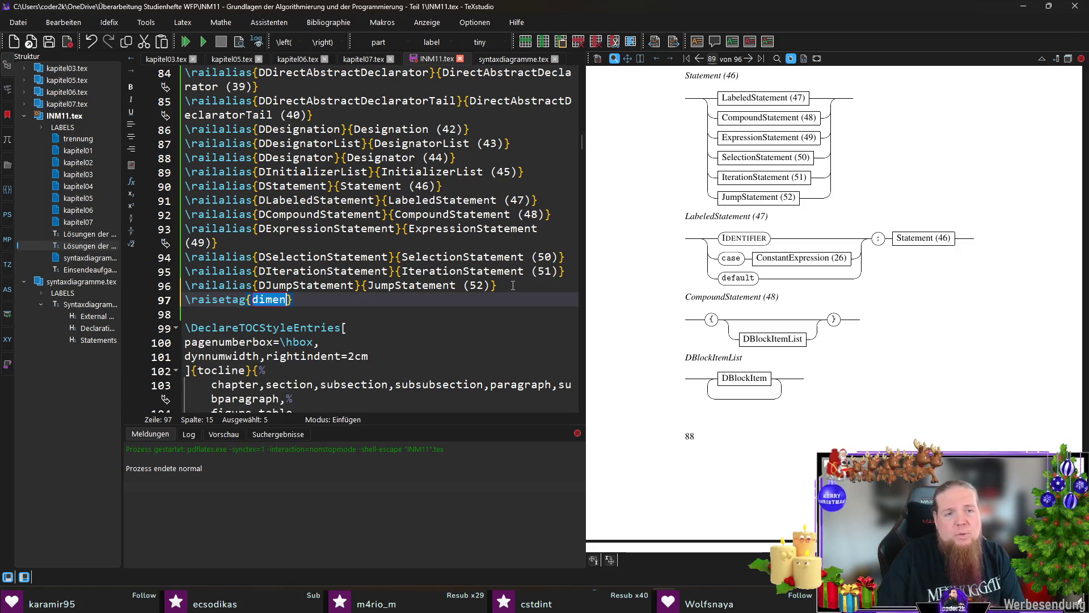
key("BackSpace")
key("BackSpace")
key("BackSpace")
type("ail")
key("Return")
type("DBlockItemList")
key("Tab")
type("BlockItemList (")
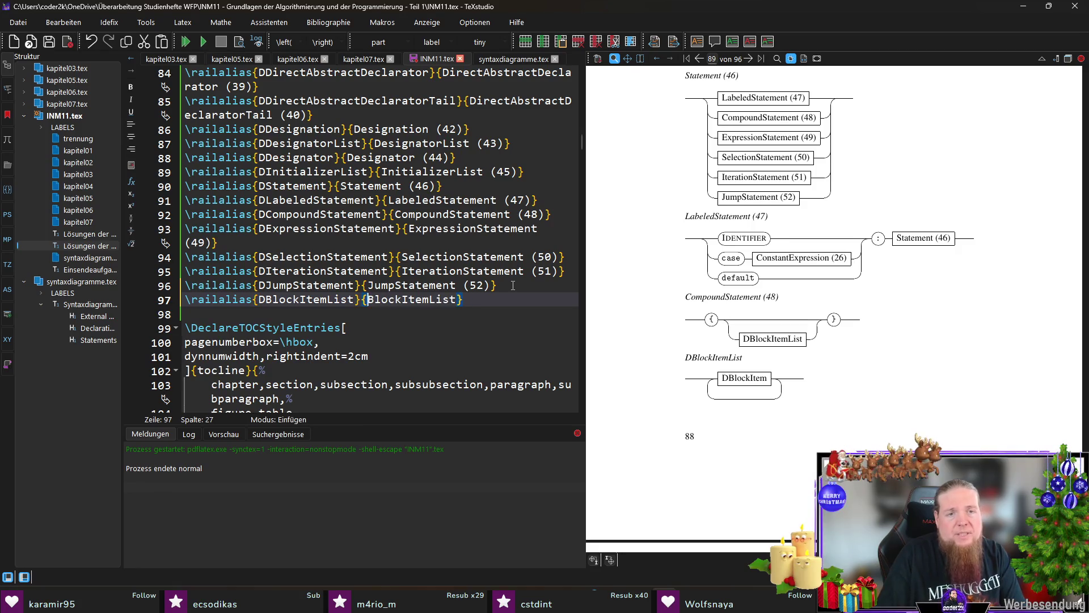
type("53)")
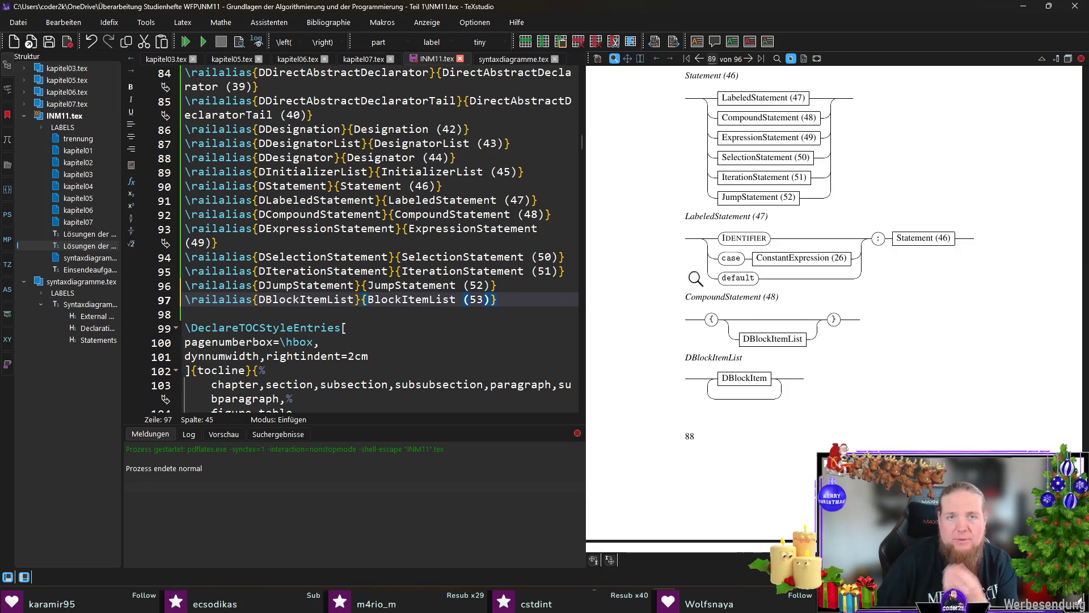
left_click(519, 300)
key("ctrl+s")
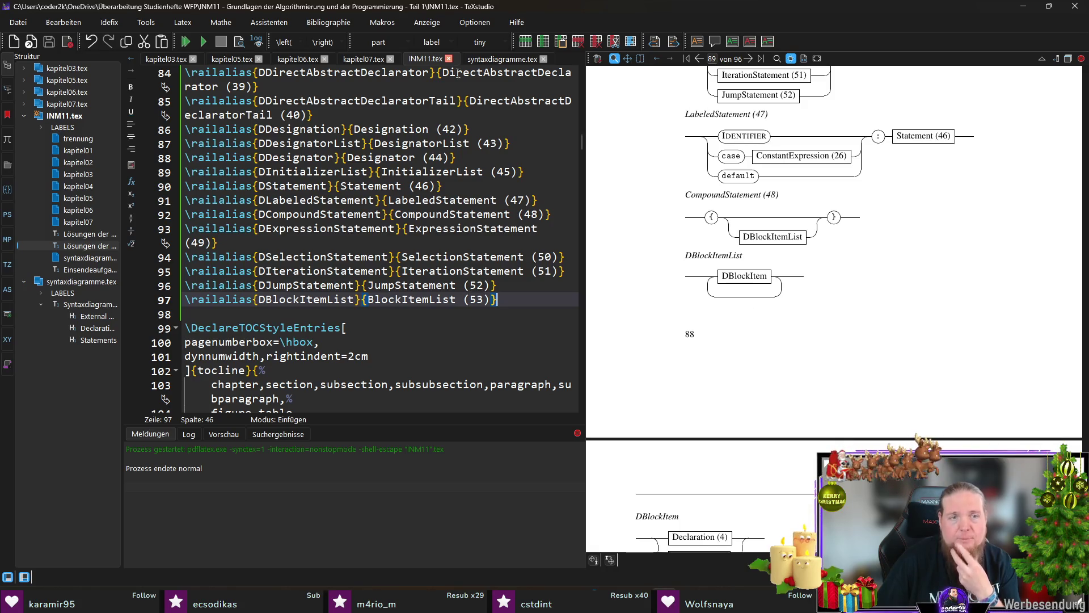
Copy DBlockItem from the syntax file and add its alias BlockItem (54) in INM11.tex
left_click(502, 59)
double_click(267, 275)
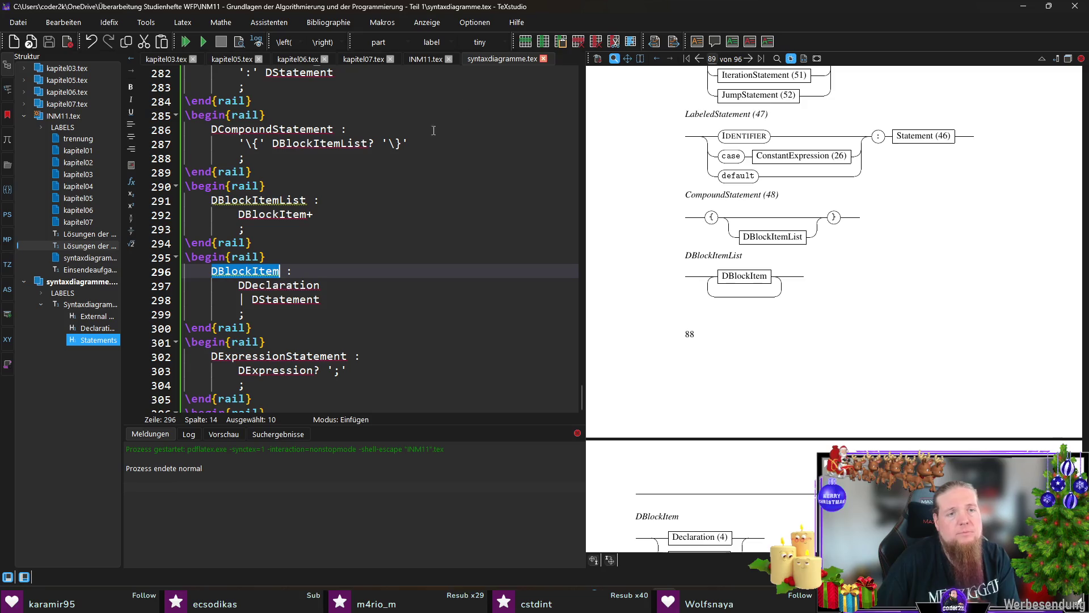
left_click(413, 60)
key("Return")
type("ail")
key("Return")
type("BlockItem (54")
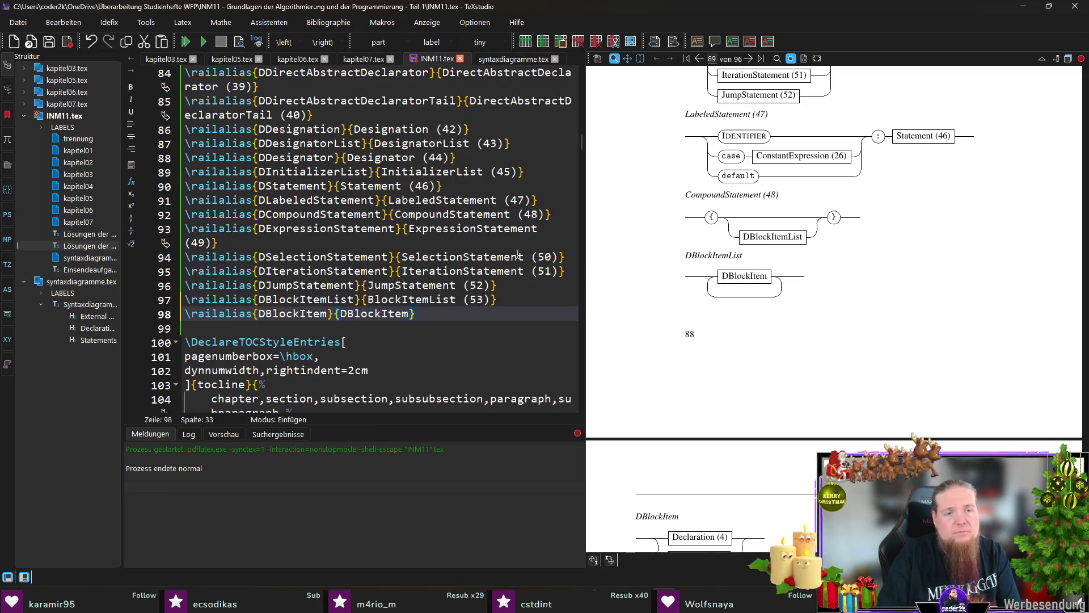
type(")")
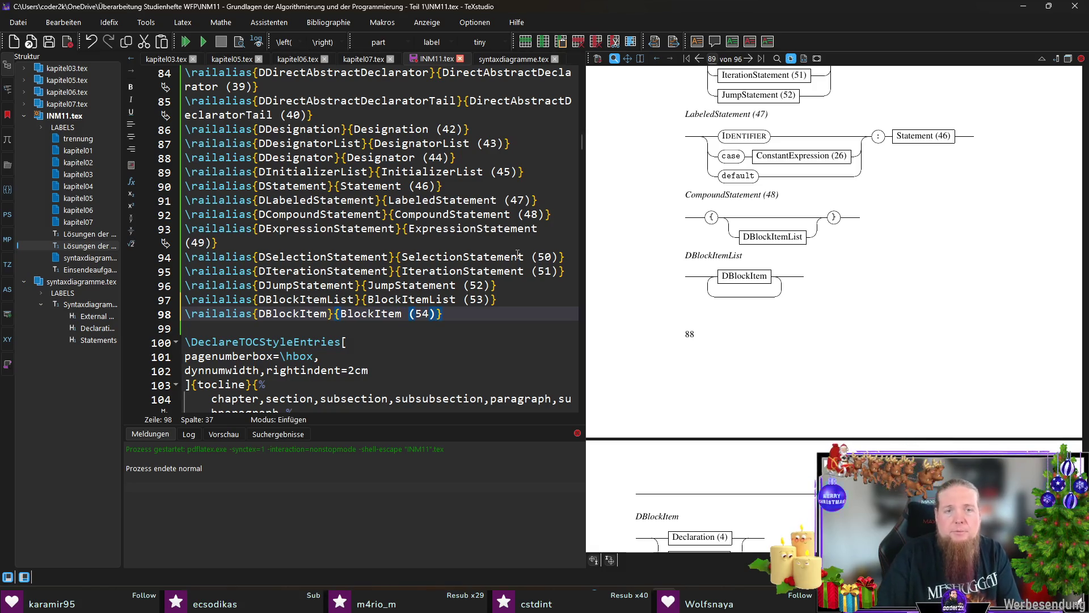
scroll(724, 343, "down", 3)
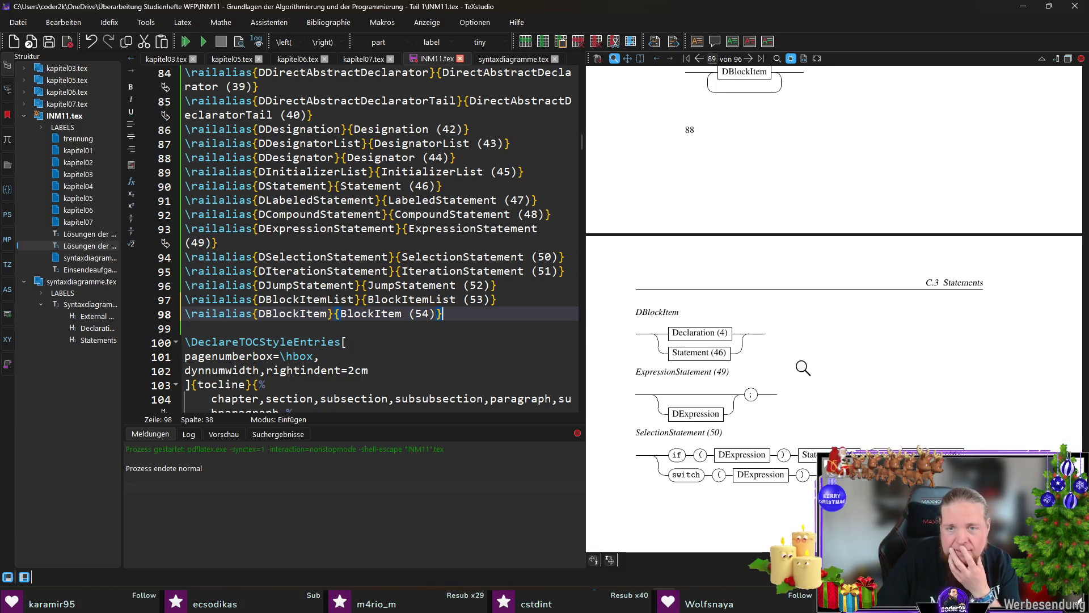
scroll(800, 362, "down", 2)
Copy DExpression from line 303 and add the alias Expression (55), then save INM11.tex
left_click(506, 59)
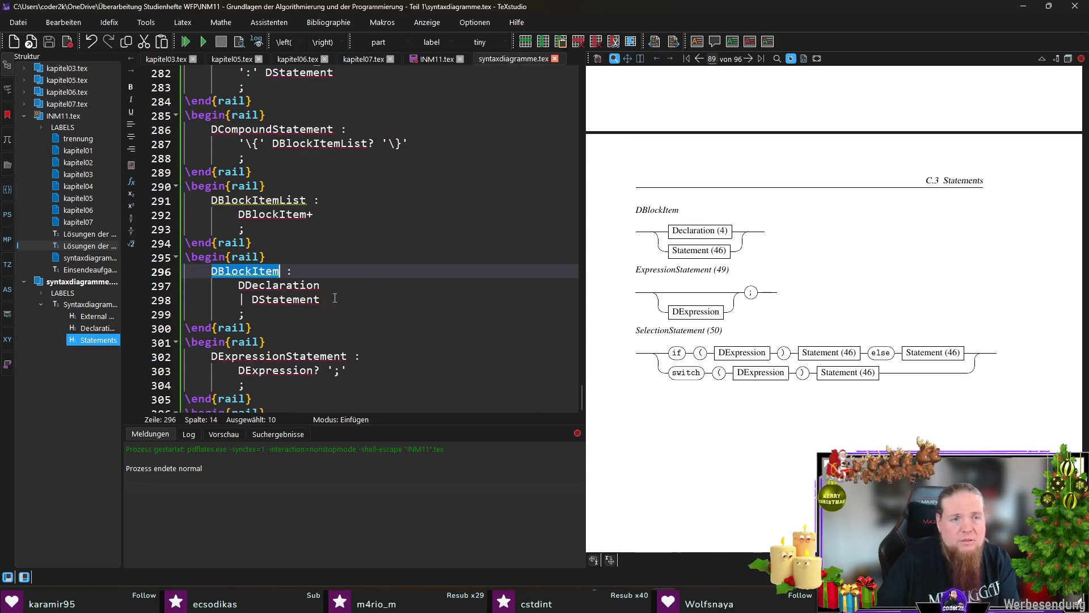
scroll(271, 306, "down", 2)
double_click(282, 270)
key("ctrl+c")
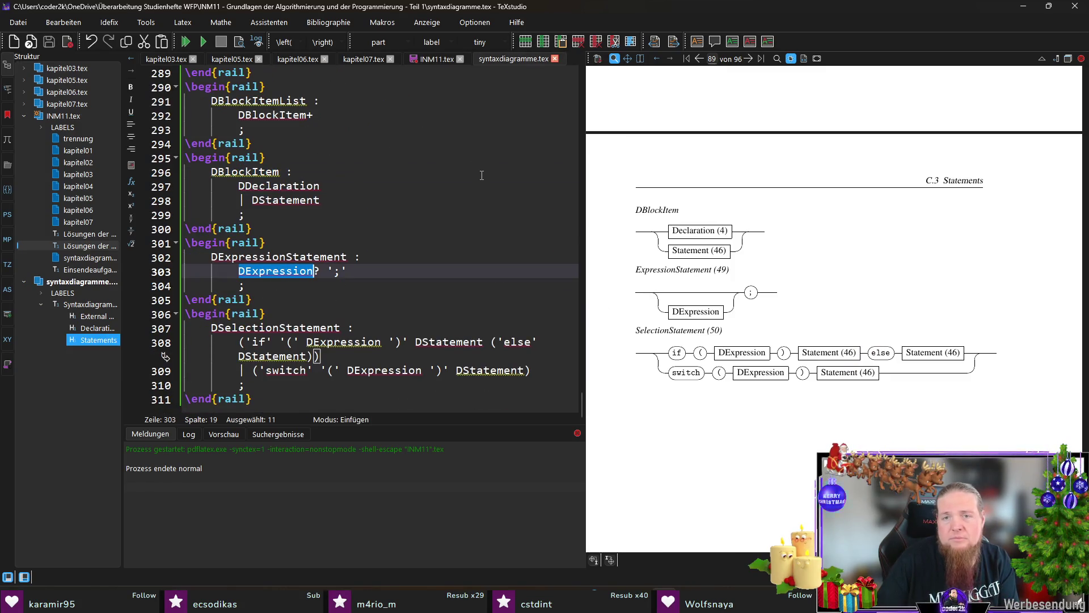
left_click(428, 59)
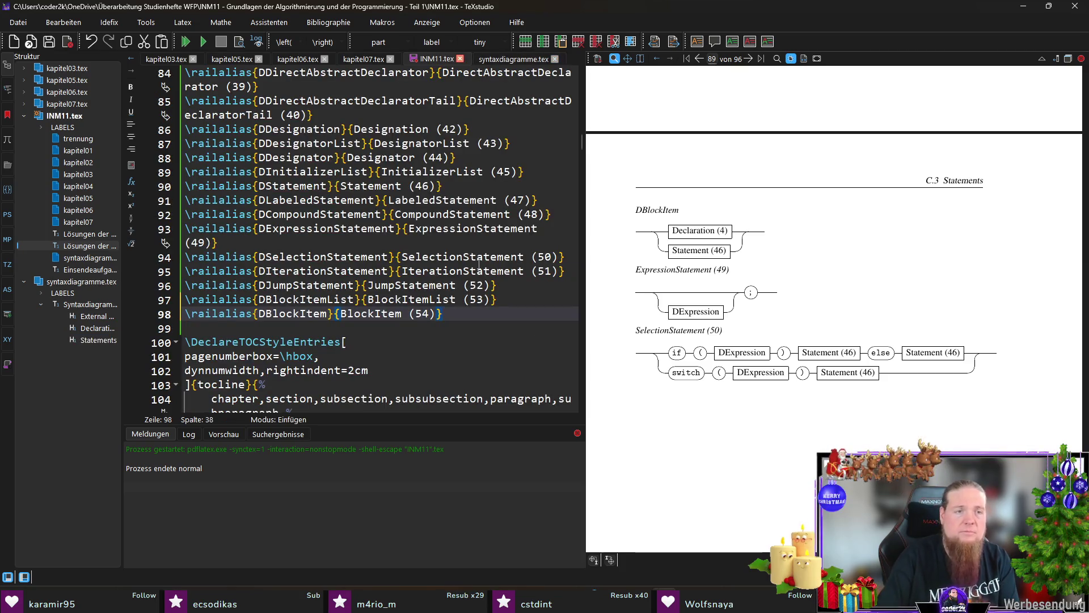
key("Return")
type("ailalias")
key("ctrl+v")
key("Tab")
key("ctrl+v")
key("ctrl+Left")
key("Delete")
type("(55)")
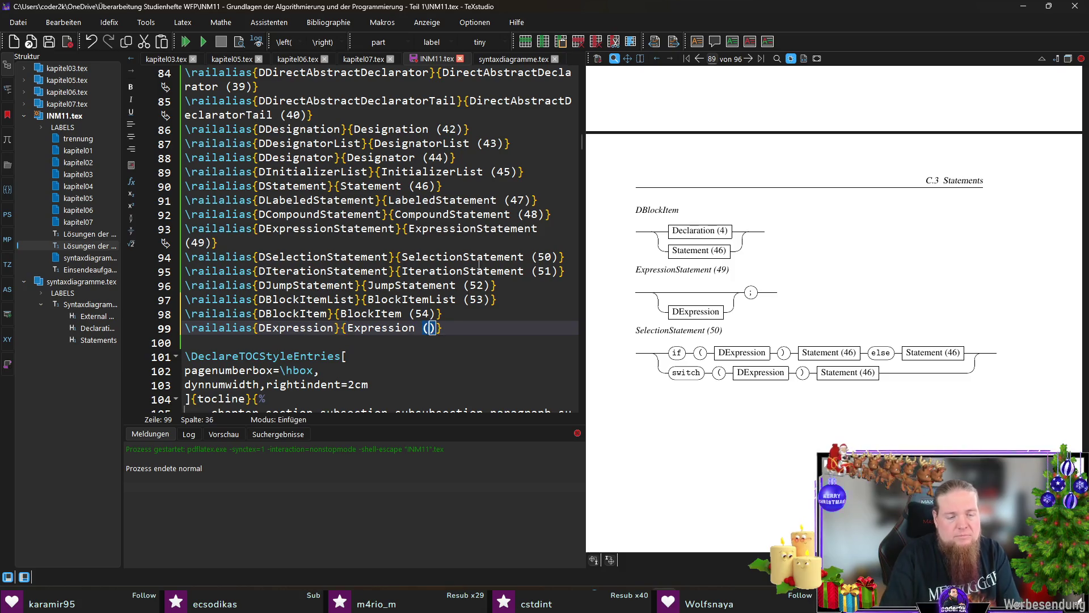
key("ctrl+s")
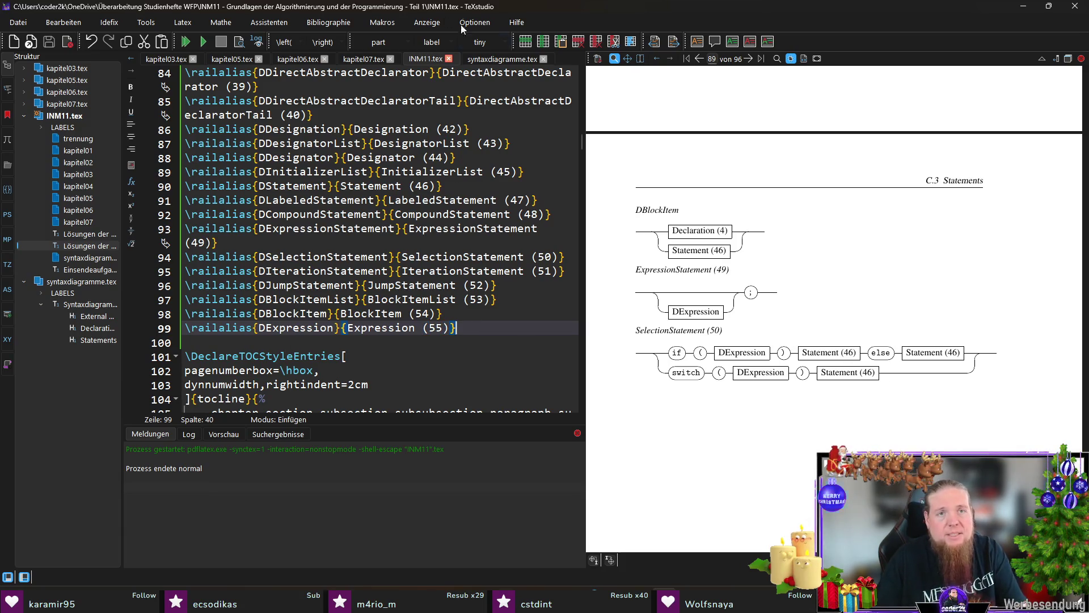
Return to syntaxdiagramme.tex after the SelectionStatement rule and compile the booklet
left_click(502, 58)
left_click(369, 395)
key("F5")
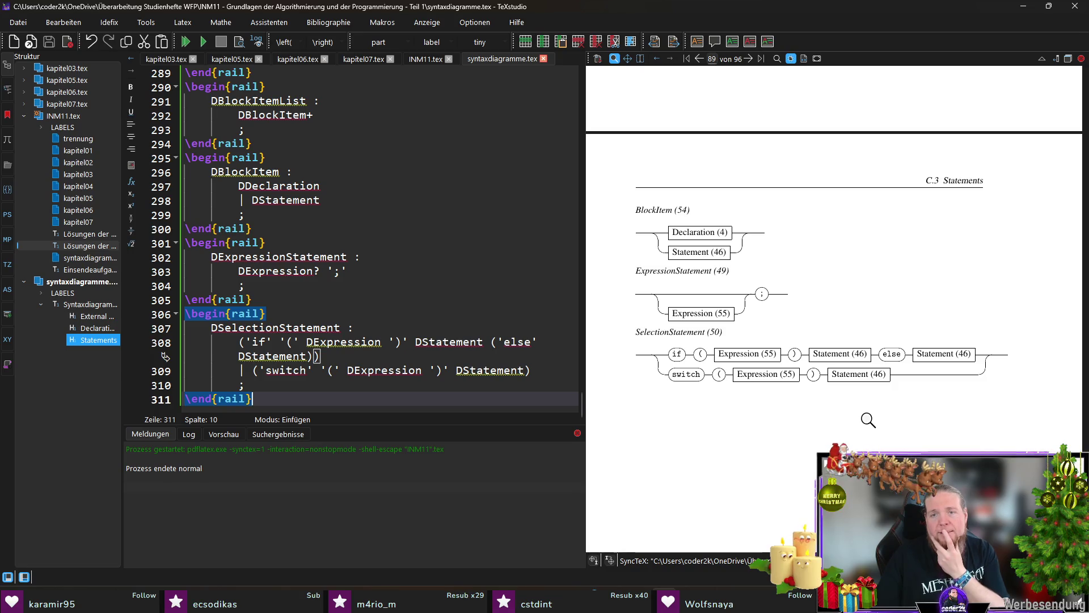
Check the Expression (55) labels in the preview, then select DIterationStatement on line 273
scroll(806, 417, "down", 1)
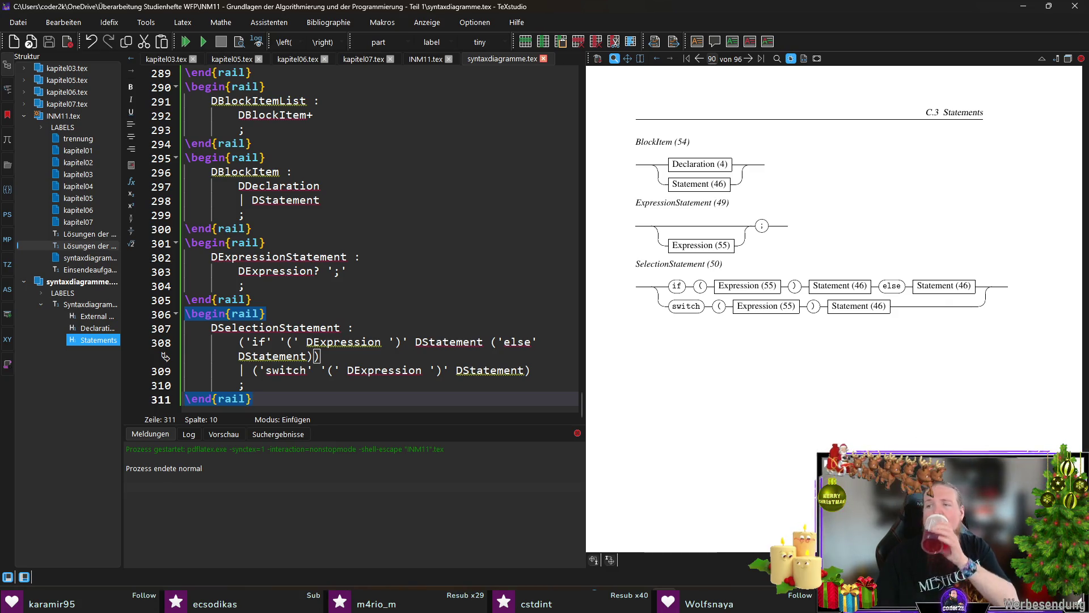
scroll(783, 312, "down", 2)
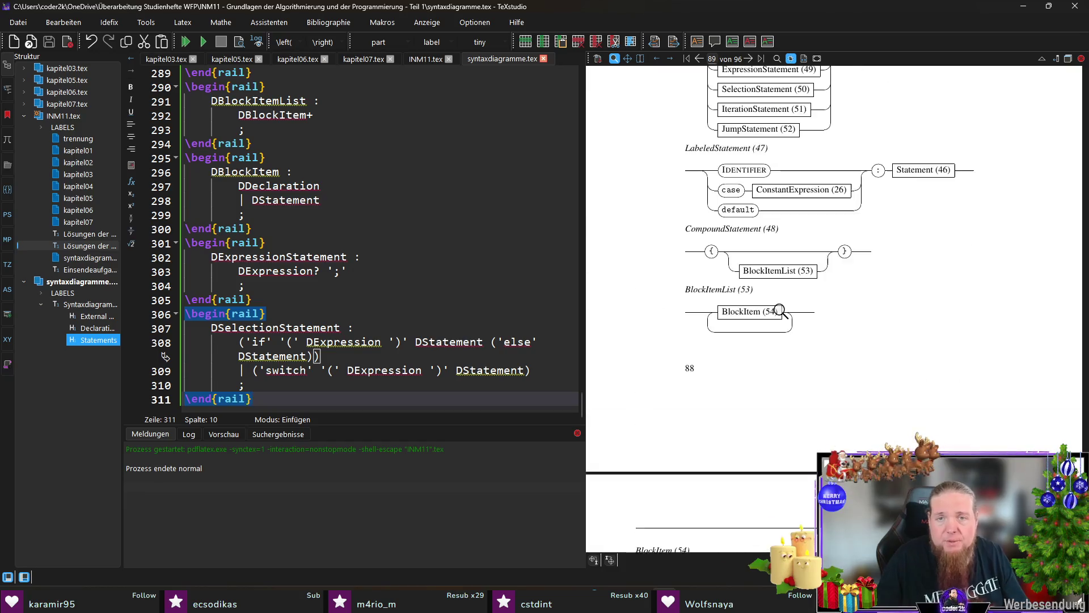
scroll(781, 324, "down", 1)
scroll(307, 290, "up", 9)
double_click(302, 228)
key("ctrl+c")
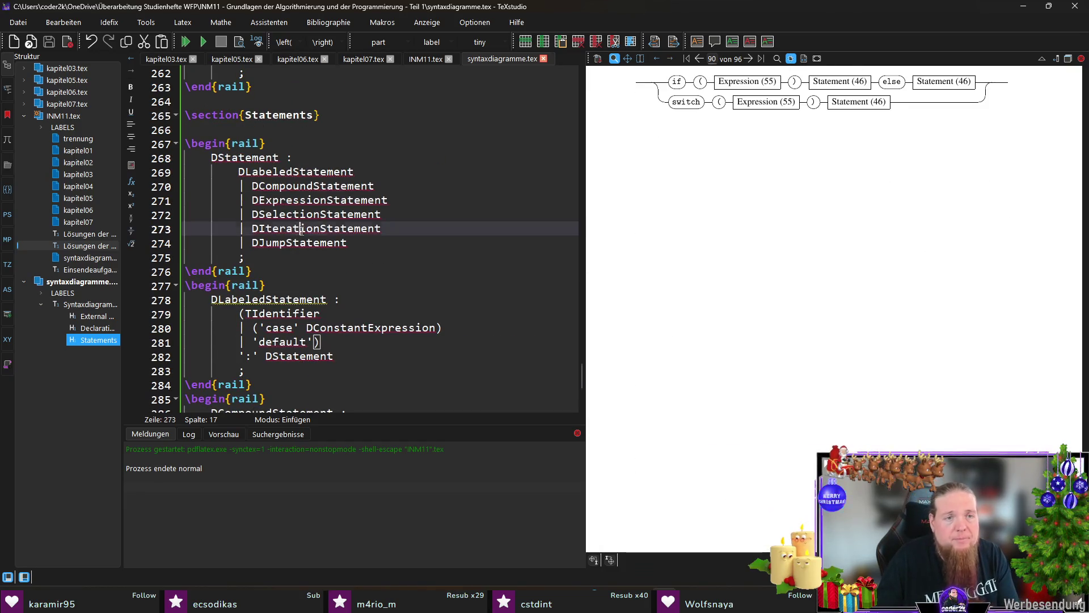
Start a new rail block after the SelectionStatement rule, headed by the DIterationStatement rule name
scroll(302, 284, "down", 9)
left_click(304, 389)
key("Down")
key("End")
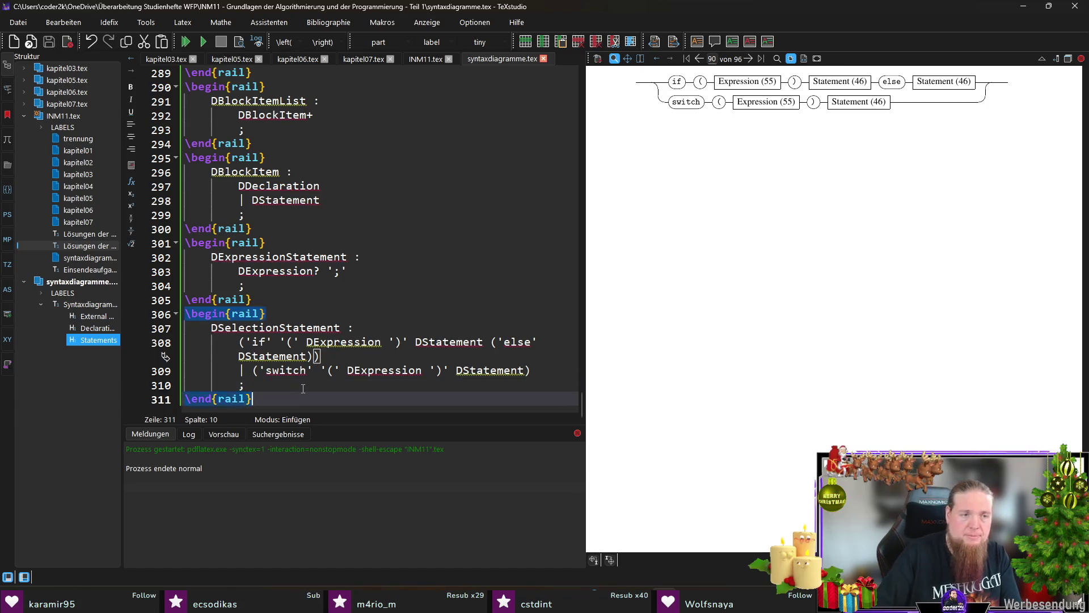
key("Return")
type("begin{rail}")
key("Return")
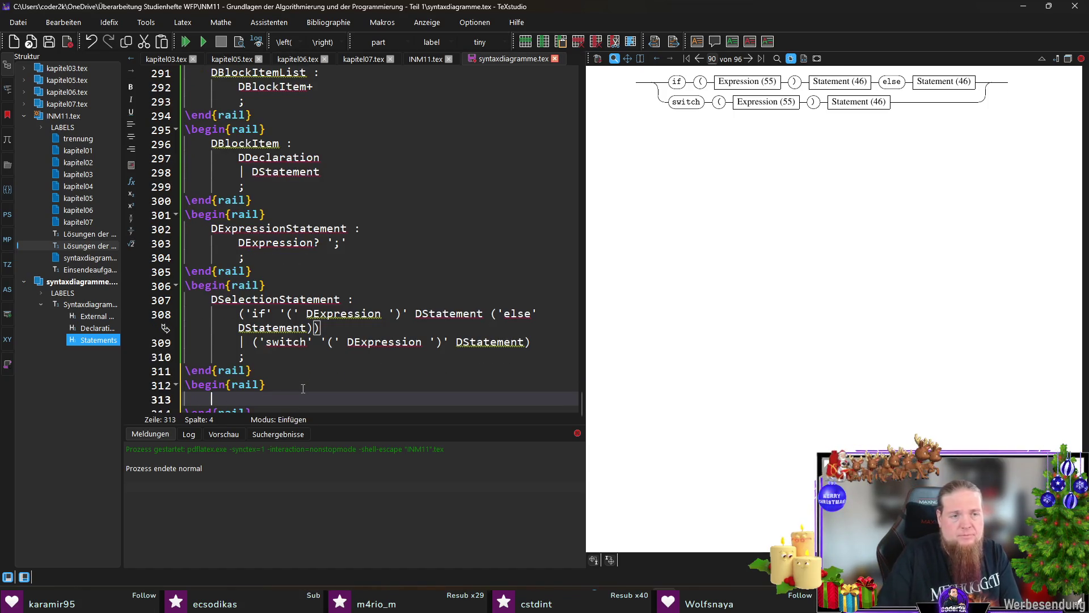
key("ctrl+v")
type(":")
key("Return")
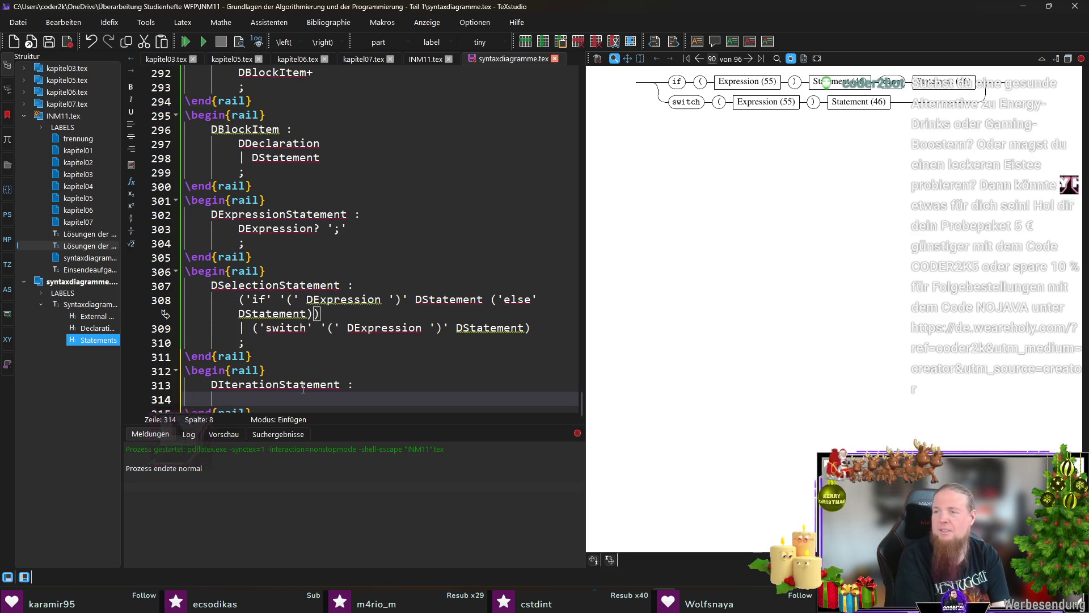
Write the while alternative: ('while' '(' DExpression ')' DStatement)
type("('wi")
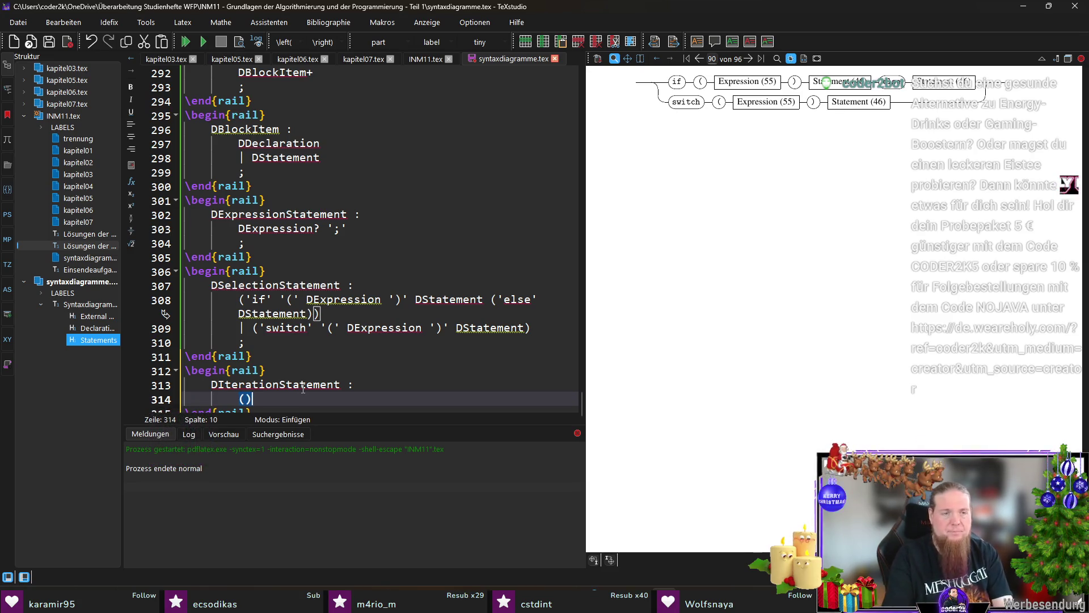
type("hile")
type(" '(''")
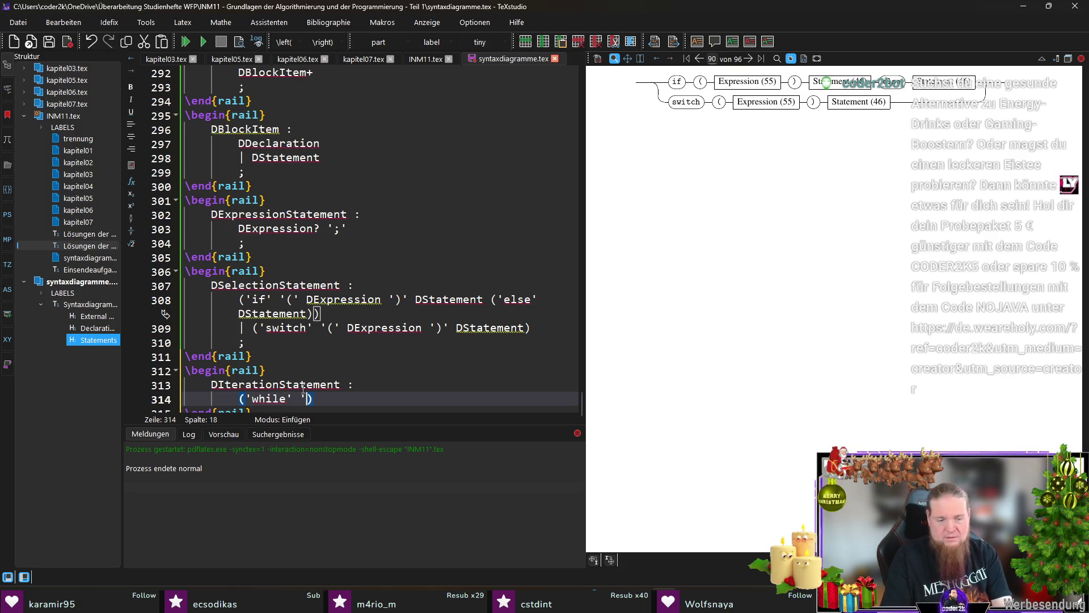
type(")'")
key("Left")
key("Left")
key("Left")
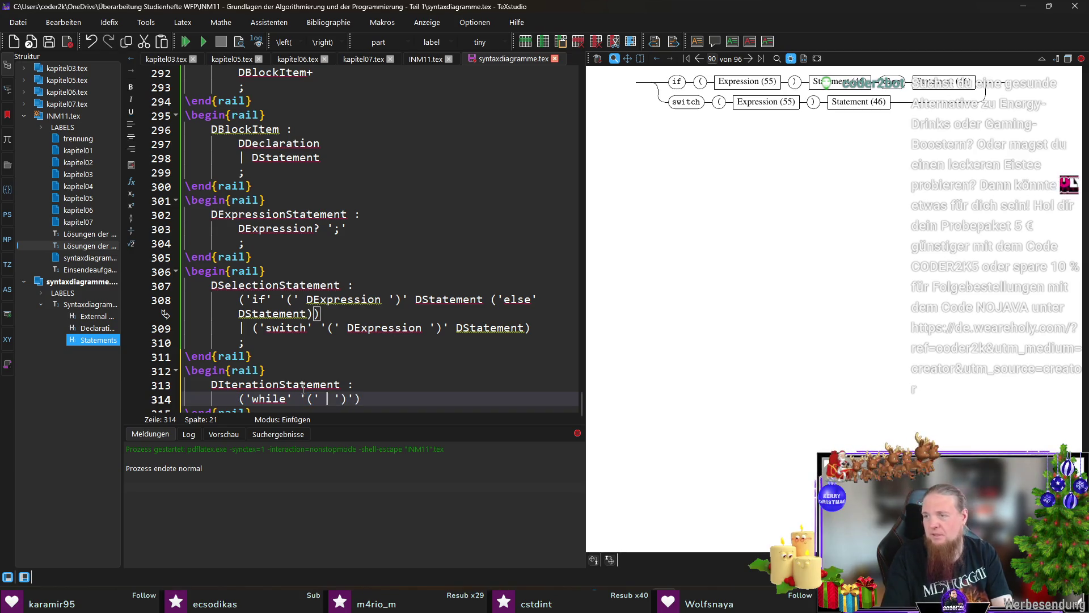
type("DExpression")
key("End")
type("DSta")
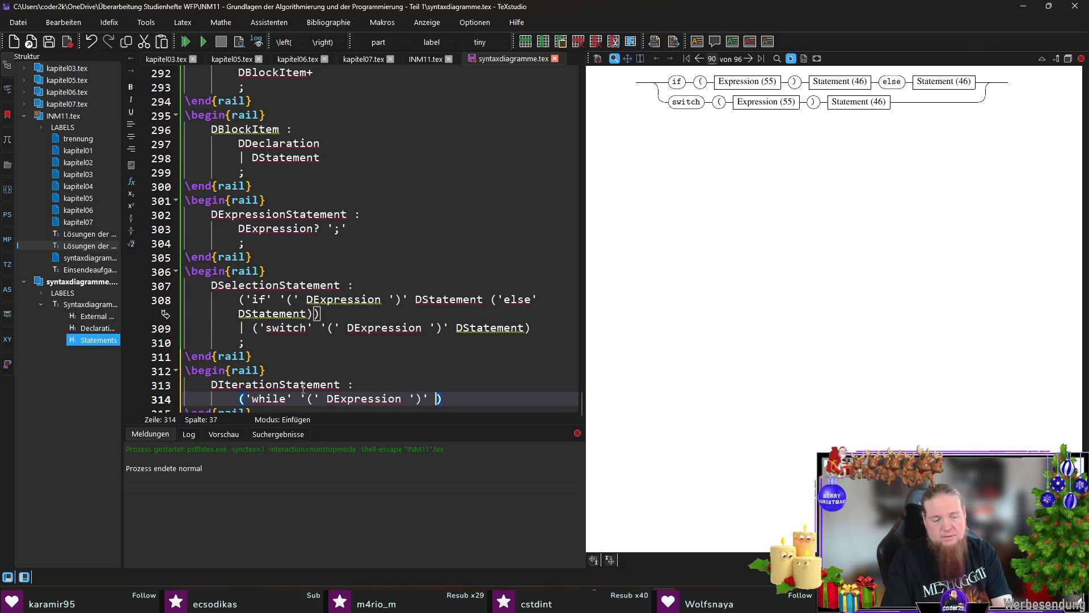
type("tement")
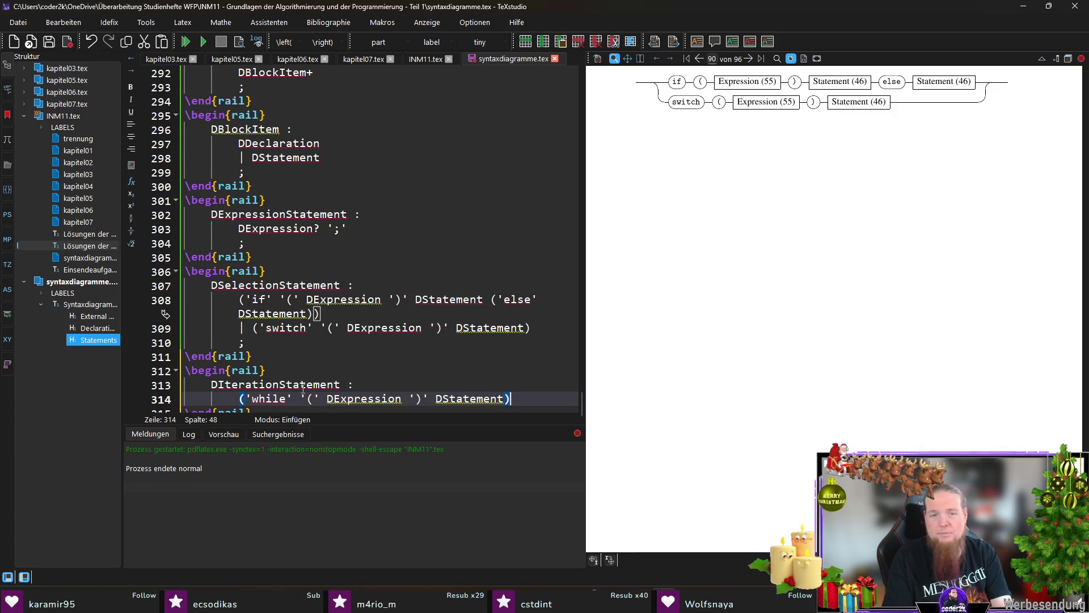
Add the do alternative: | ('do' DStatement 'while' '(' DExpression ')' ';'
key("Return")
type("| ('do'")
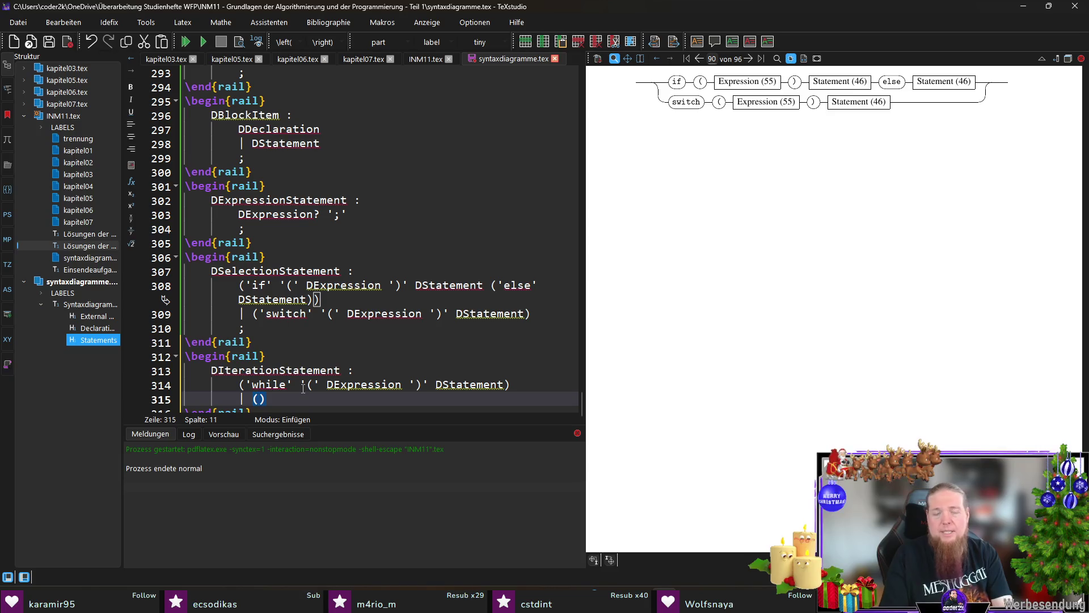
type(" DStatement")
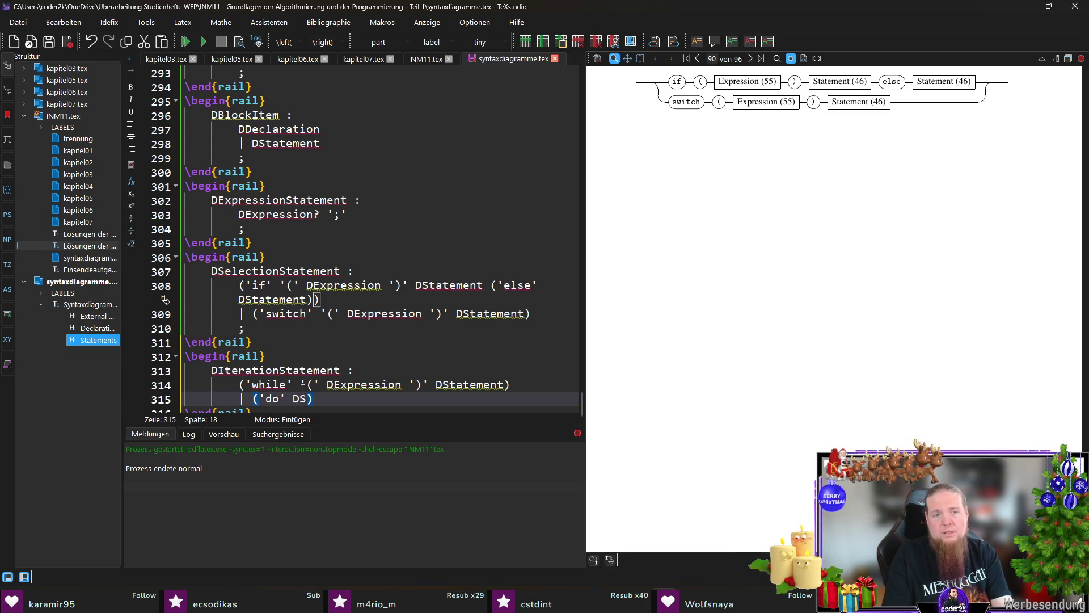
type(" 'while' ")
type("'('")
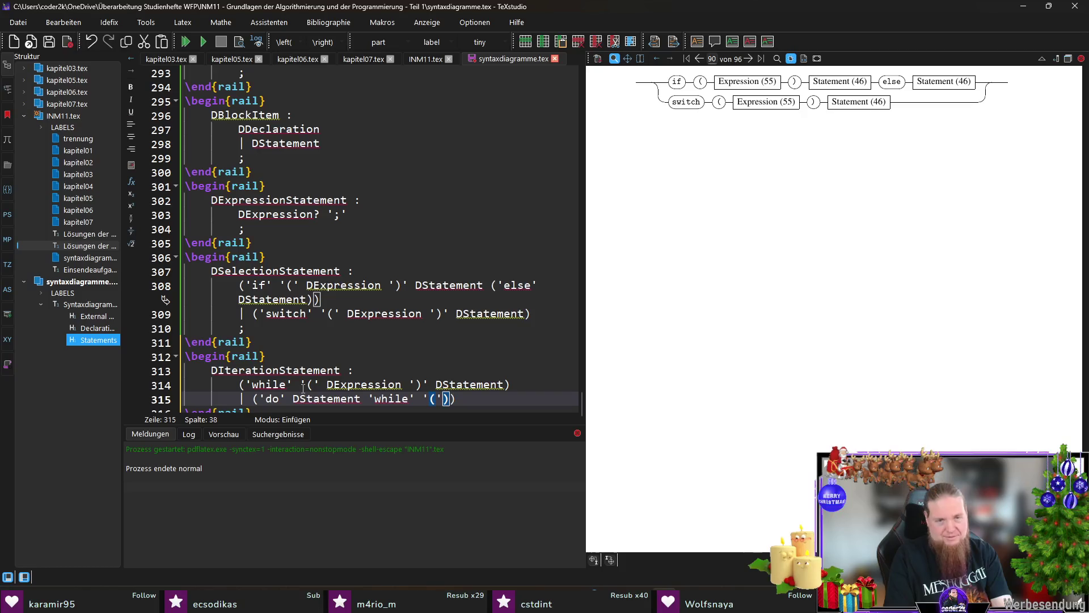
key("Left")
key("Left")
key("Left")
key("Left")
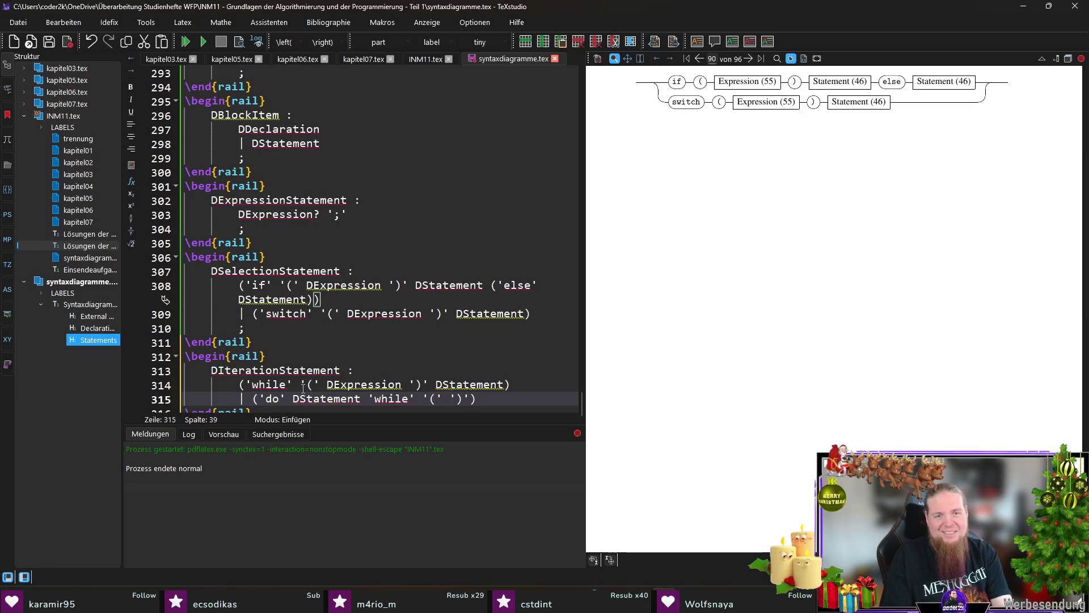
type("DExpression")
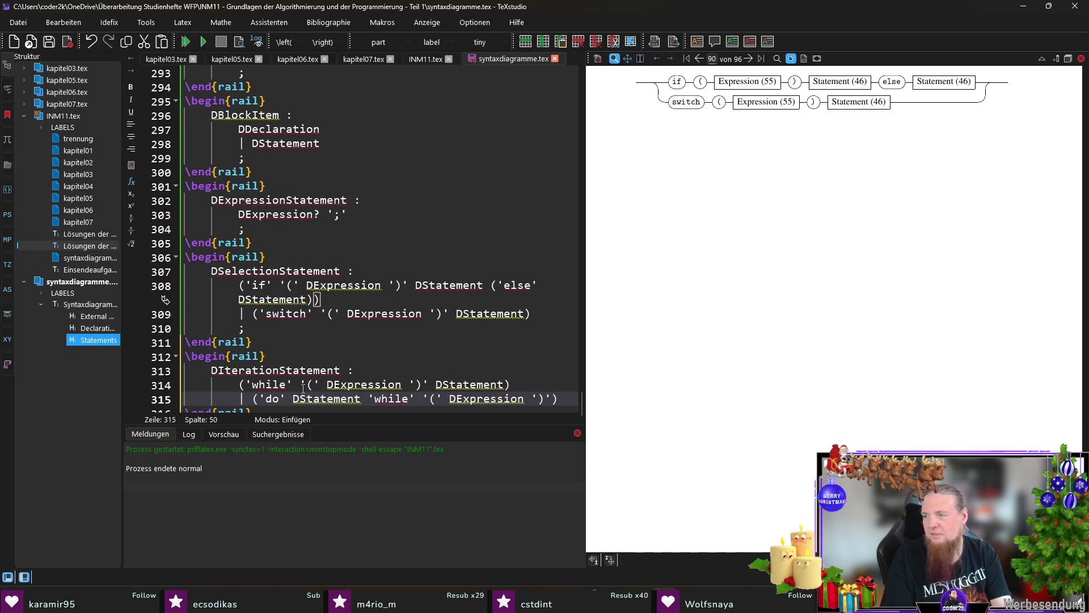
key("End")
type("';'")
key("Return")
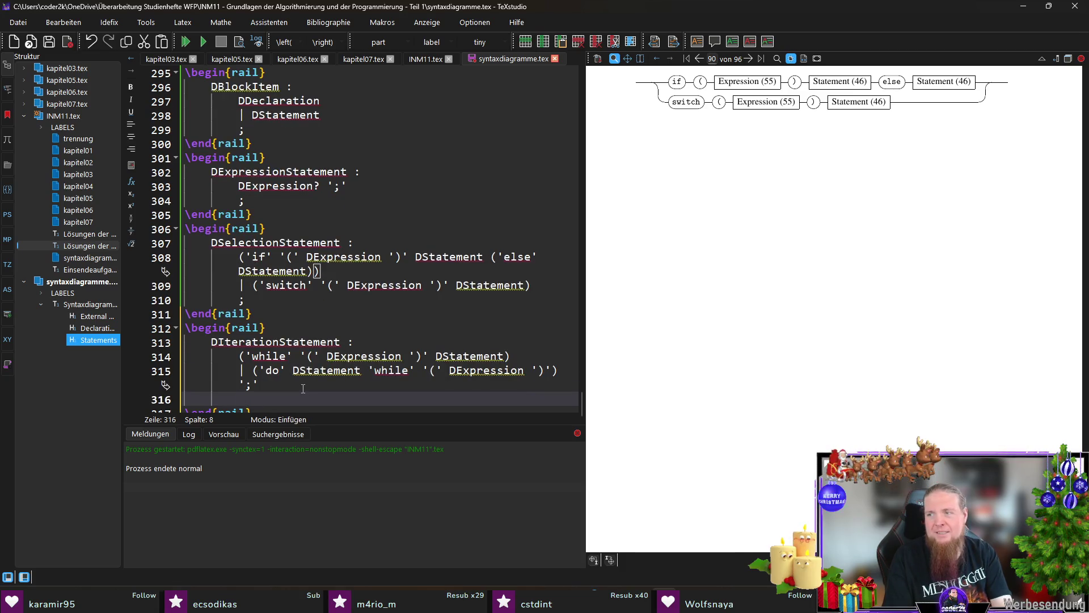
Move the do-while group's closing parenthesis after ';' and open a new alternative line
left_click(303, 388)
key("Left")
key("Left")
key("Left")
key("BackSpace")
key("End")
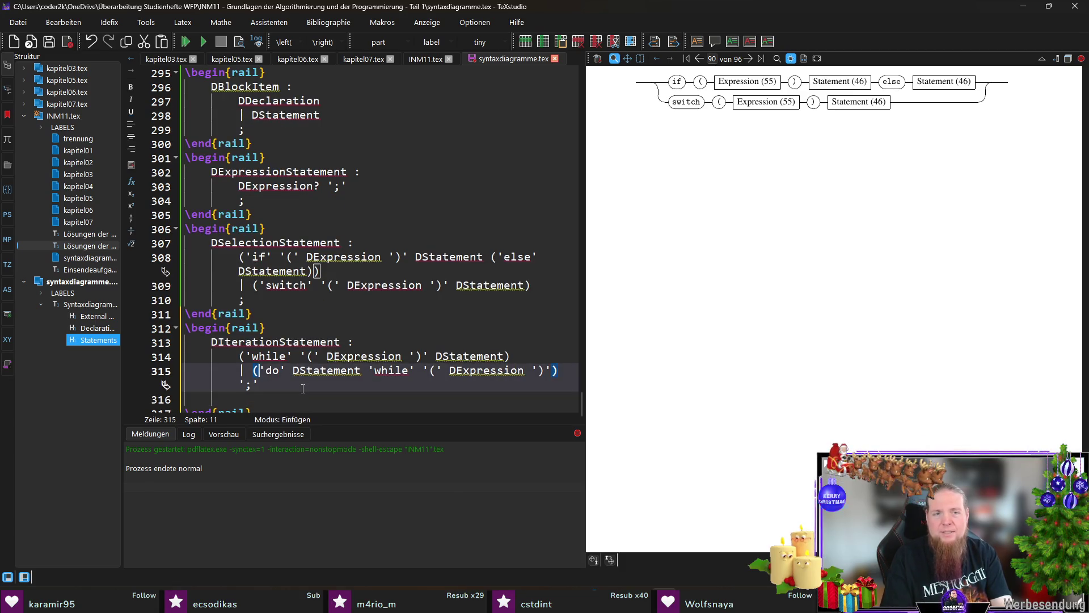
type(")")
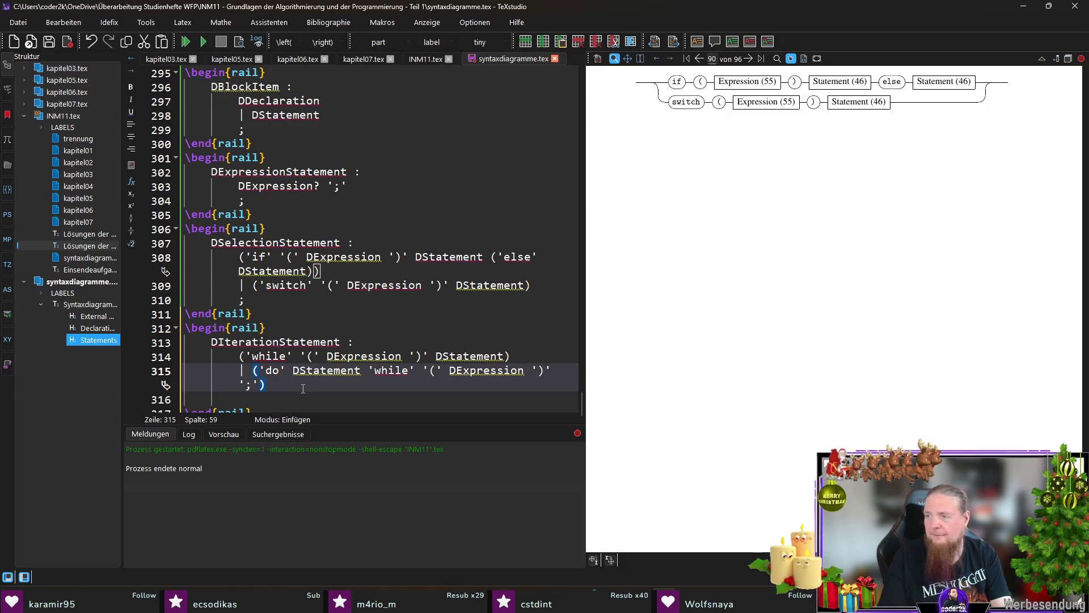
key("Return")
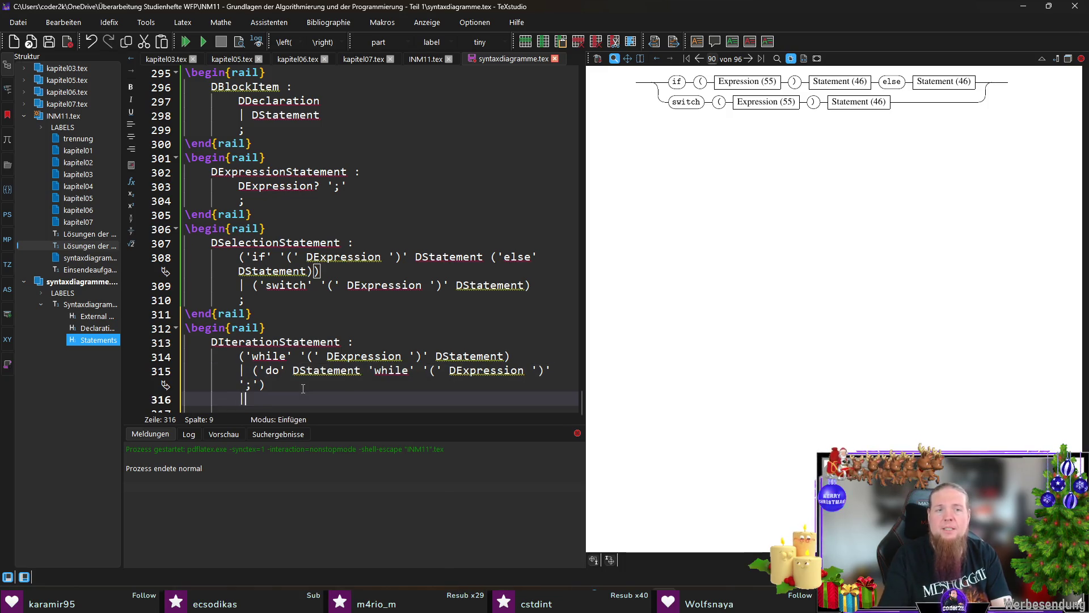
key("Down")
key("Up")
key("End")
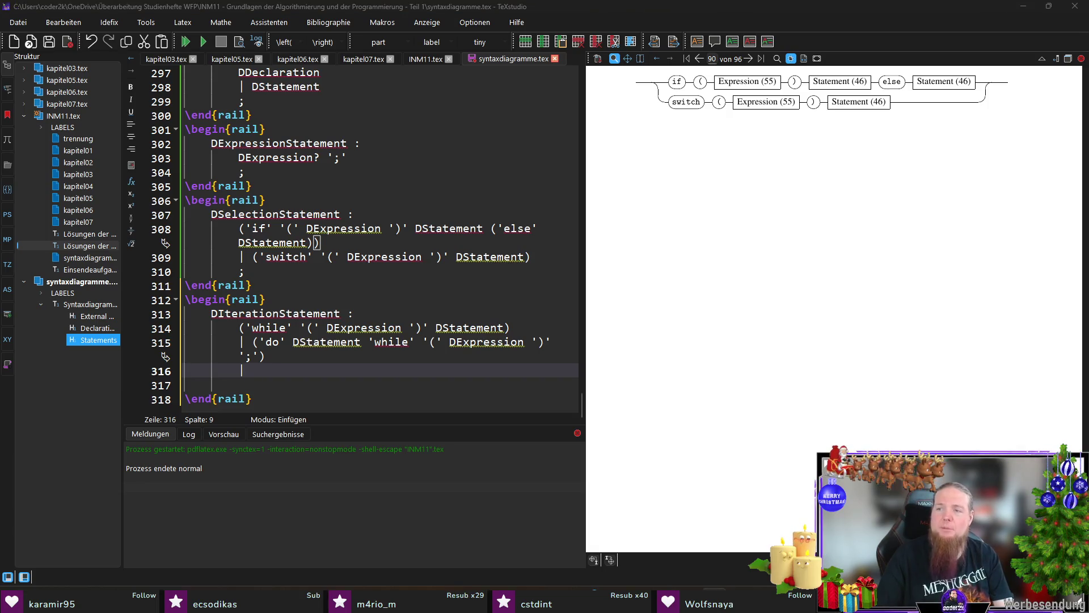
key("alt+Tab")
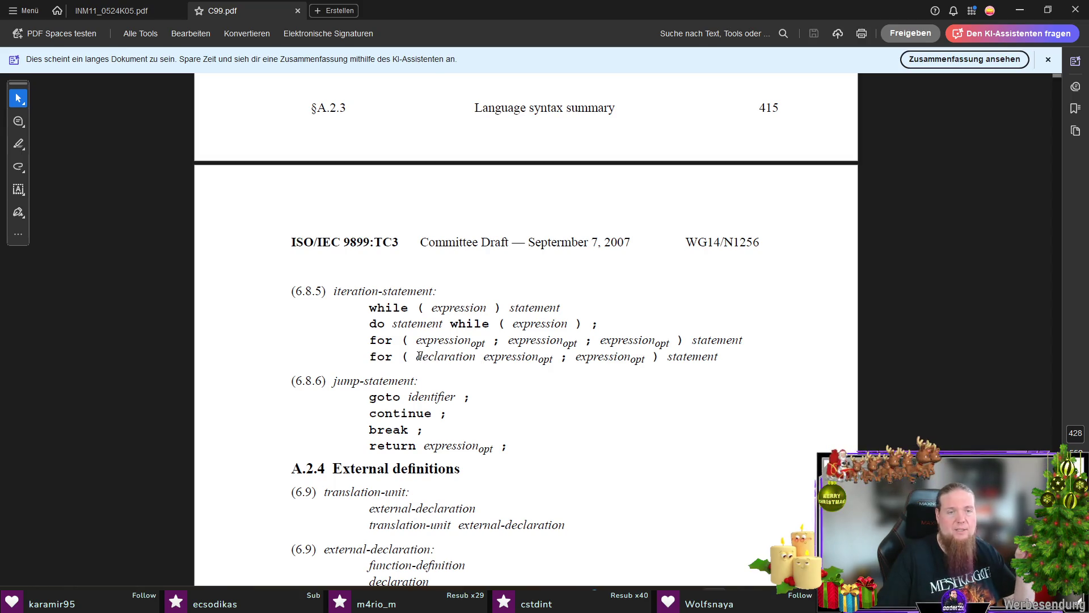
Check the 'declaration' form of the for loop in C99 section 6.8.5, then return to TeXstudio
left_click_drag(418, 356, 477, 358)
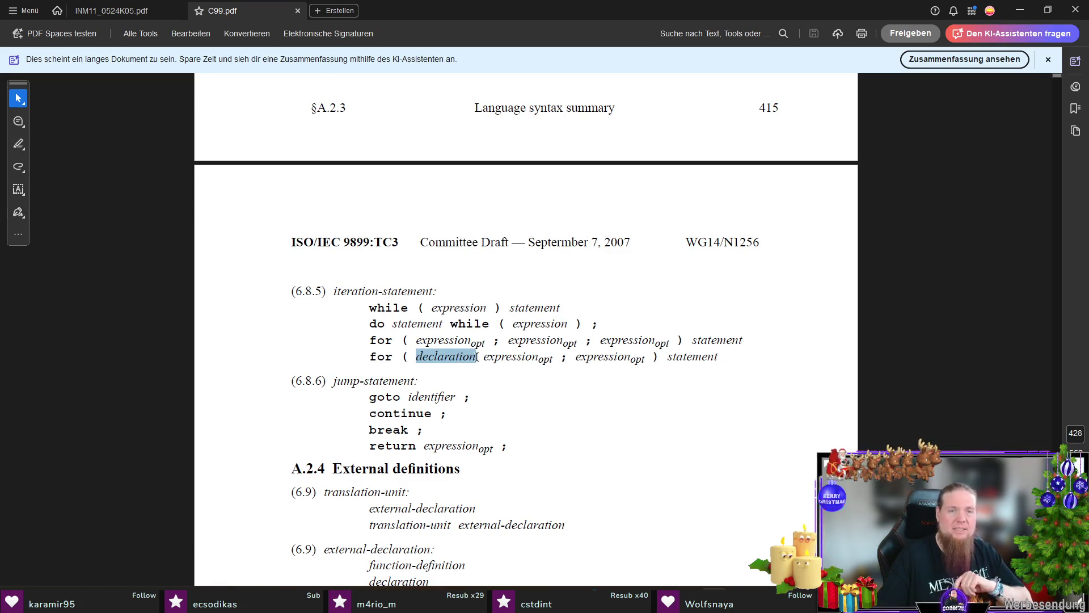
left_click(351, 346)
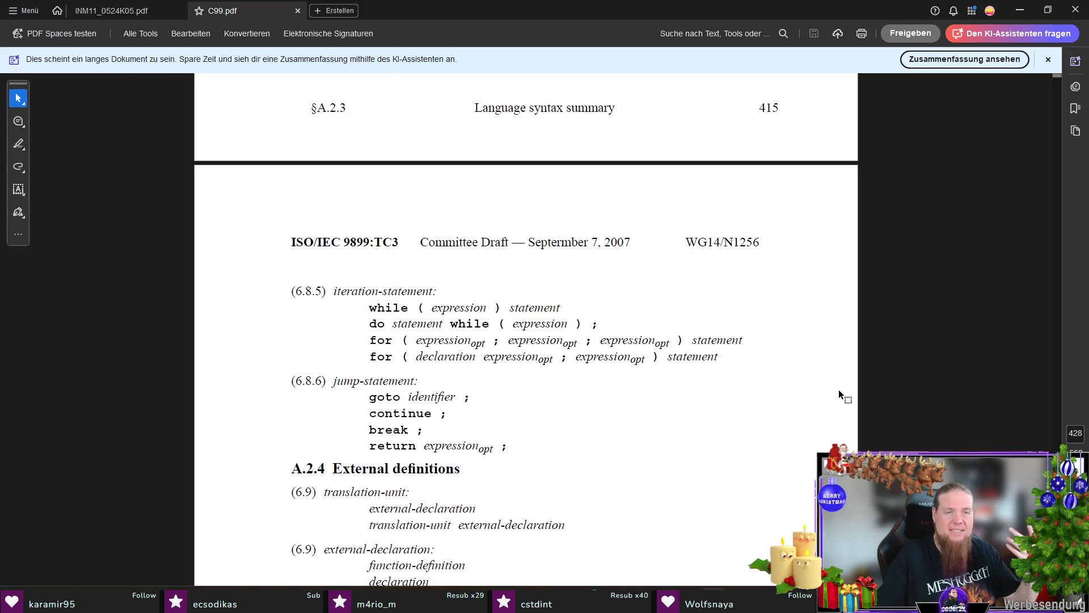
key("alt+Tab")
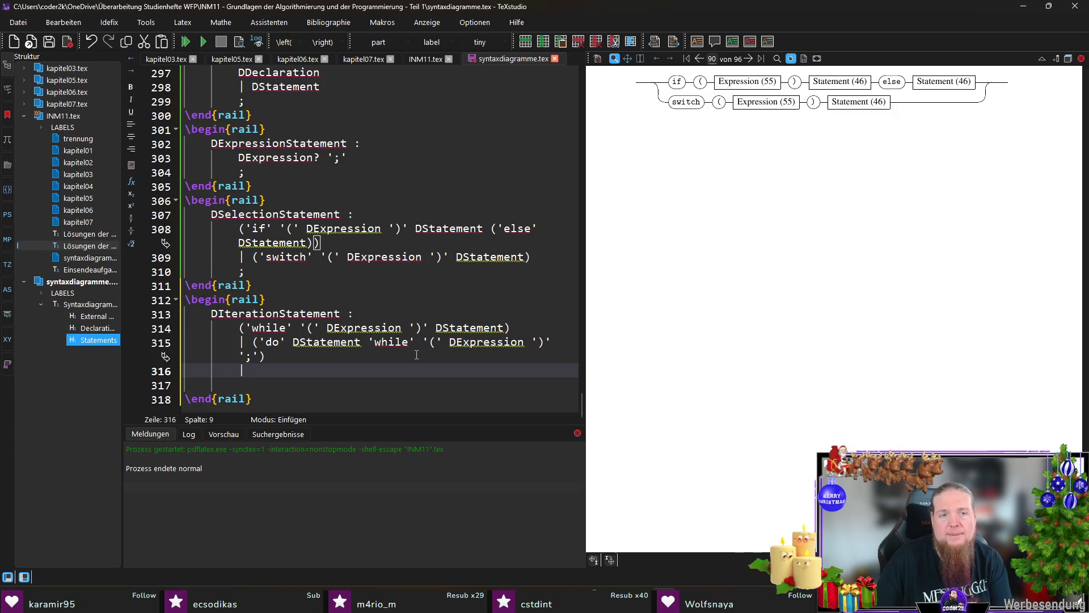
Remove the empty line, add the for alternative's parentheses and a closing ';' line for the rule
key("Delete")
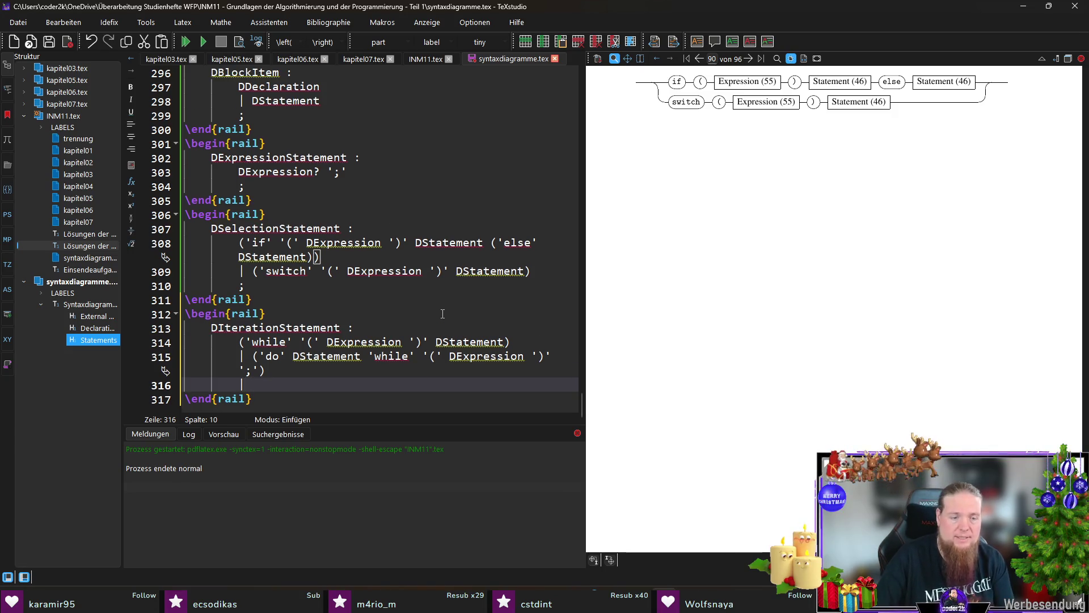
type("(")
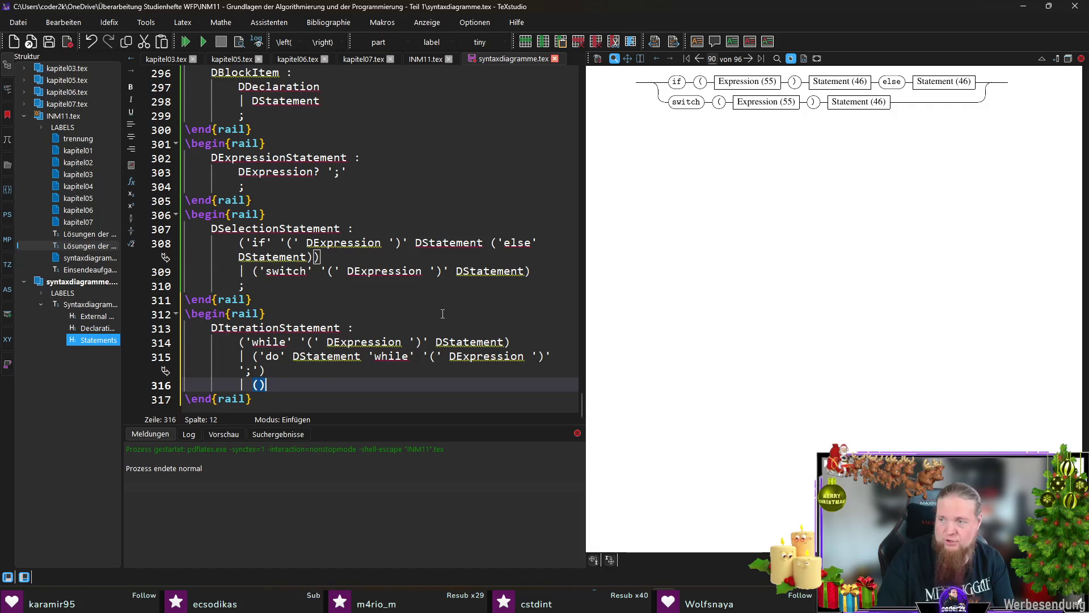
key("Return")
type(";")
key("Up")
key("End")
key("Left")
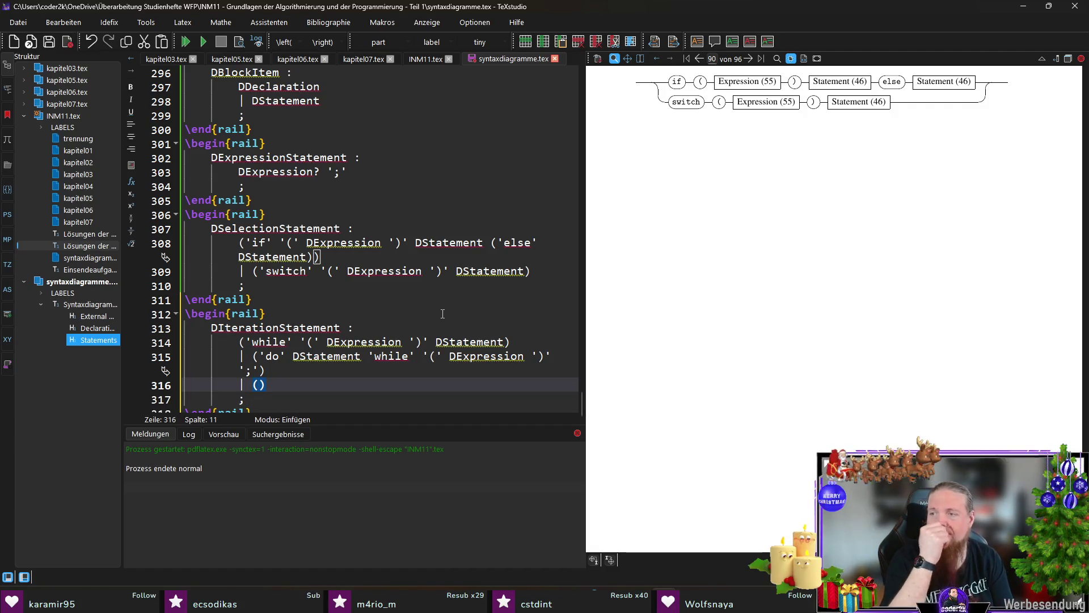
Fill in 'for' '(' ')' DStatement and break the for header onto its own line
type("'for' '(")
key("Right")
type("')'")
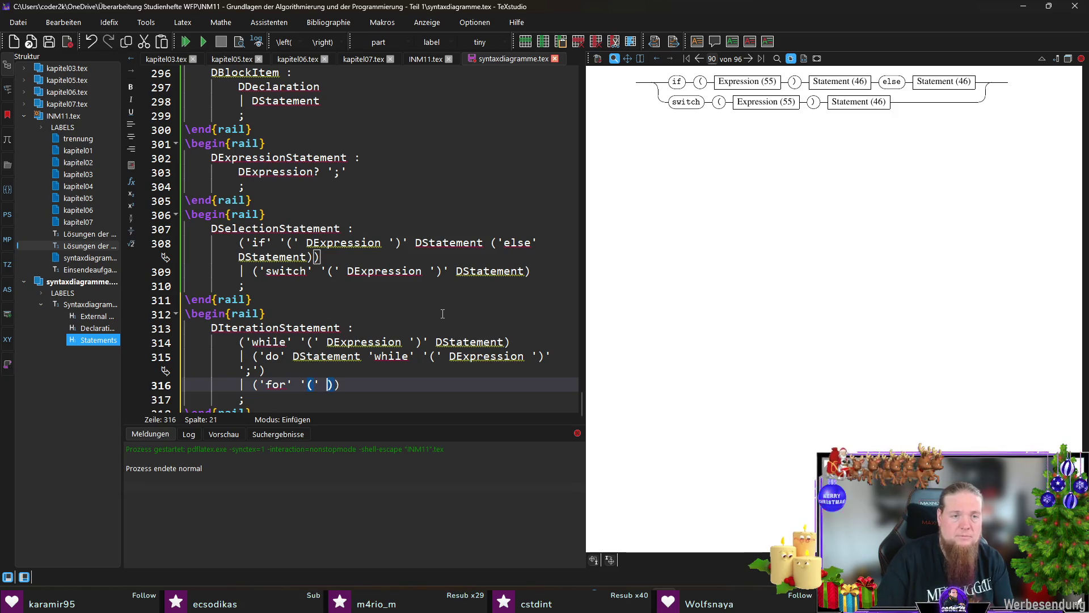
key("Left")
key("Left")
key("Left")
key("Left")
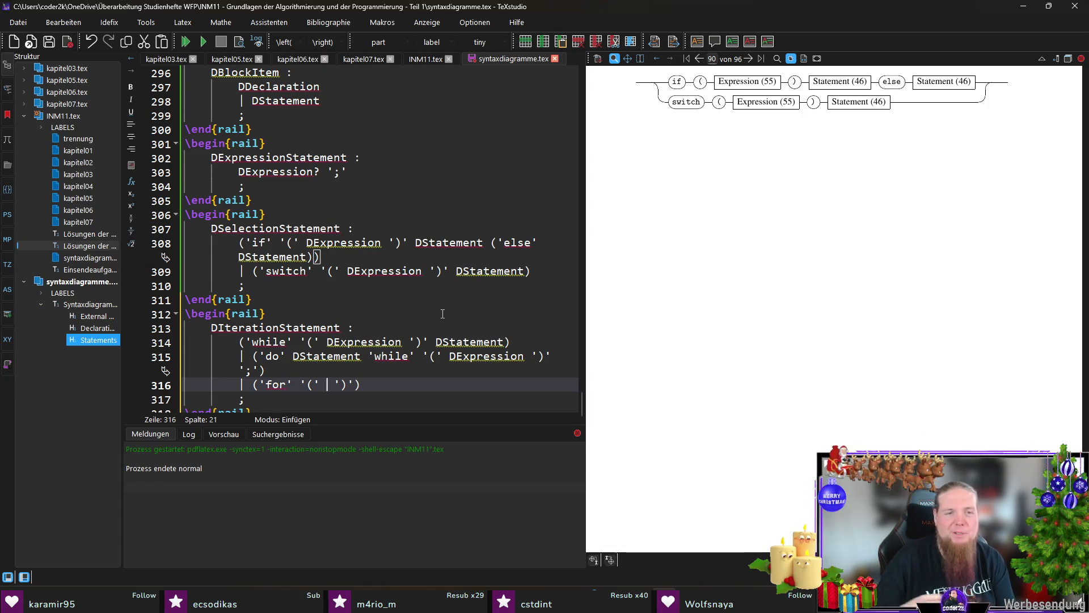
scroll(442, 314, "down", 1)
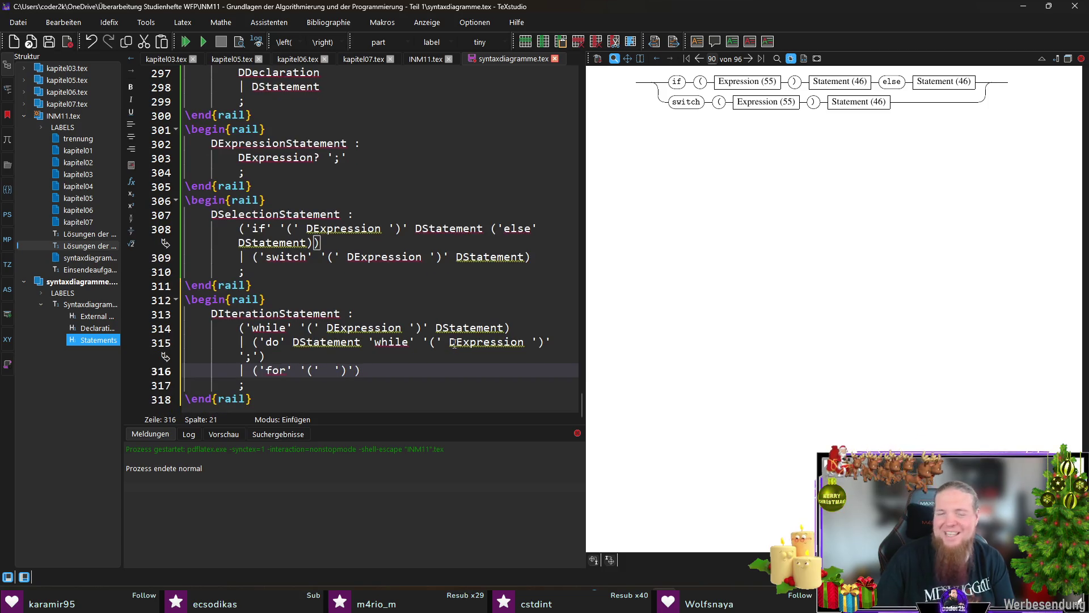
key("End")
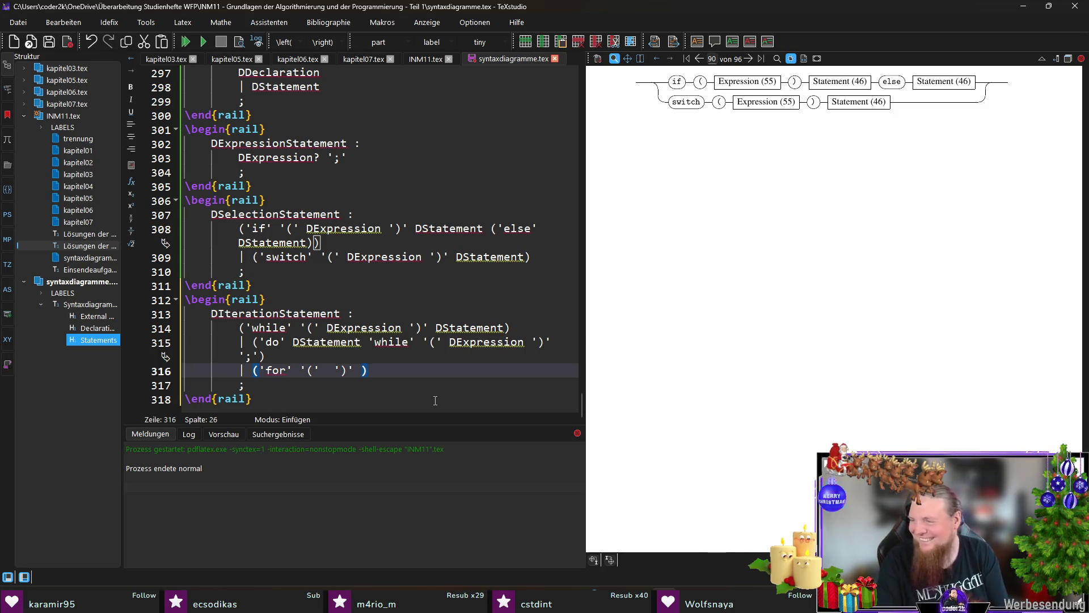
type("DStatement")
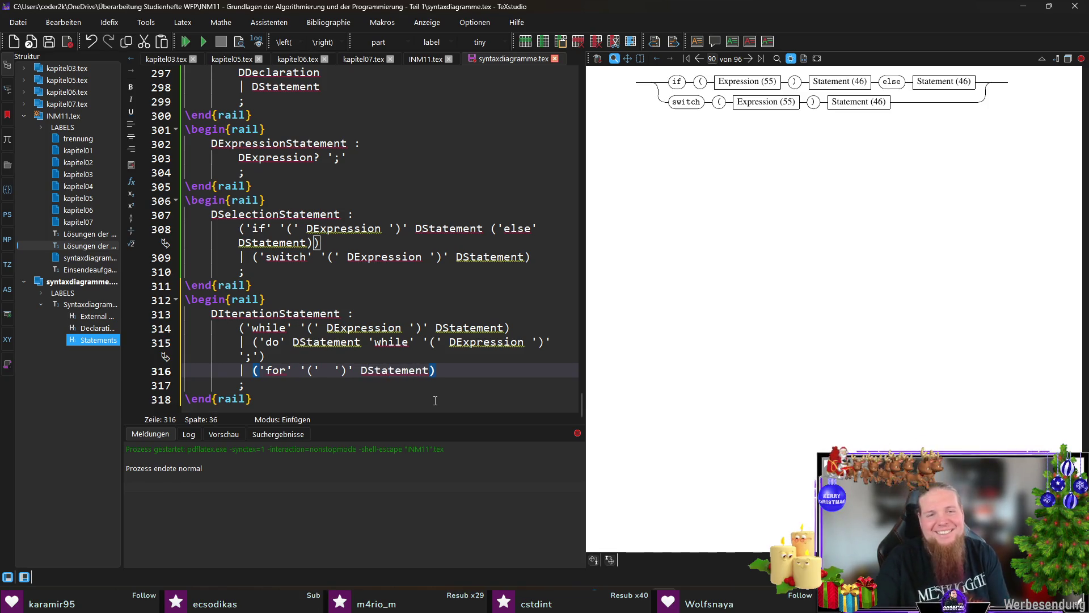
key("Left")
key("Left")
key("Left")
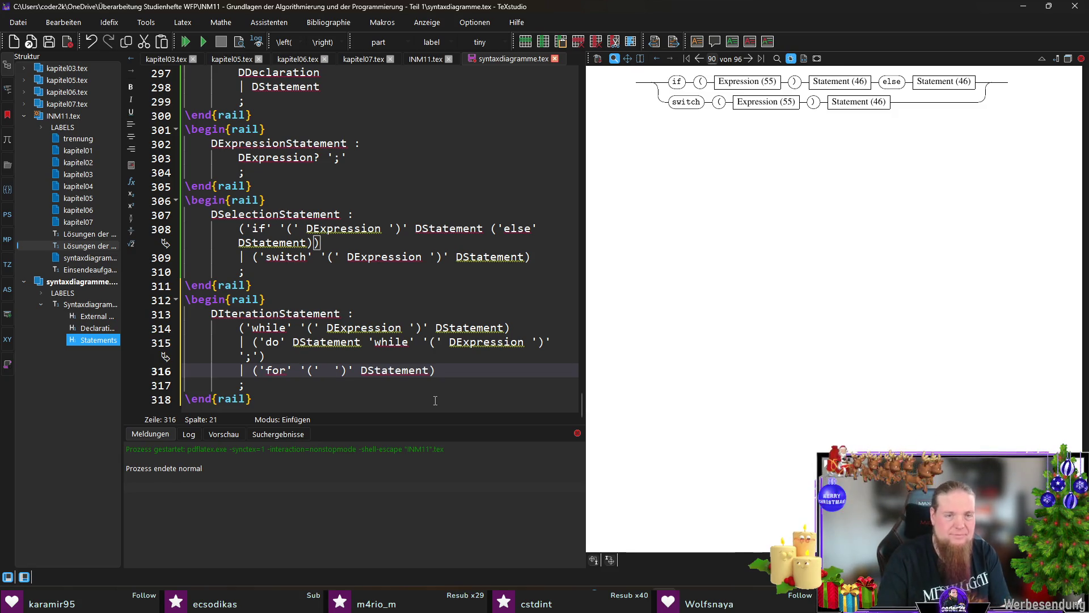
key("BackSpace")
key("Return")
Enter the for-loop initialisation alternatives ((DExpression? ';') | DDeclaration) on an indented line
key("Left")
key("Return")
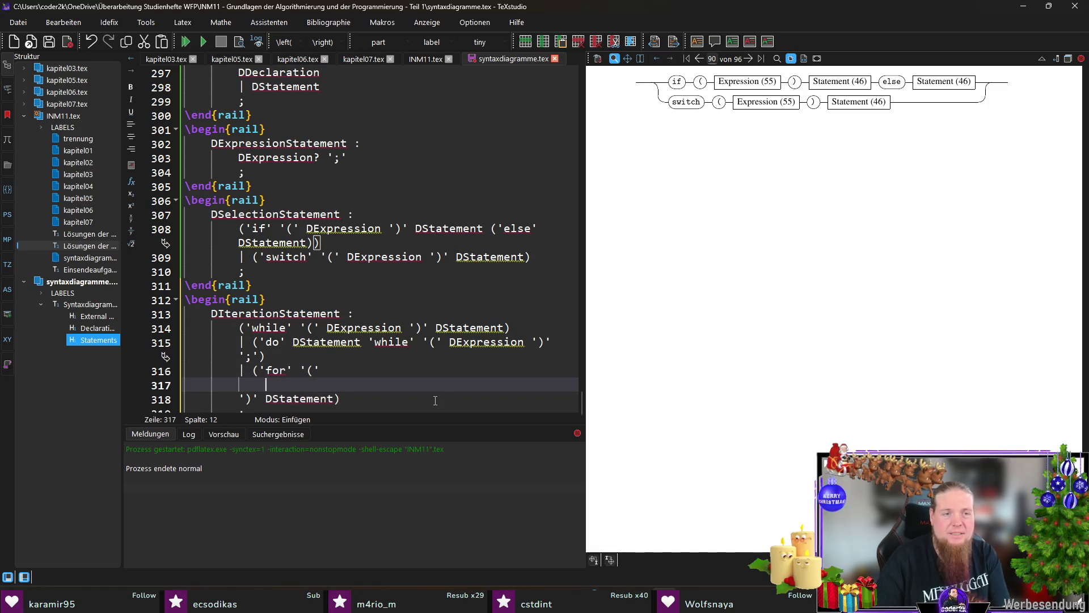
type("(D")
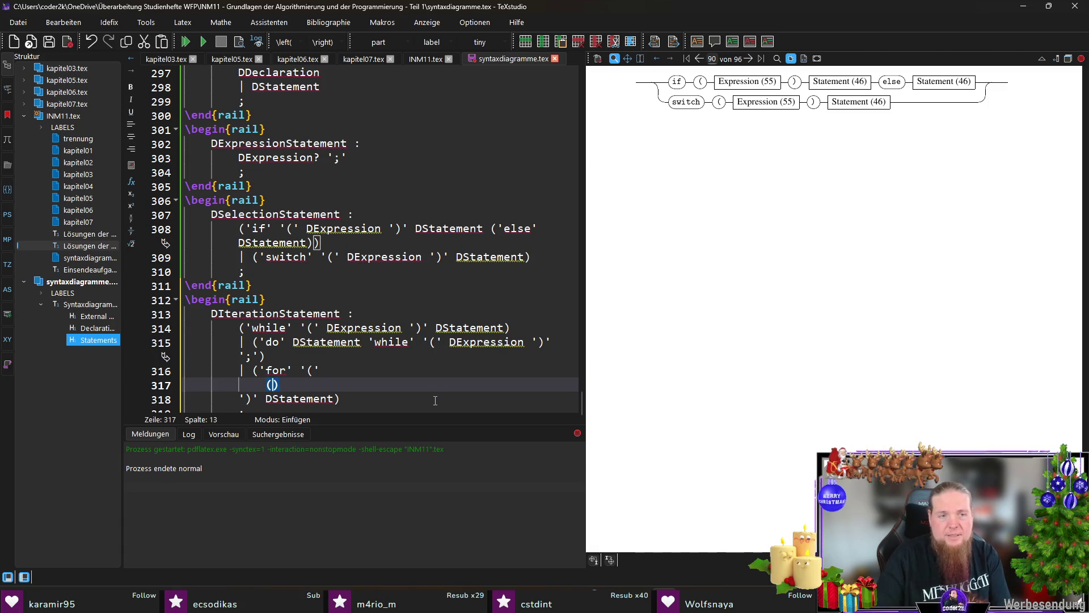
type("Expression")
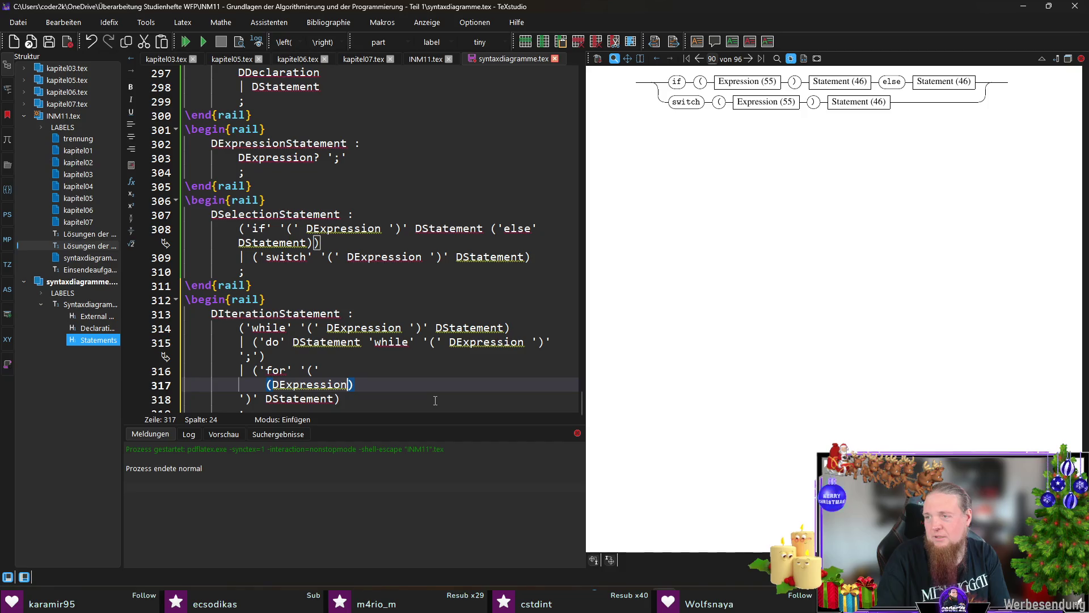
type("? ';')")
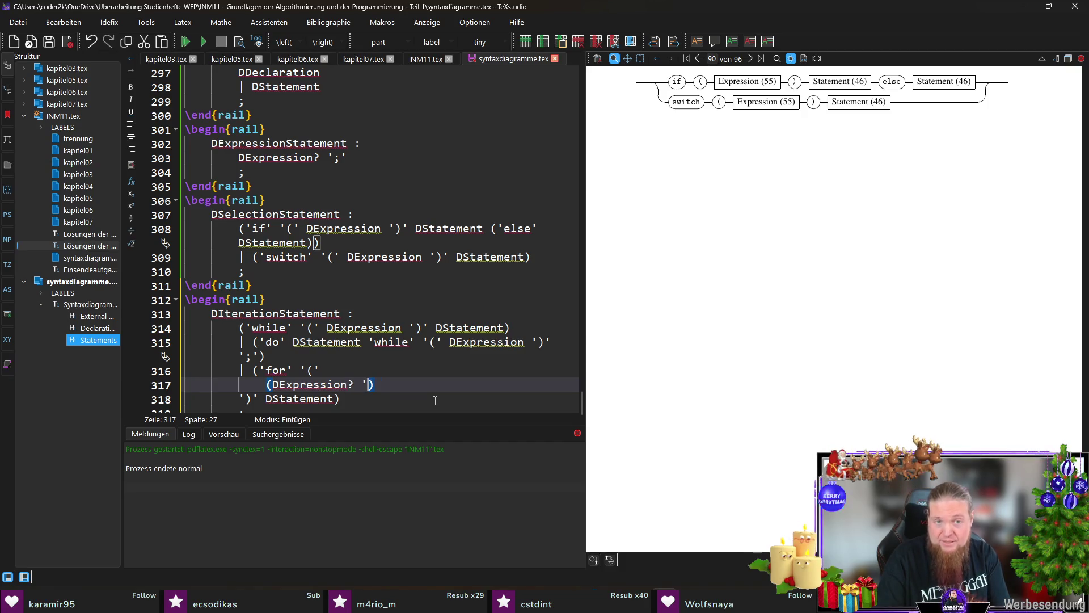
type(" | DDeclaration")
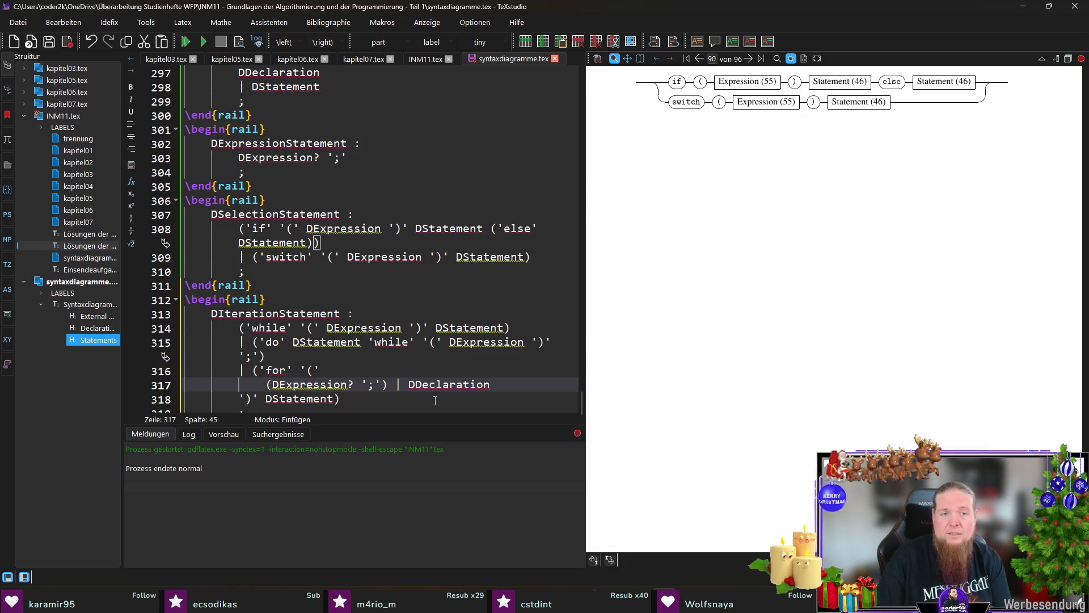
key("shift+Home")
type("(")
Add the condition and increment line DExpression? ';' DExpression? below it
key("End")
key("Return")
type("DExpression '")
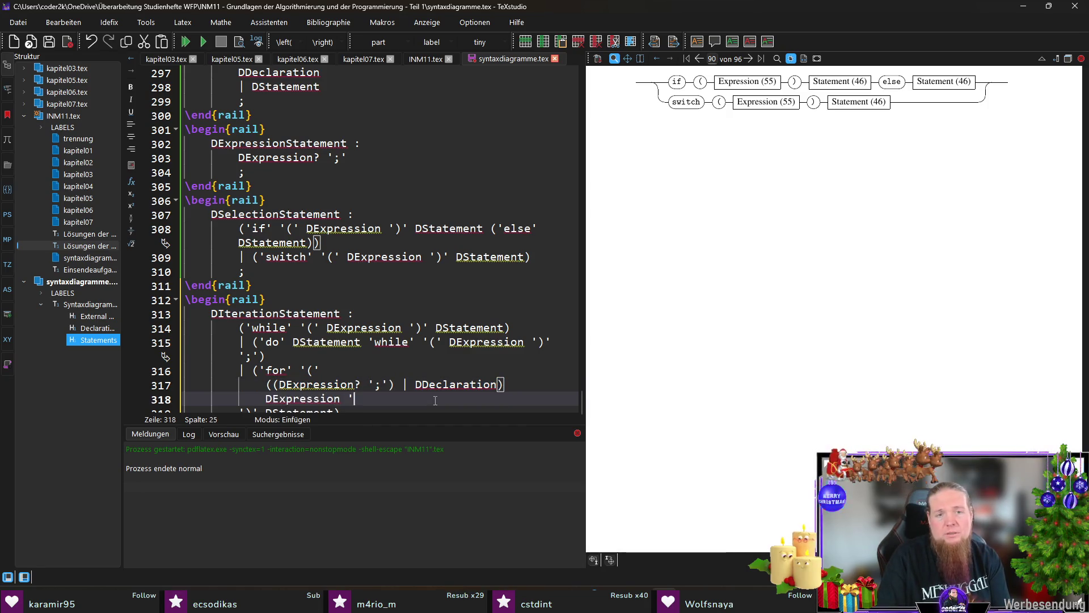
type(";' DExpression")
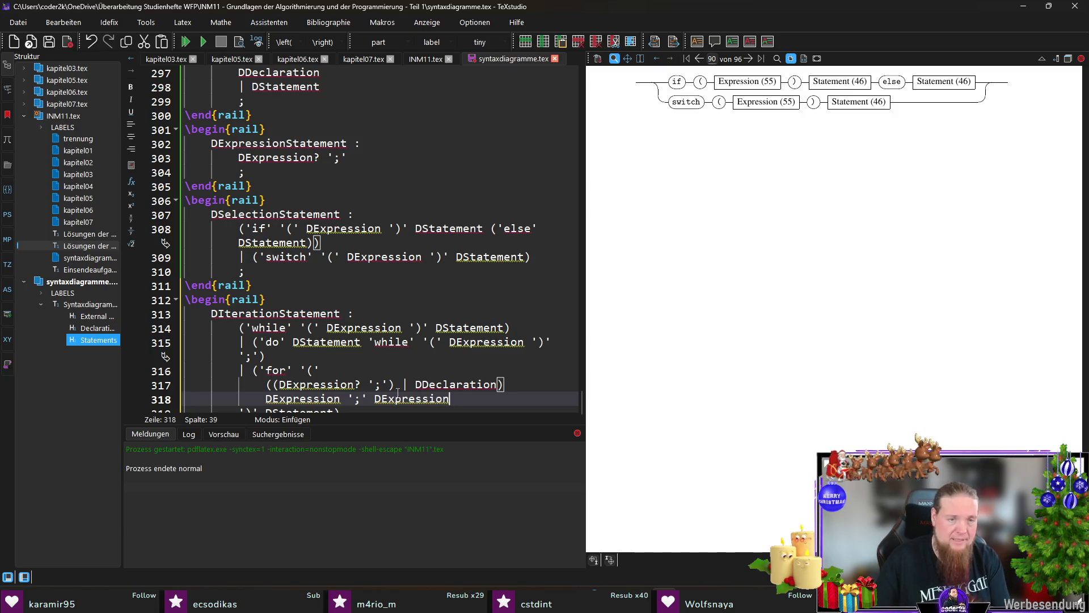
type("?")
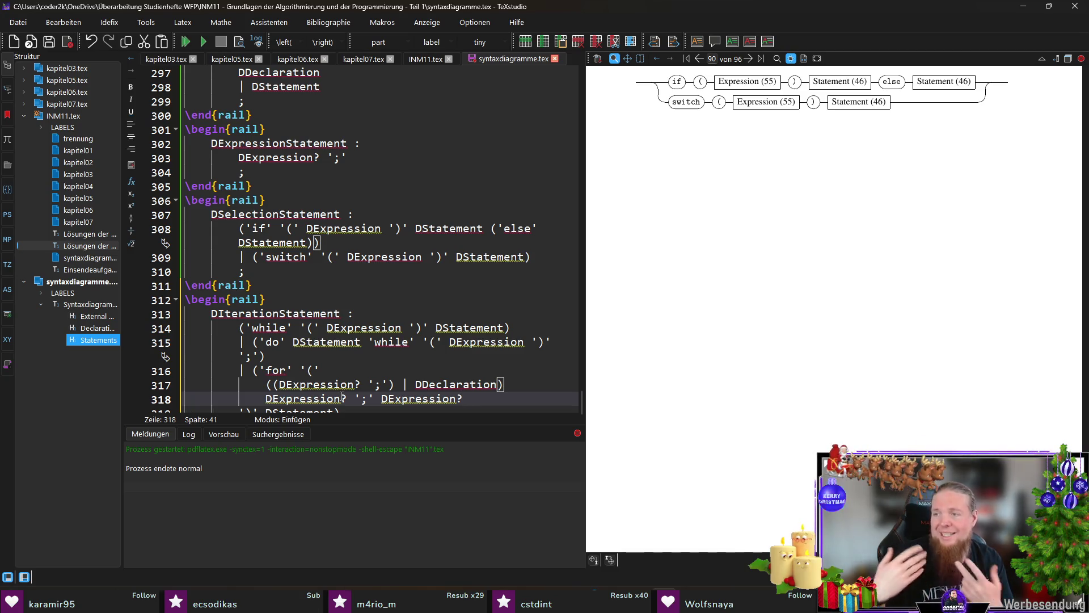
scroll(342, 397, "down", 1)
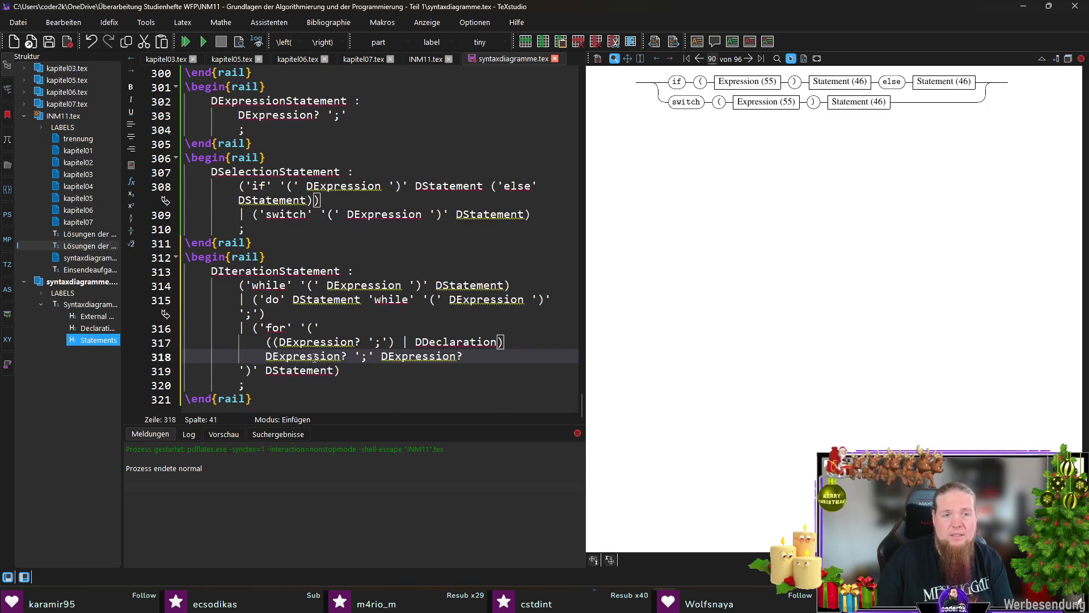
left_click(356, 370)
Save, compile with F5, rerun rail on INM11 in Git Bash, and return to the preview
key("ctrl+s")
key("F5")
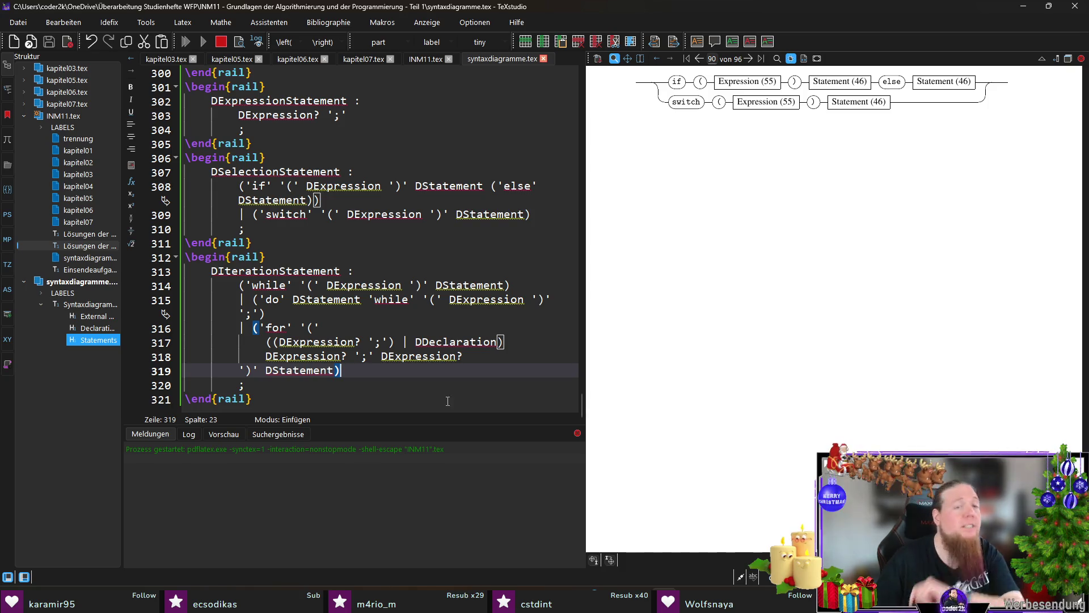
left_click(743, 589)
key("Up")
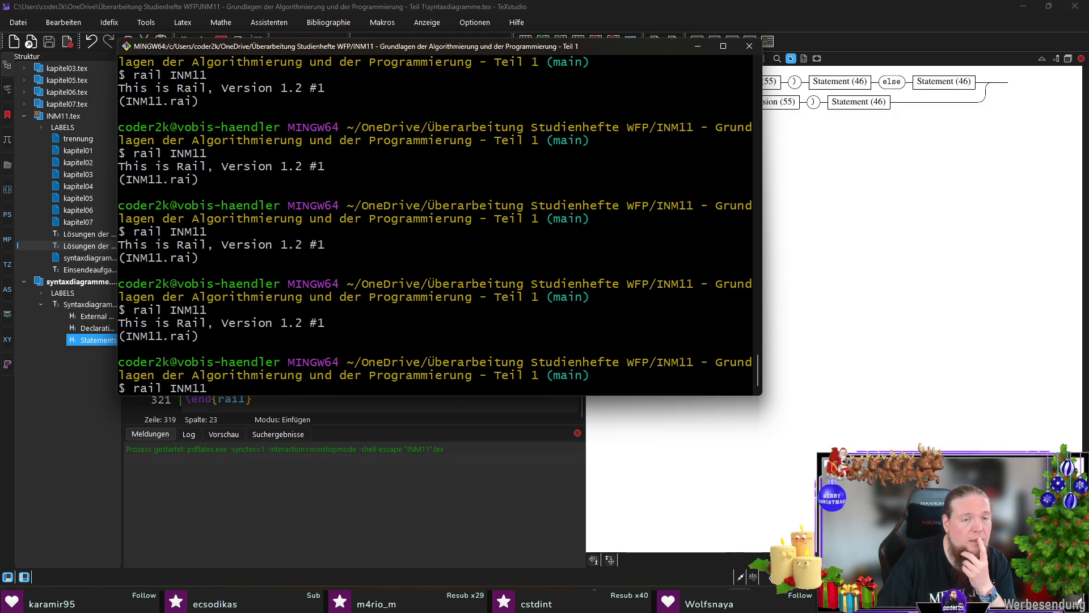
key("Return")
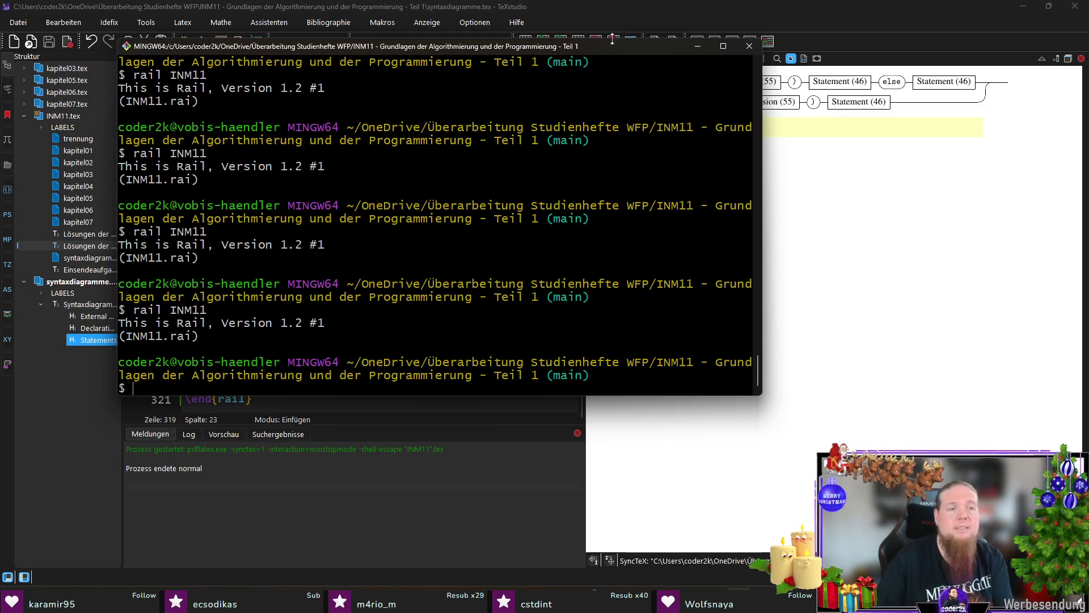
left_click(764, 21)
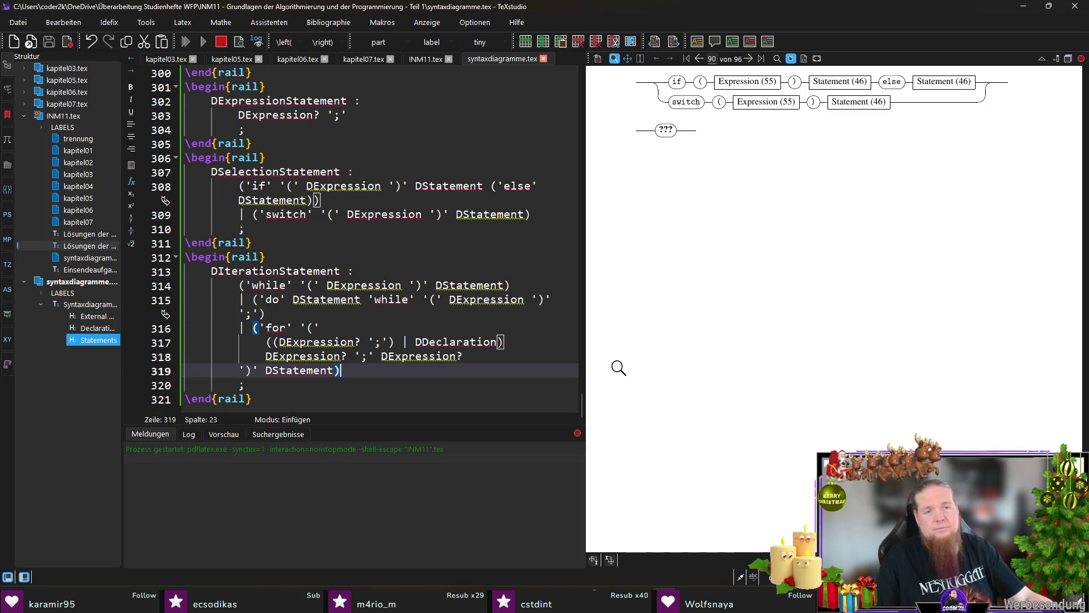
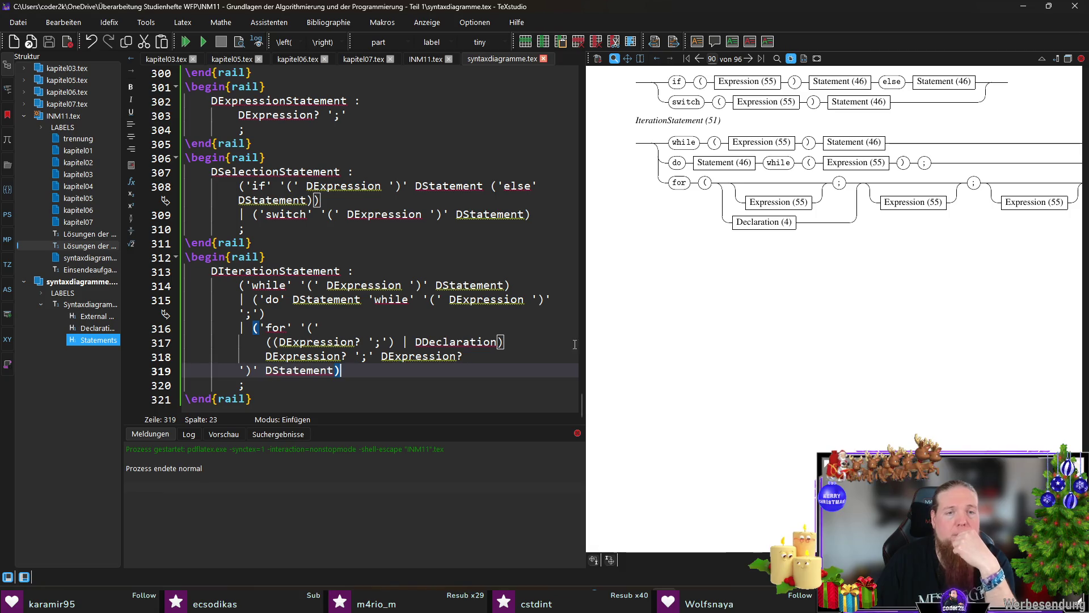
Add a \\ break after DDeclaration) on line 317, then rerun rail INM11 and recompile
left_click(572, 338)
type("\\\\")
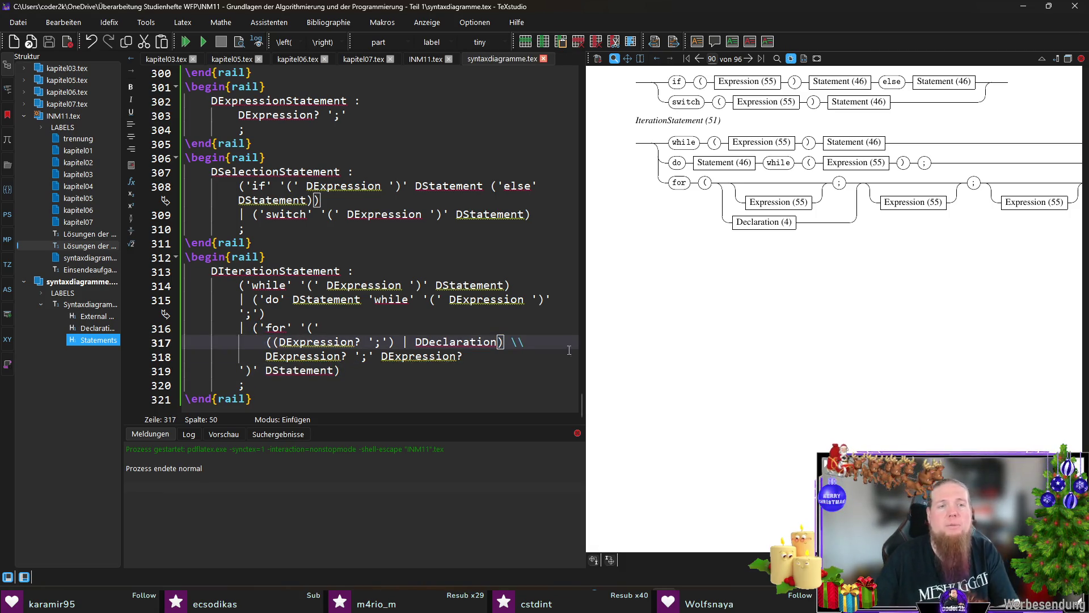
key("F5")
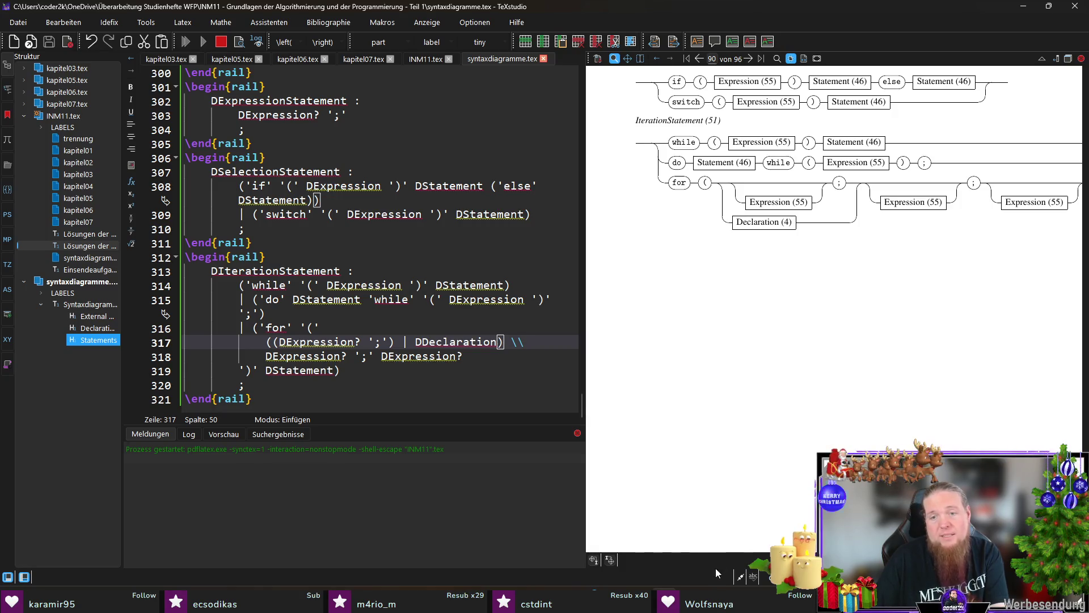
key("alt+Tab")
key("Up")
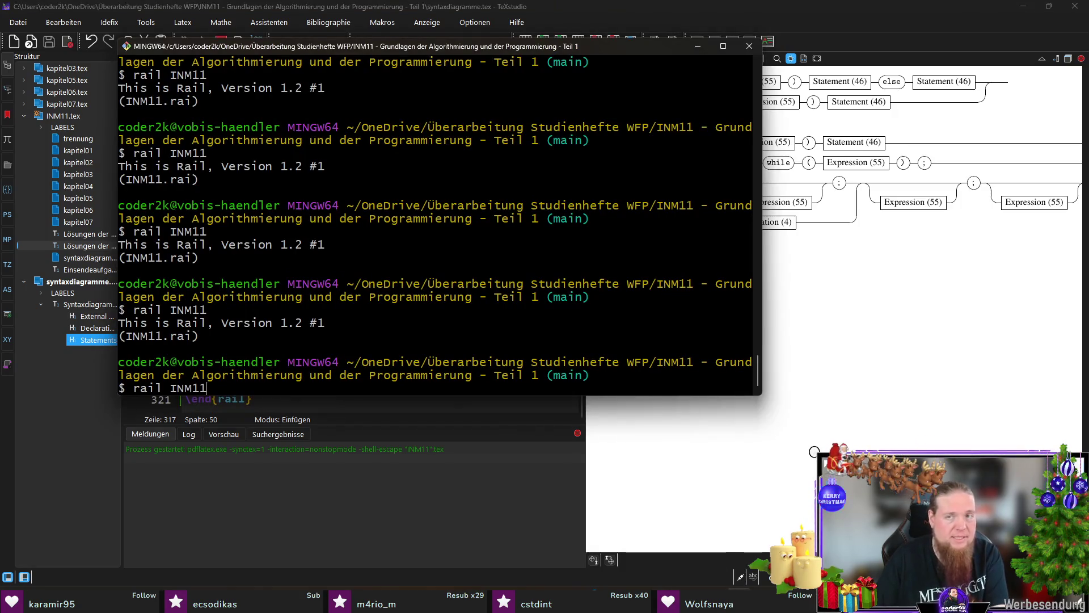
key("Return")
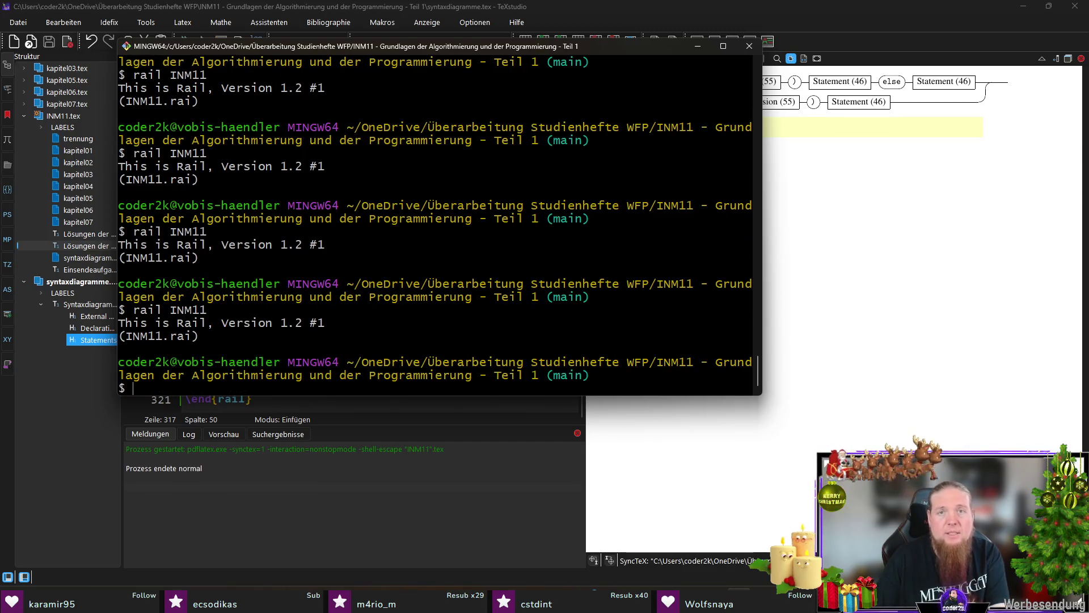
key("alt+Tab")
key("F5")
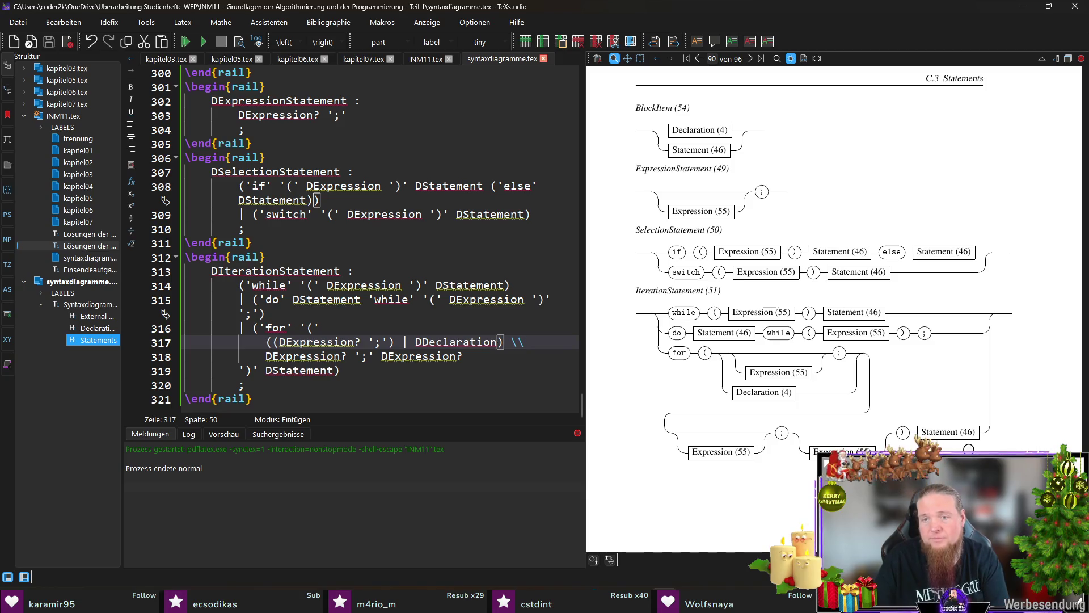
Insert \\ breaks after ';' on line 318 and before ('else' on line 308
left_click(374, 356)
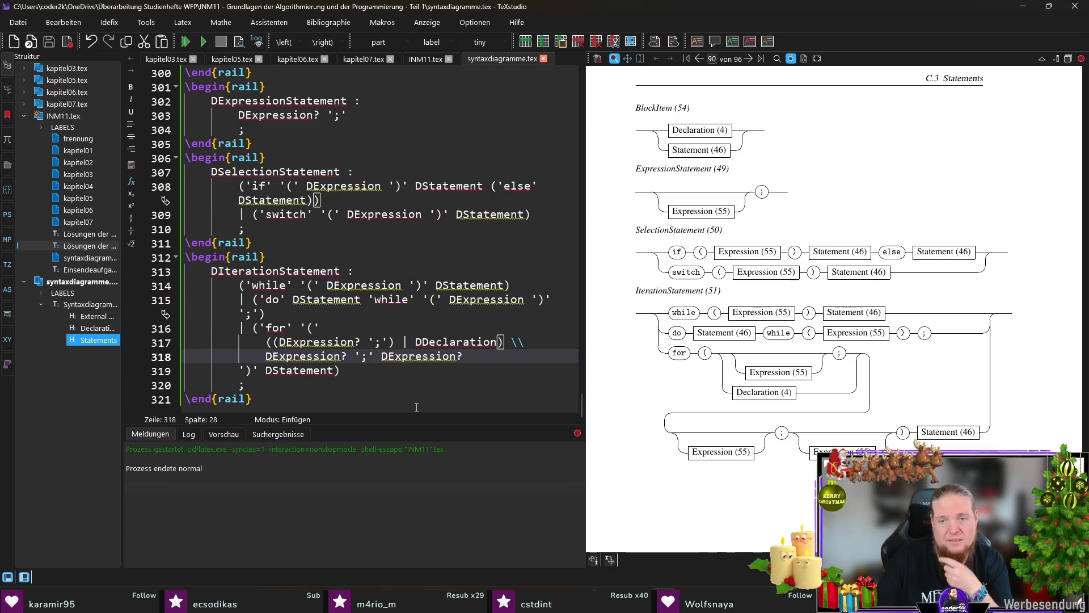
type("\\")
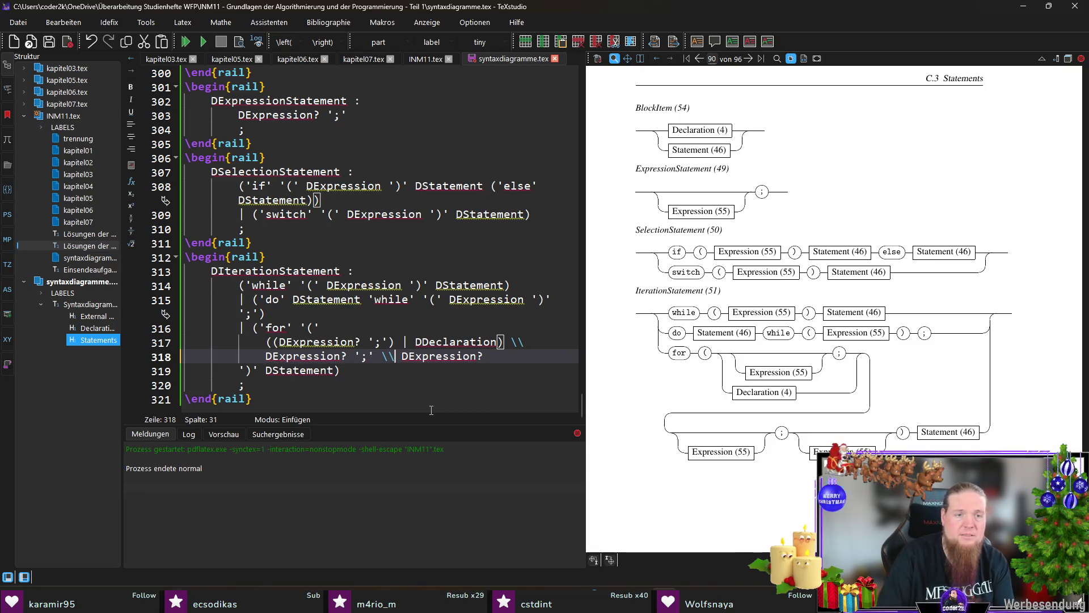
key("Return")
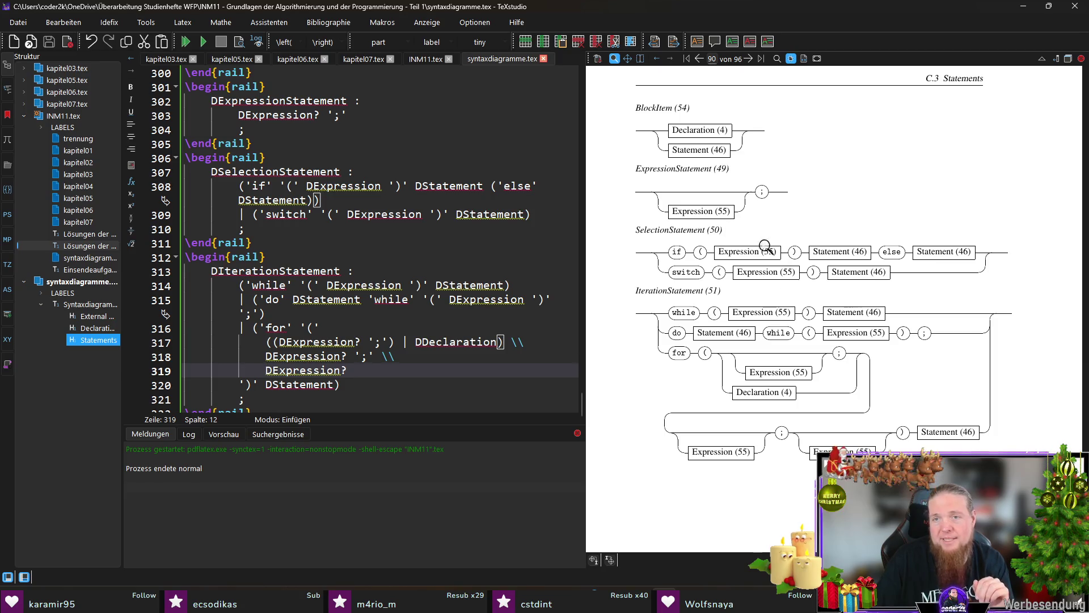
left_click(489, 186)
key("Right")
type("\\")
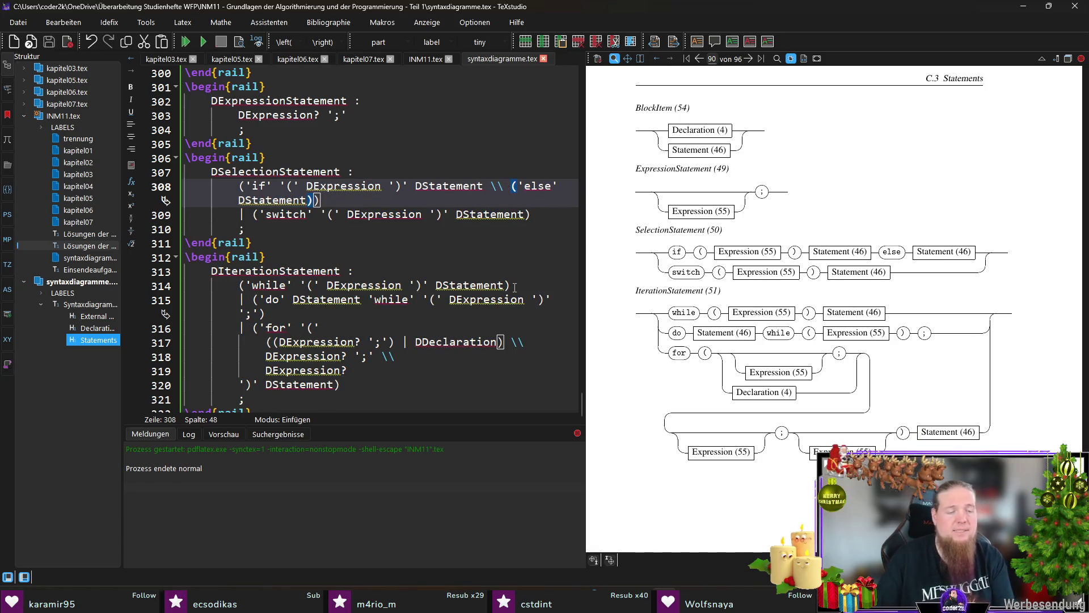
Compile, rerun rail INM11 in Git Bash, and return to the TeXstudio preview
key("F5")
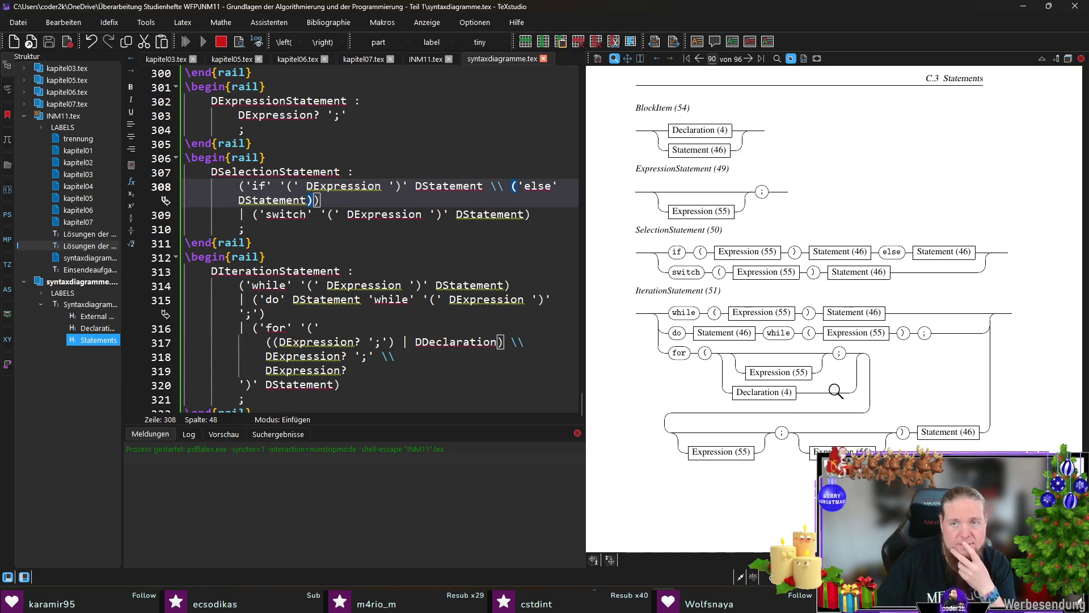
key("alt+Tab")
key("Up")
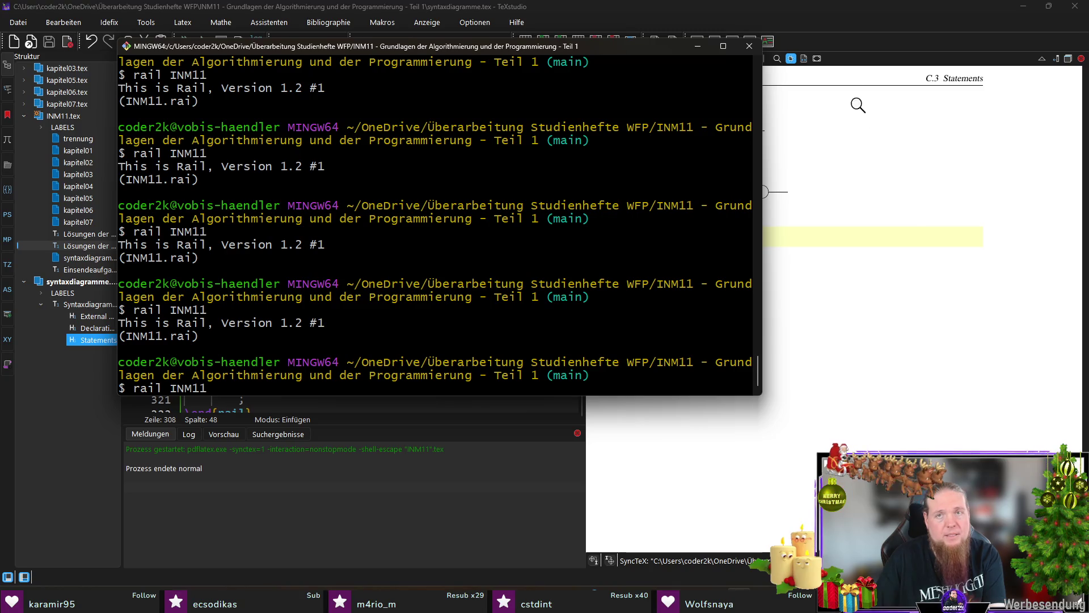
key("Return")
left_click(840, 30)
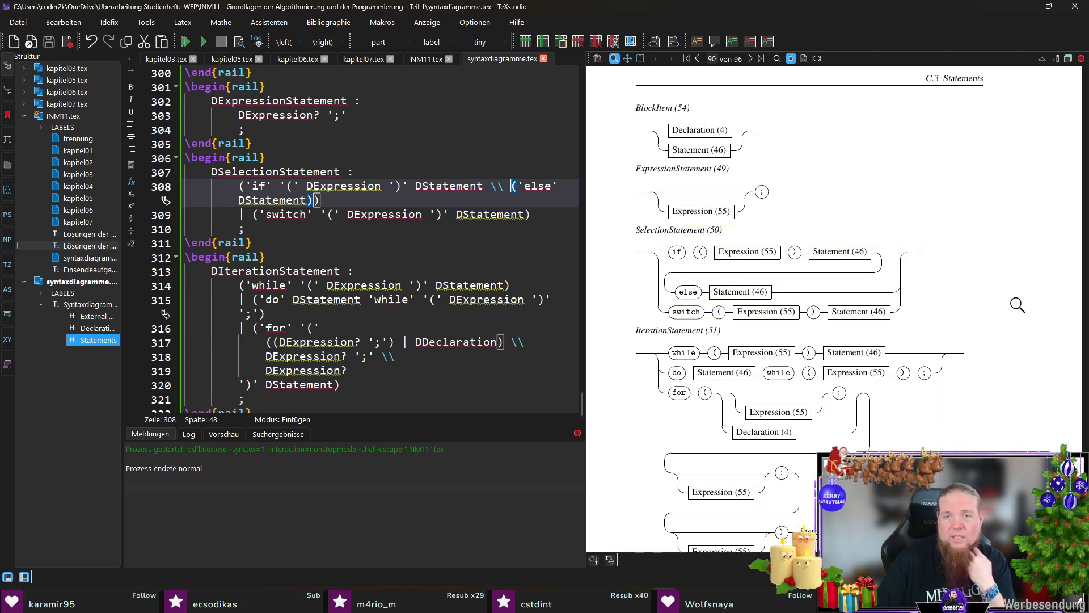
After checking the preview, add \\ breaks after 'for' on line 316 and after DExpression? on line 319
scroll(1017, 304, "down", 3)
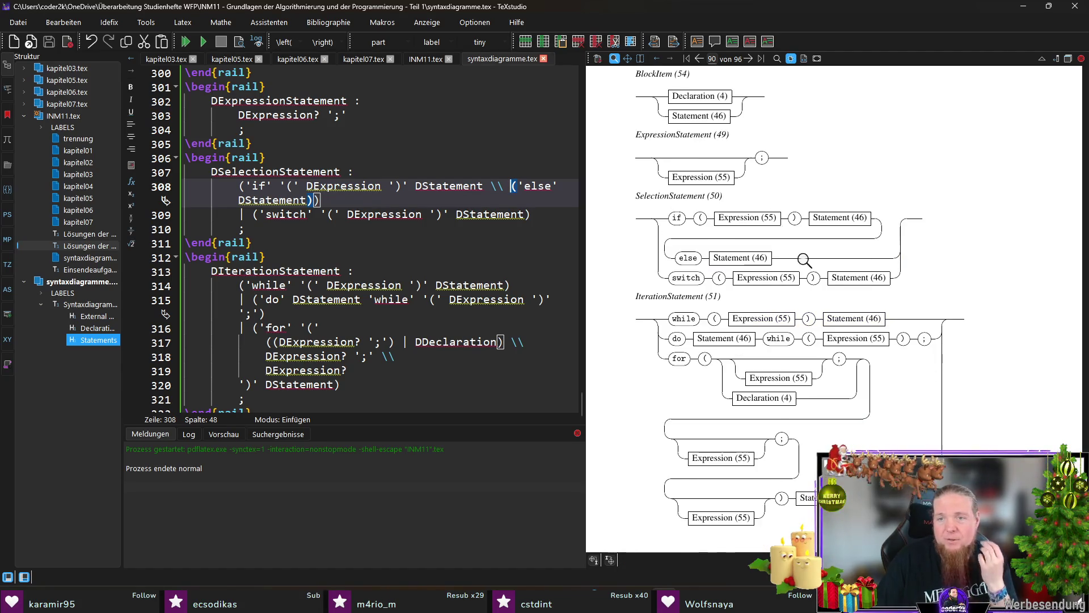
scroll(964, 267, "up", 3)
scroll(955, 258, "down", 3)
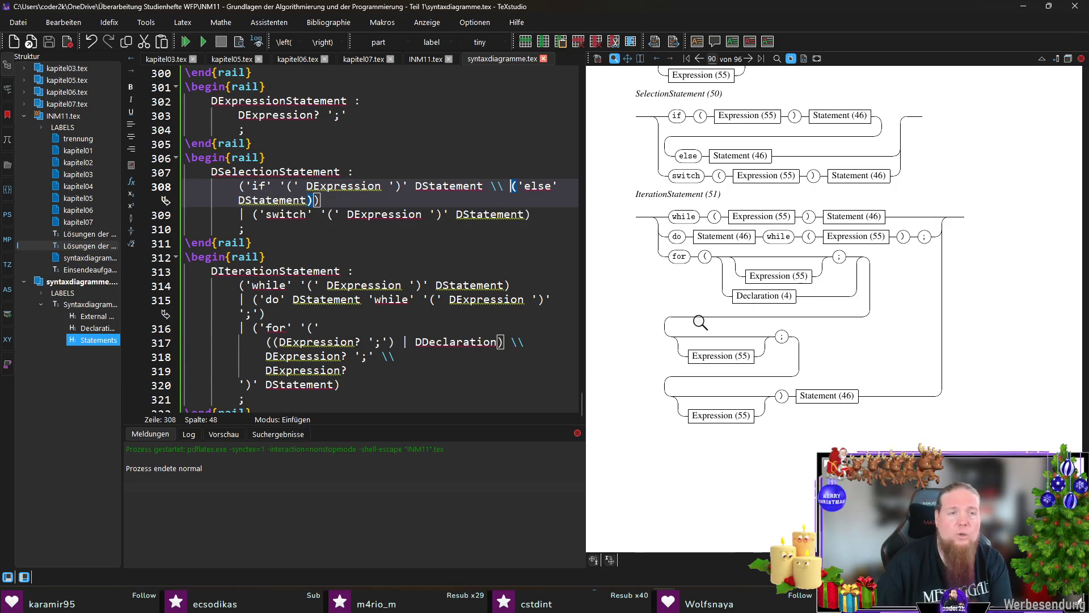
scroll(315, 313, "down", 1)
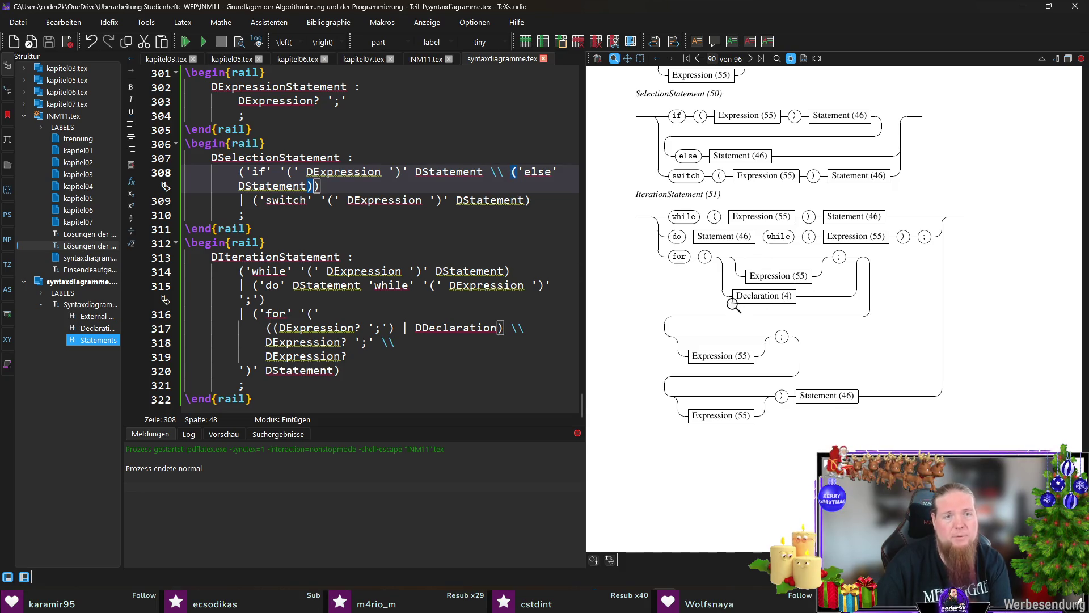
left_click(301, 313)
type("\\\\")
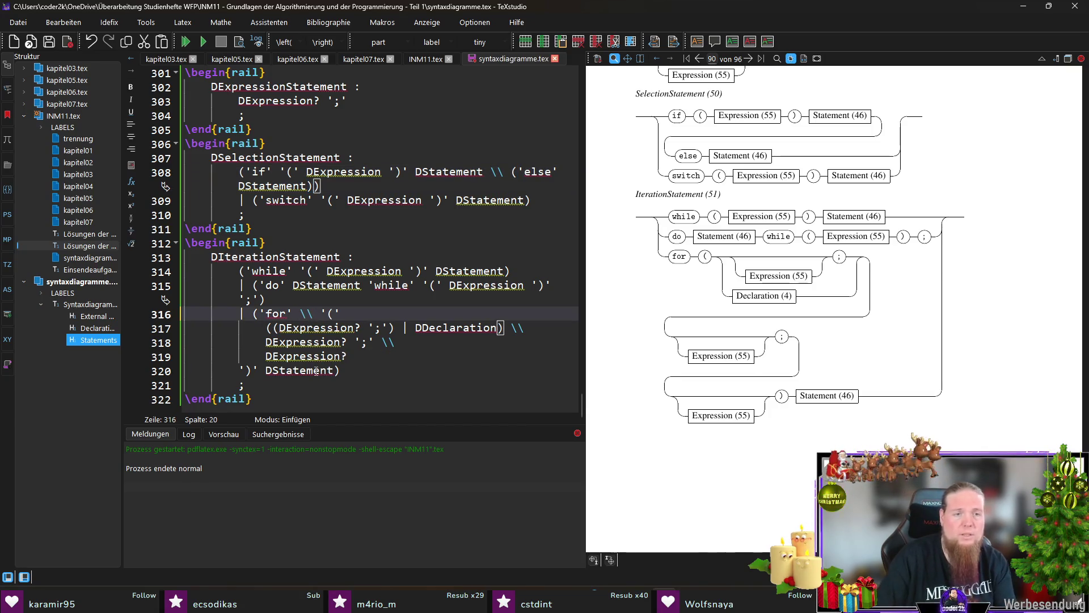
key("Down")
key("Down")
key("Down")
key("End")
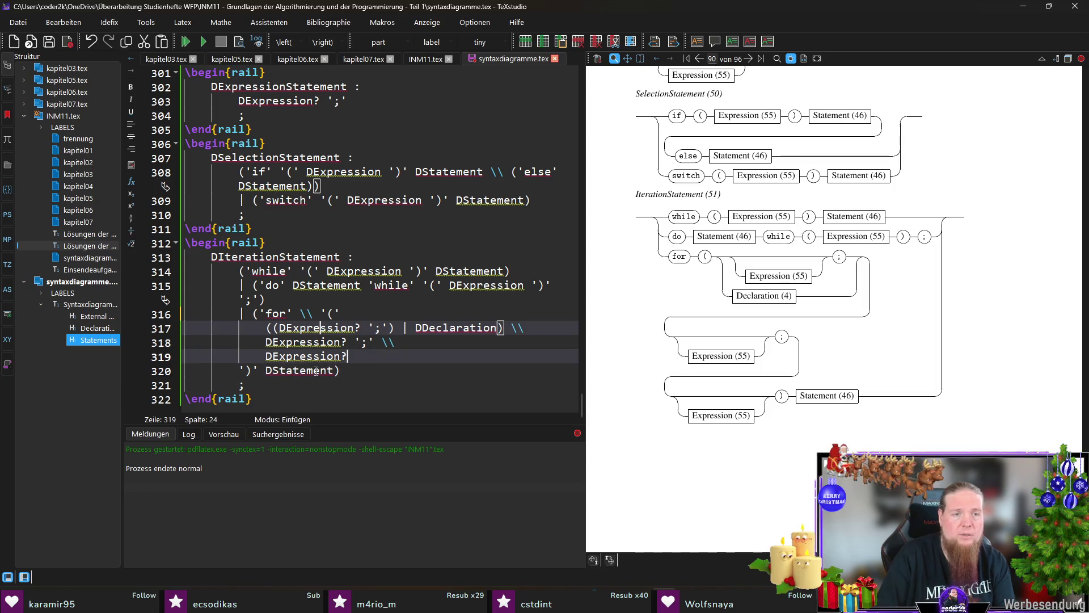
type(" \\\\")
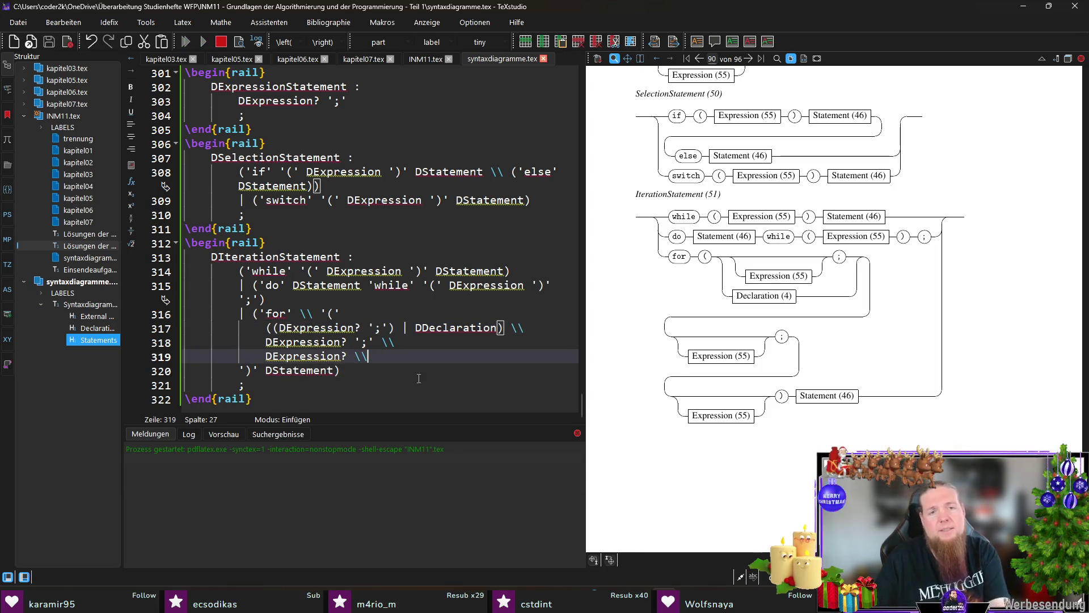
Run rail INM11 in Git Bash and inspect the regenerated IterationStatement diagram
key("alt+Tab")
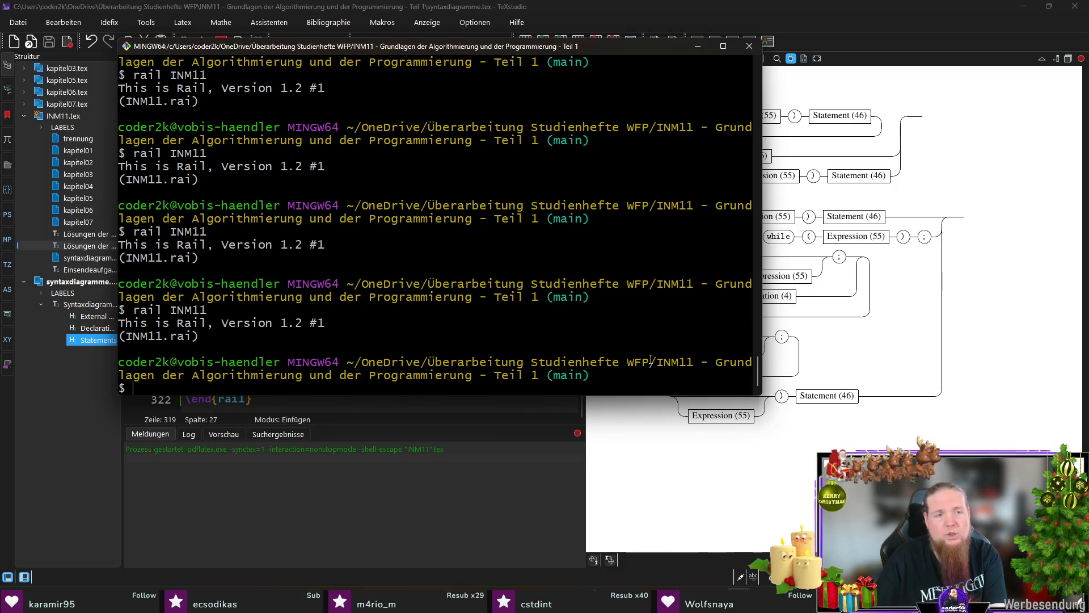
type("rail INM11")
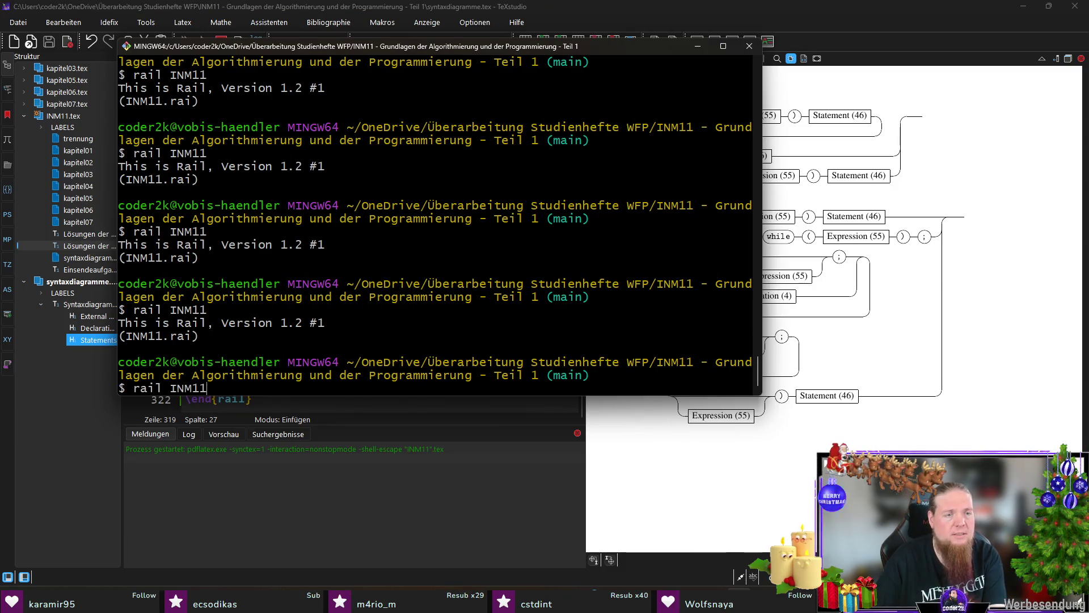
key("Return")
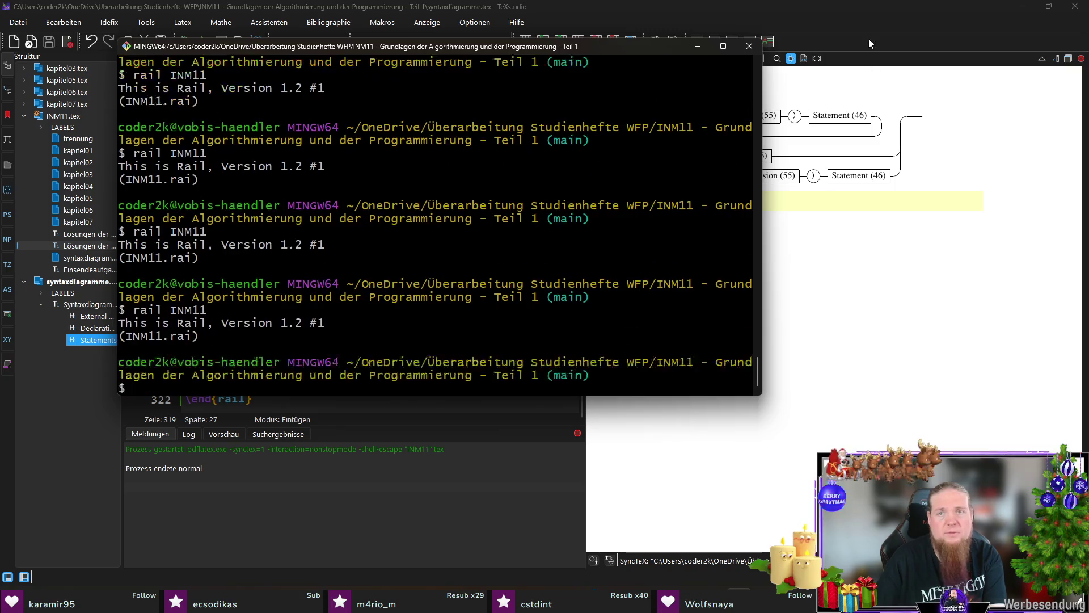
key("alt+Tab")
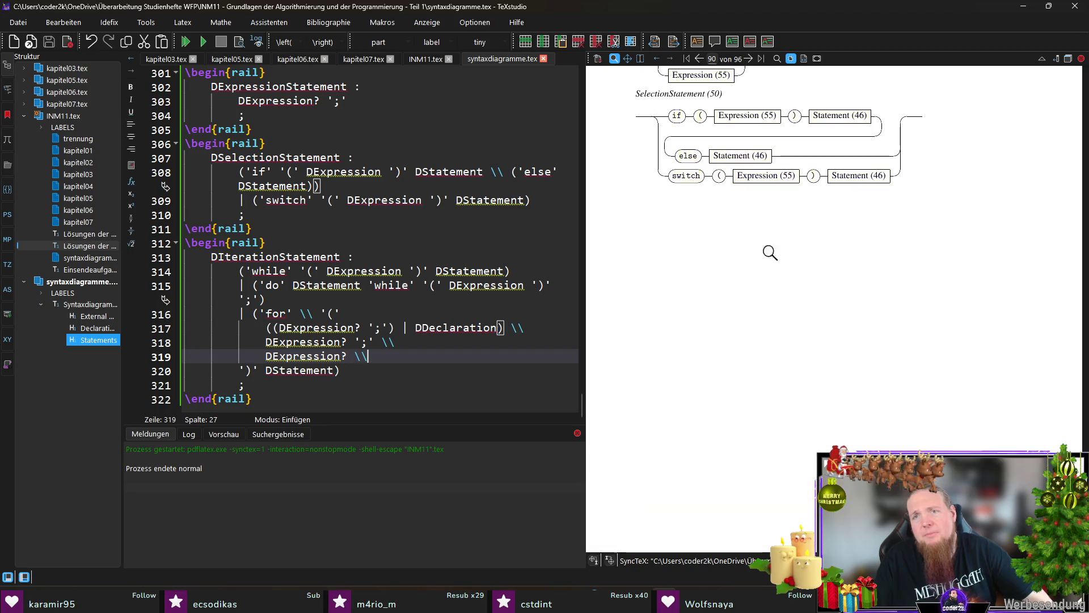
scroll(834, 287, "up", 2)
scroll(837, 292, "down", 3)
scroll(837, 292, "down", 5)
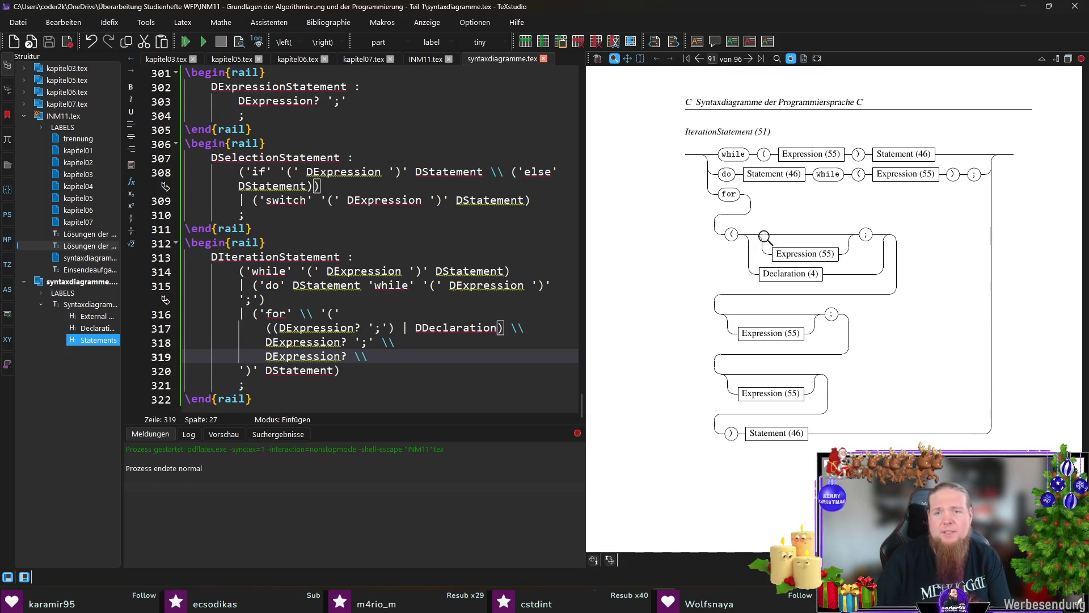
Remove the breaks after 'for' and after the last DExpression?, then rebuild with rail INM11
left_click(319, 311)
key("BackSpace")
key("BackSpace")
key("BackSpace")
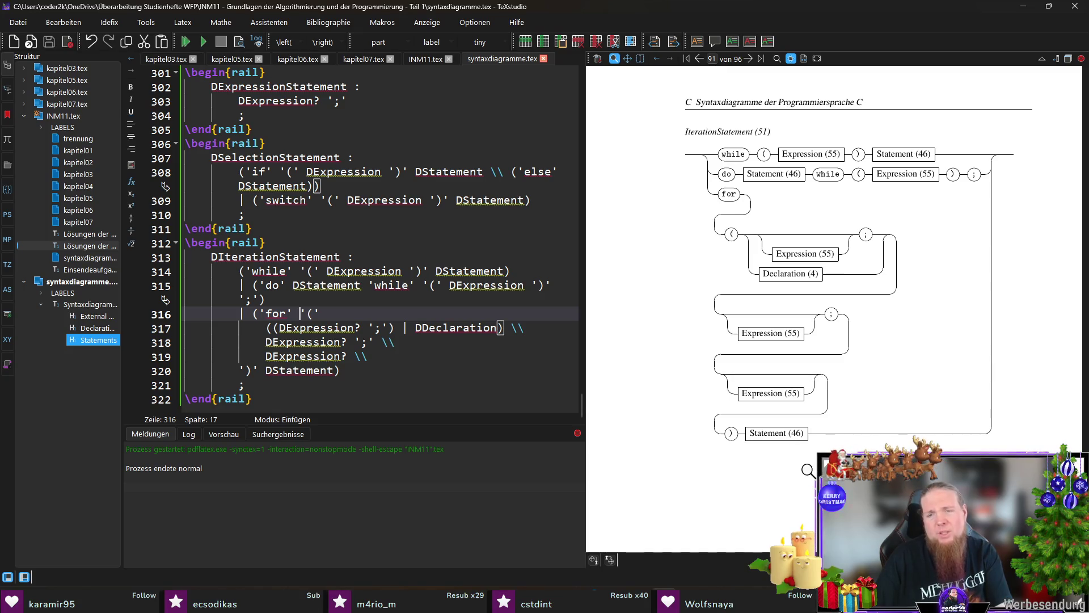
left_click(391, 356)
key("BackSpace")
key("BackSpace")
key("BackSpace")
key("F5")
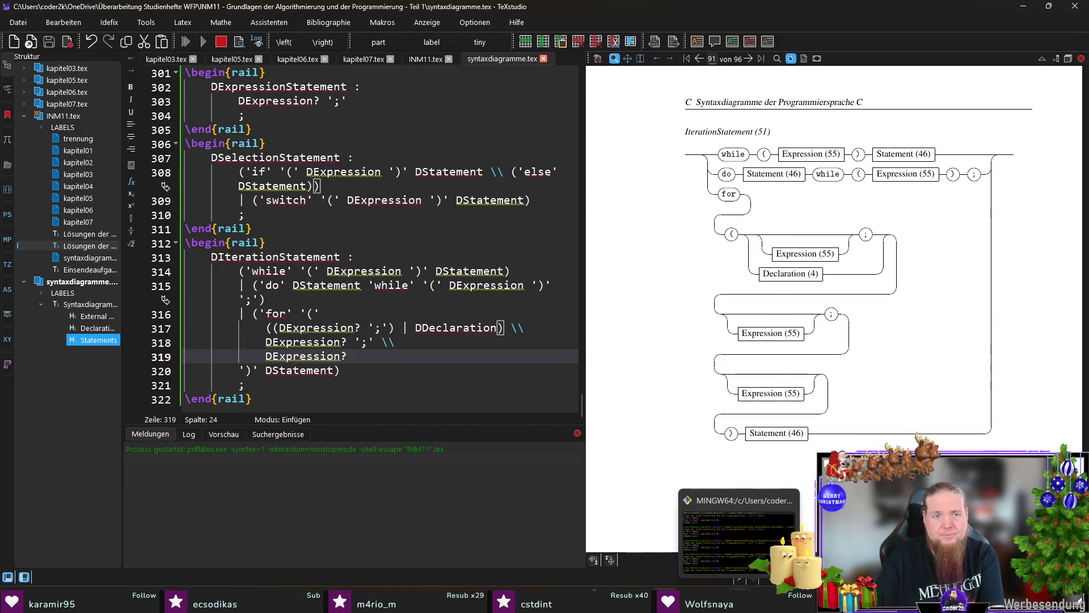
key("alt+Tab")
key("Up")
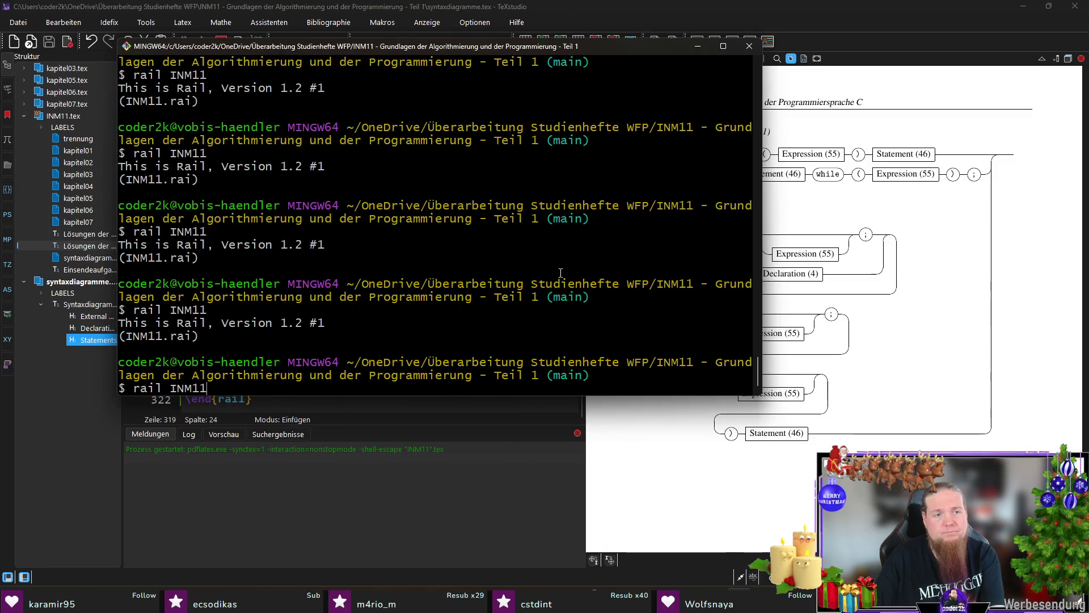
key("Return")
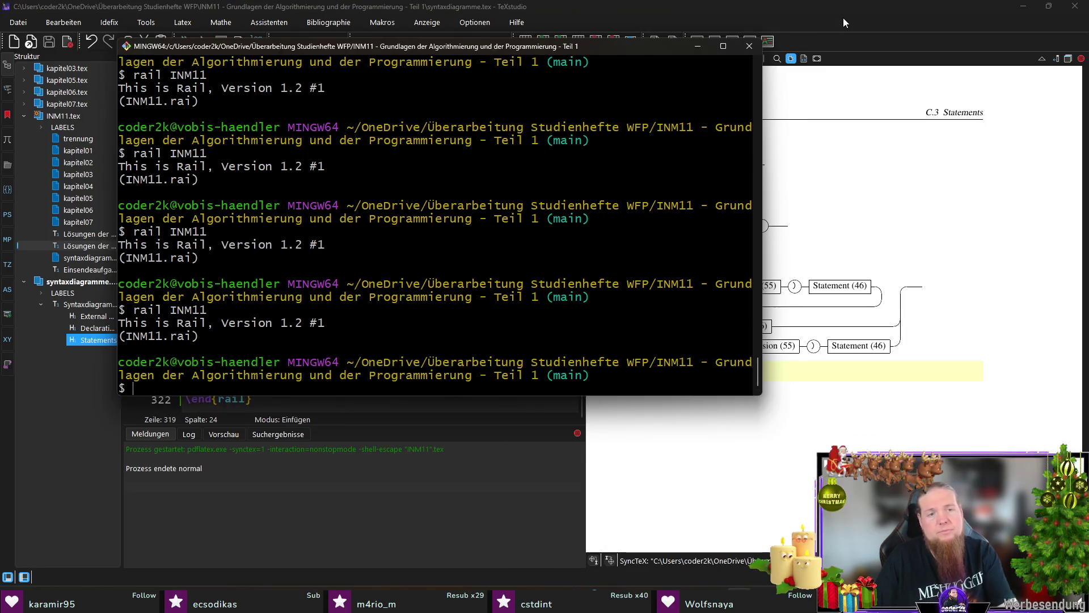
key("alt+Tab")
key("F5")
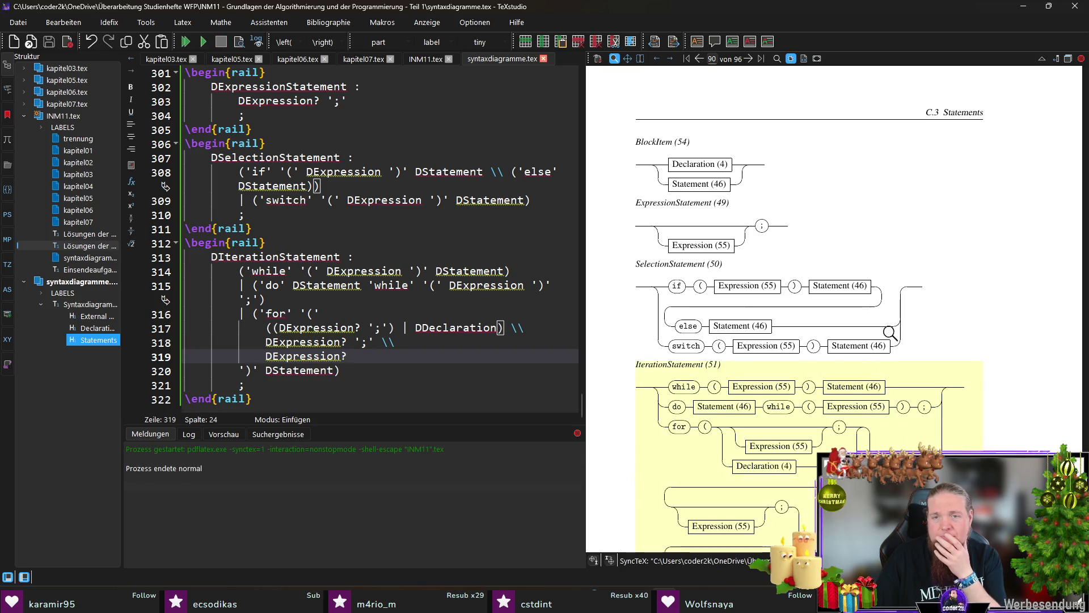
Make the else group on line 308 optional with ?, then compile and rerun rail INM11
scroll(879, 351, "down", 3)
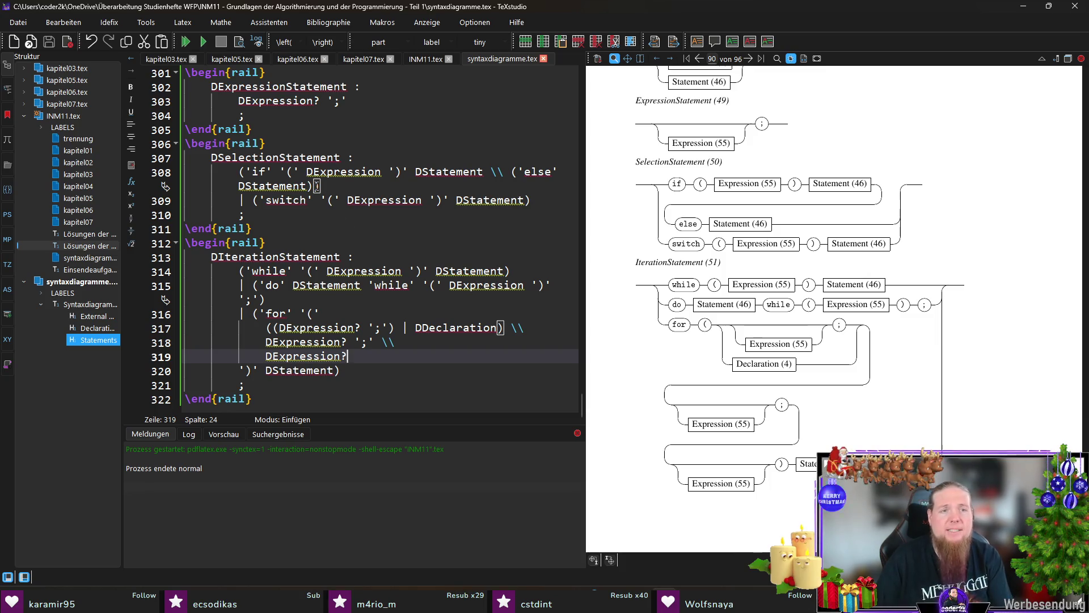
left_click(327, 187)
type("?")
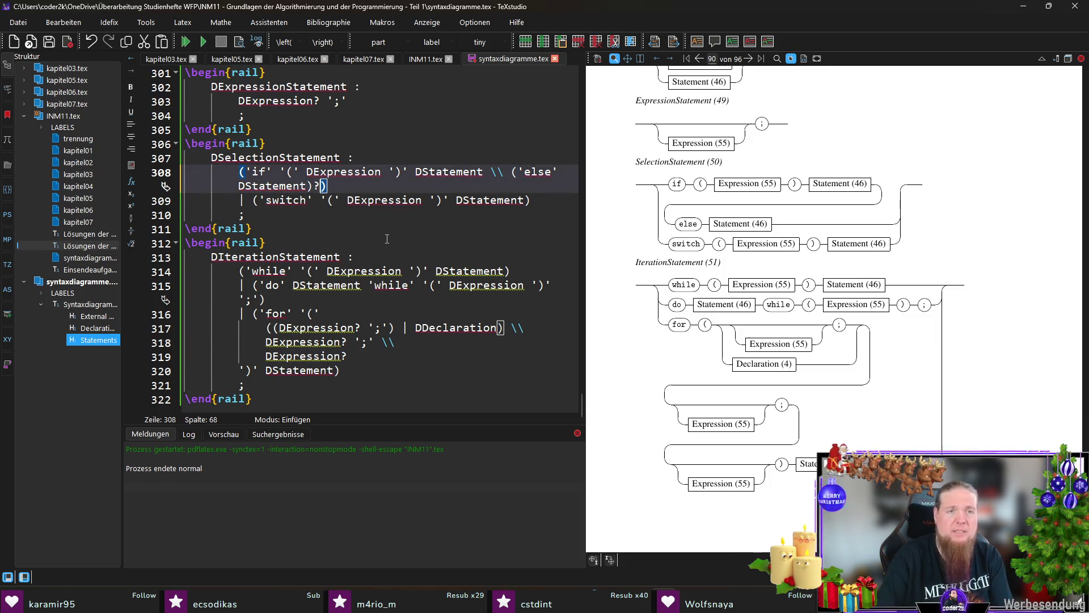
key("F5")
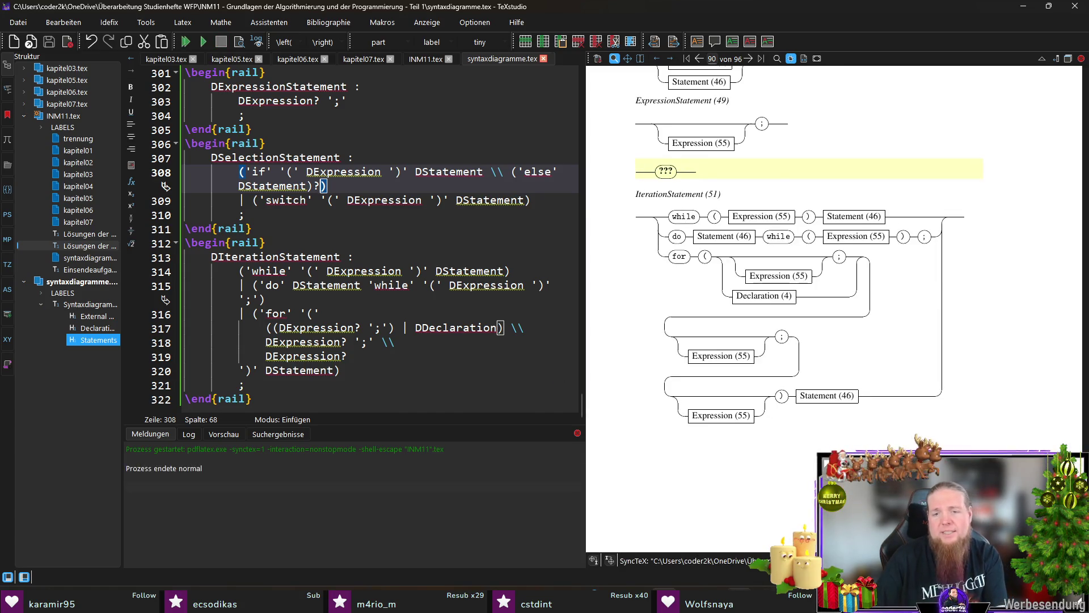
key("alt+Tab")
key("Up")
key("Return")
left_click(836, 29)
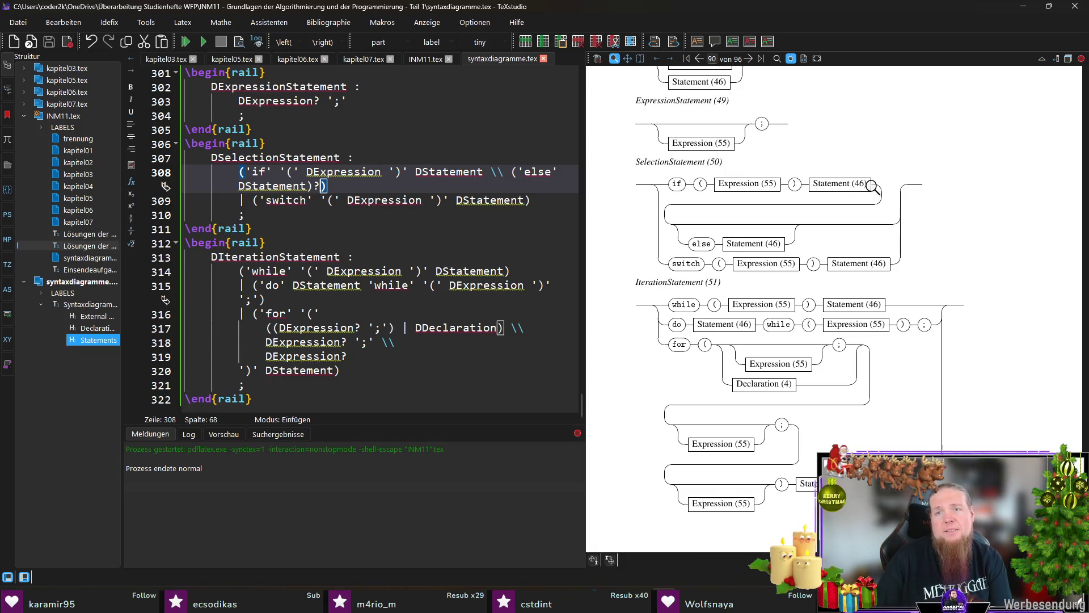
Delete the \\ after DStatement on line 308 and recompile twice
left_click(503, 172)
key("BackSpace")
key("BackSpace")
key("BackSpace")
key("F5")
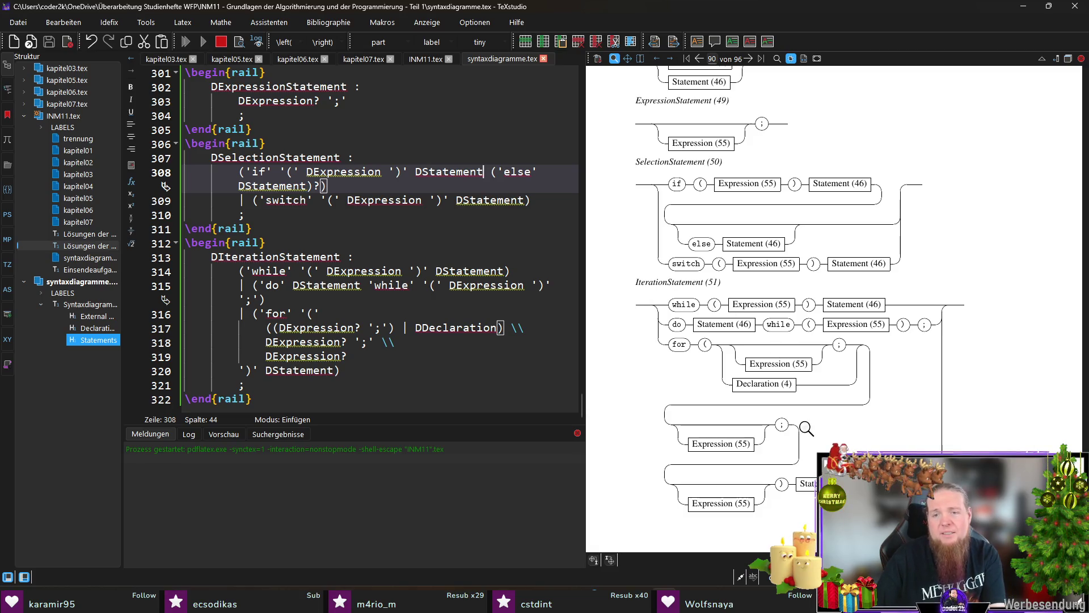
mouse_move(739, 601)
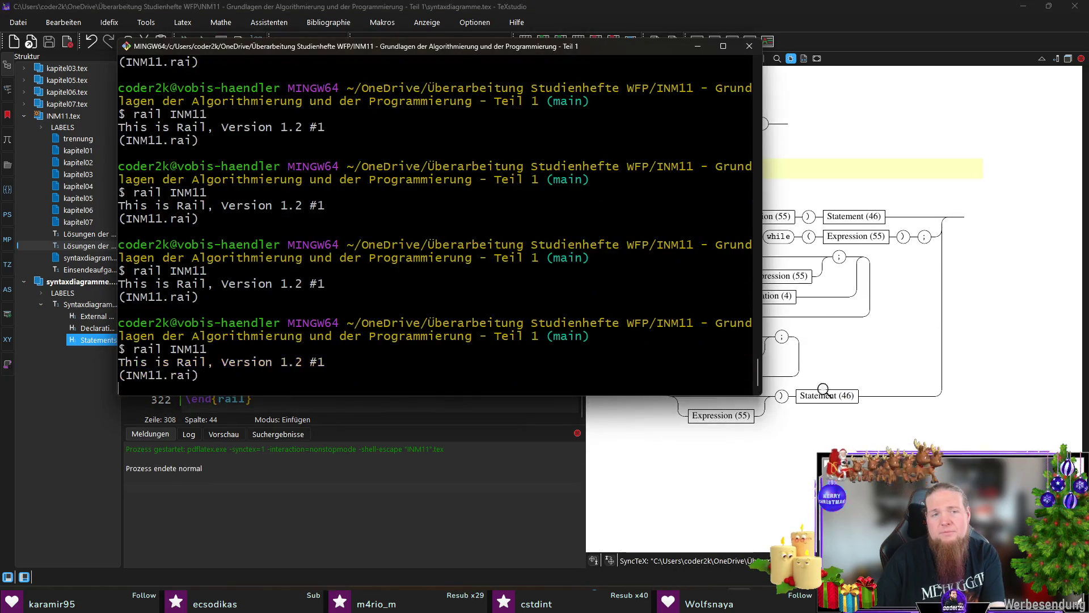
key("F5")
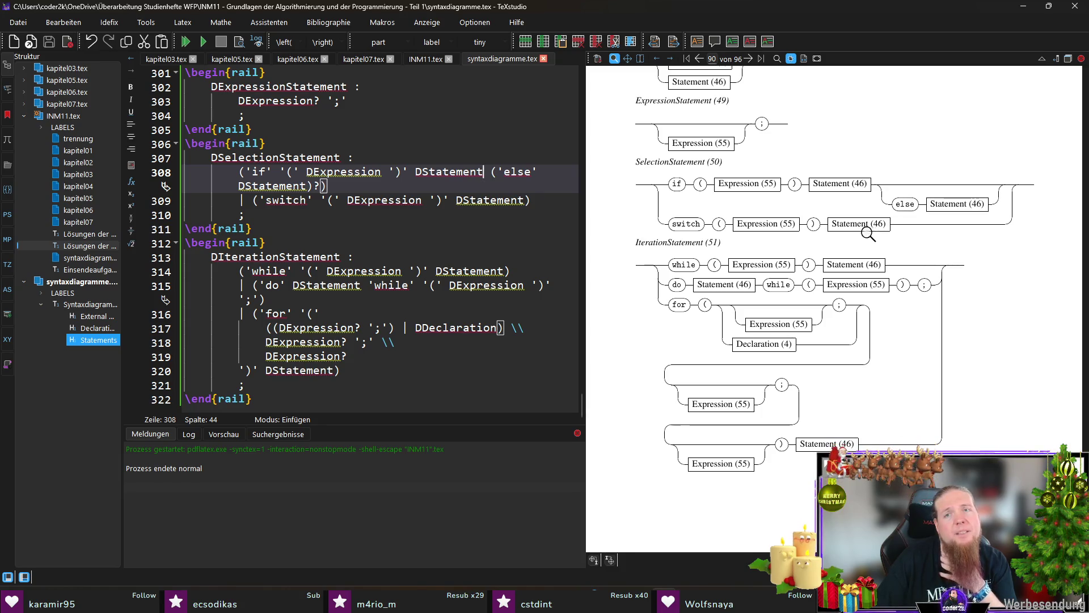
Insert \\ before DStatement on line 308, compile, rerun rail INM11, and check the preview
left_click(415, 171)
type("\\\\")
key("F5")
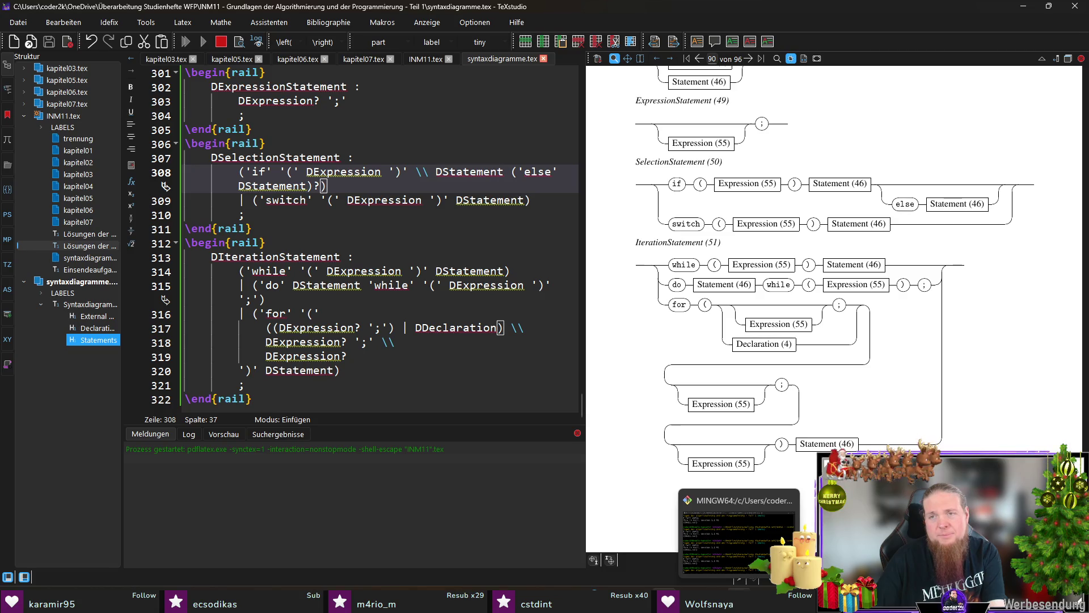
left_click(737, 533)
key("Up")
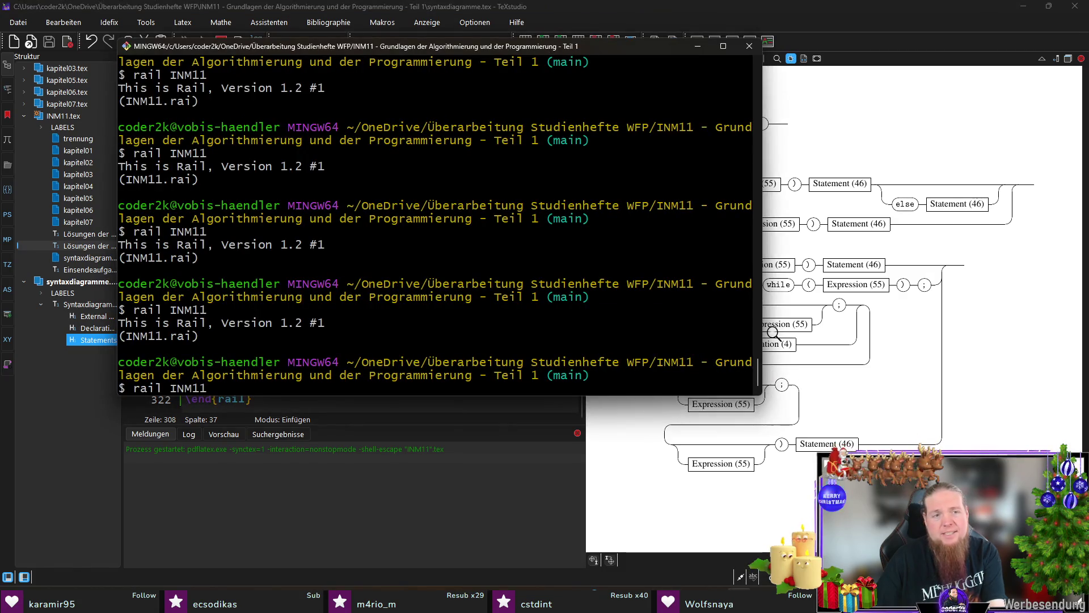
key("Return")
left_click(841, 22)
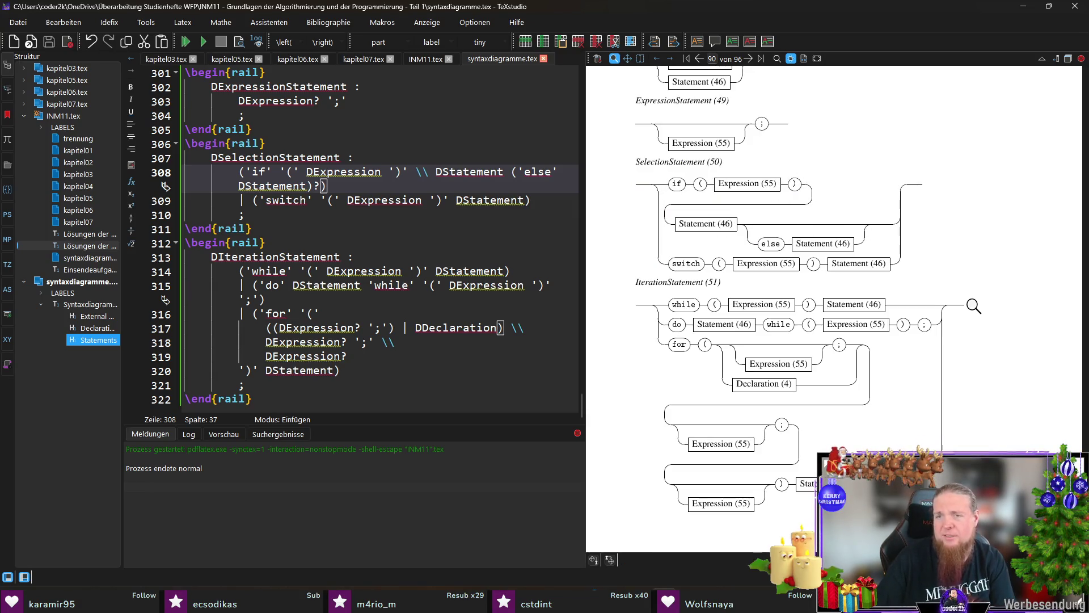
scroll(968, 274, "up", 2)
scroll(967, 276, "down", 4)
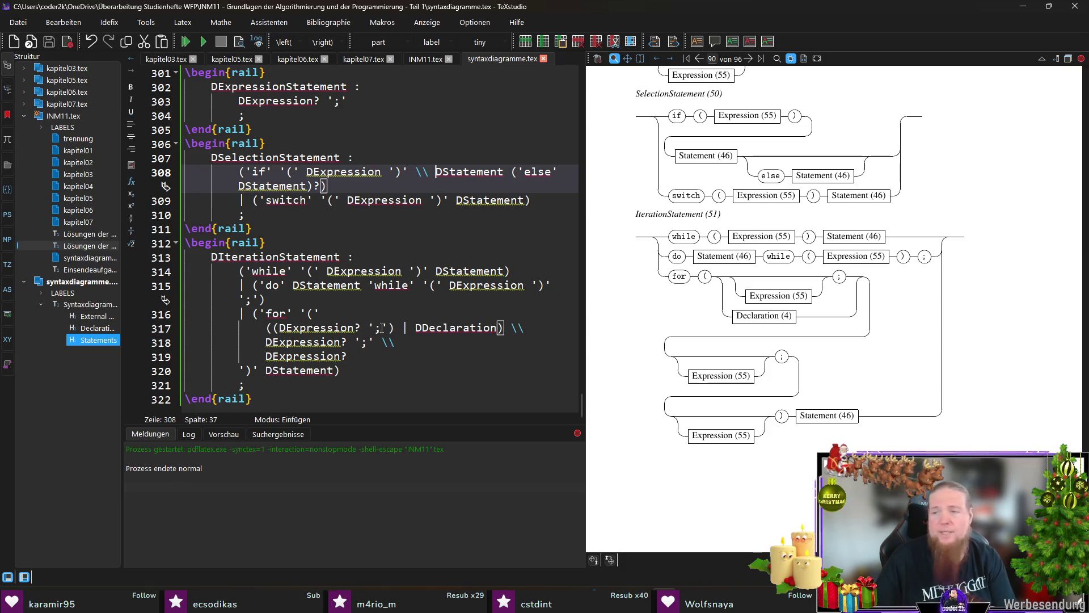
scroll(299, 227, "up", 12)
Select the DJumpStatement name in the source to reuse it
left_click(299, 209)
double_click(299, 202)
key("ctrl+c")
scroll(298, 227, "down", 12)
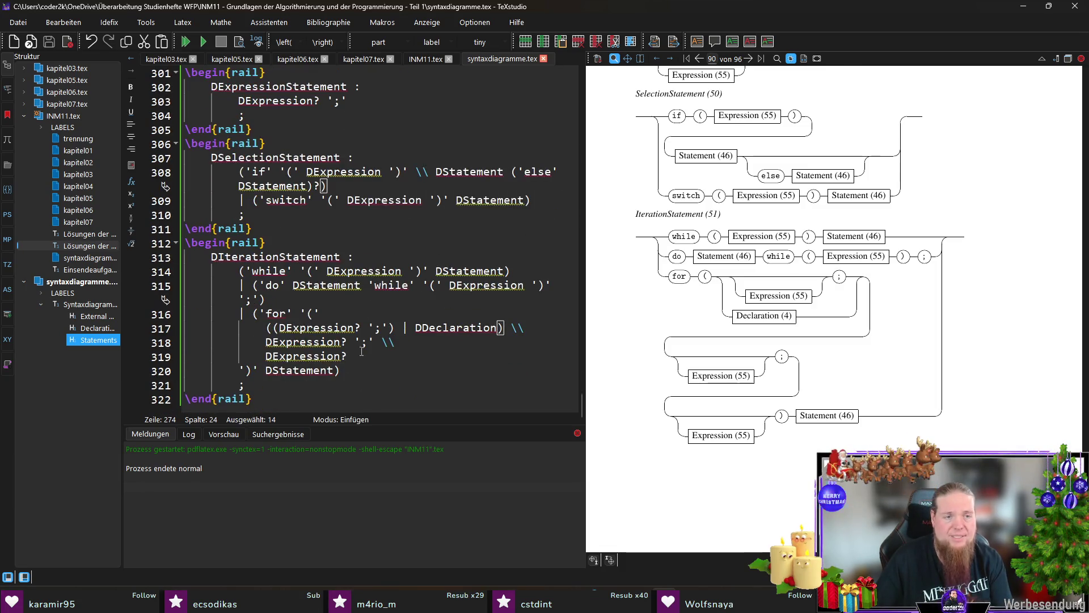
Open a new \begin{rail} block after line 322 with the rule head 'DJumpStatement :'
left_click(327, 397)
key("Return")
type("\begin{rail}")
key("Return")
key("ctrl+v")
type(":")
key("Return")
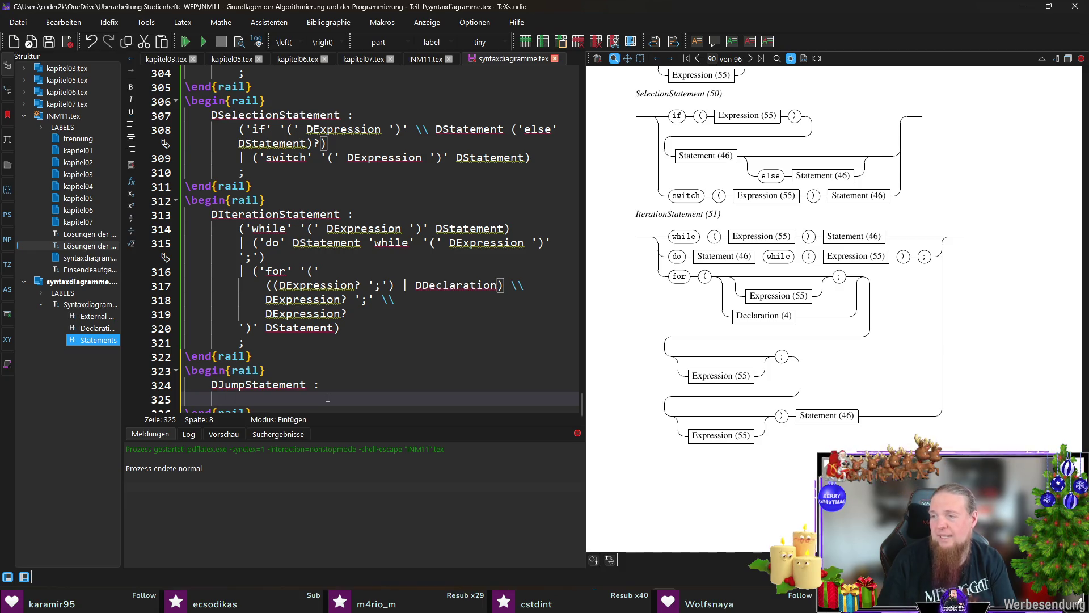
List the alternatives ('goto' TIdentifier), 'continue', 'break' and ('return' DExpression?)
type("('go")
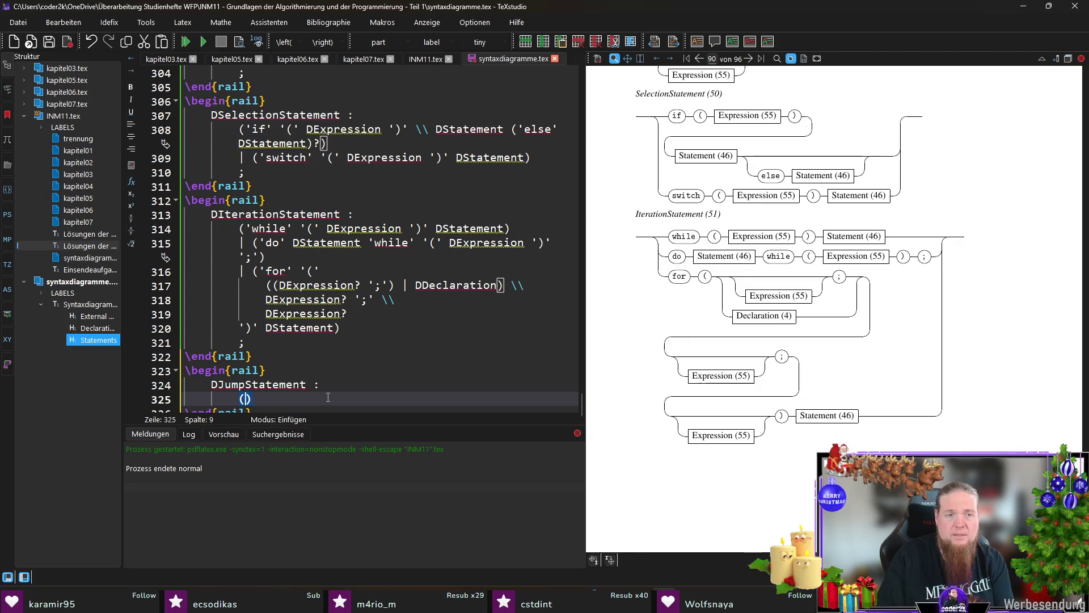
type("to' T")
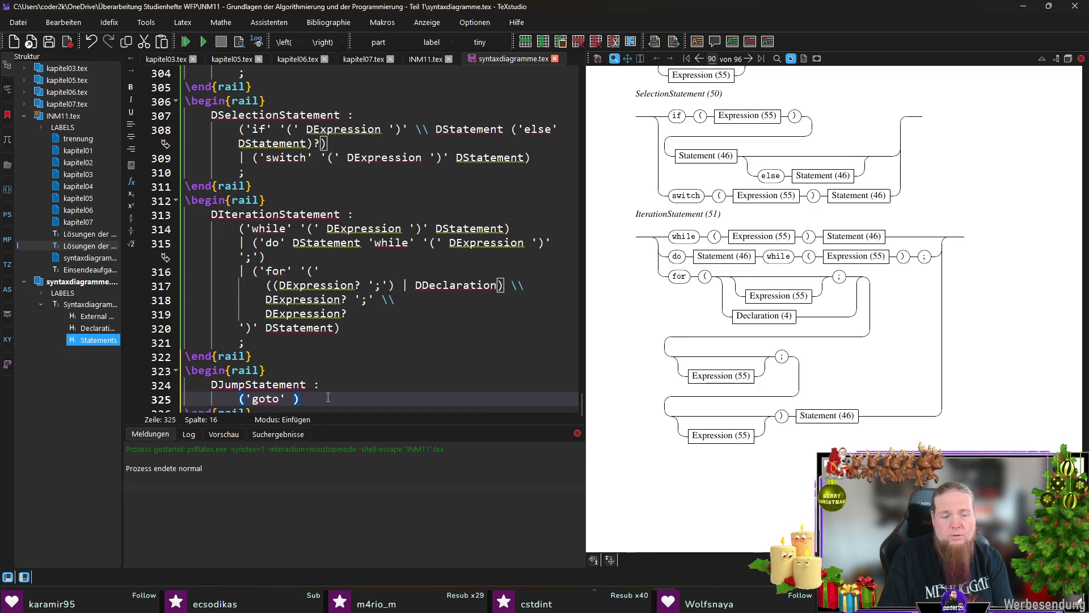
type("Identifier")
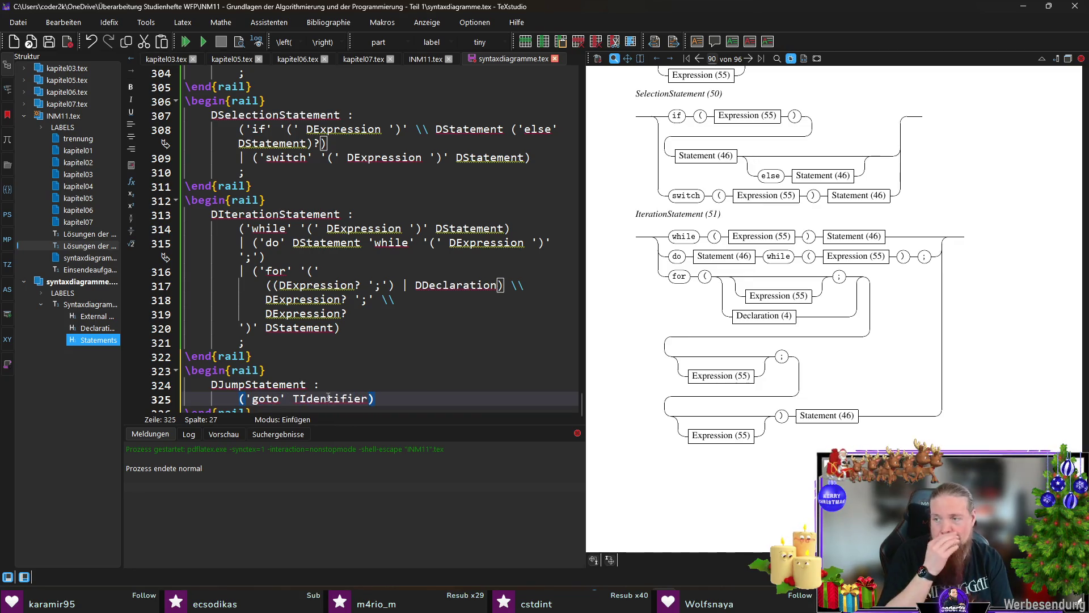
key("End")
key("Return")
type("| ")
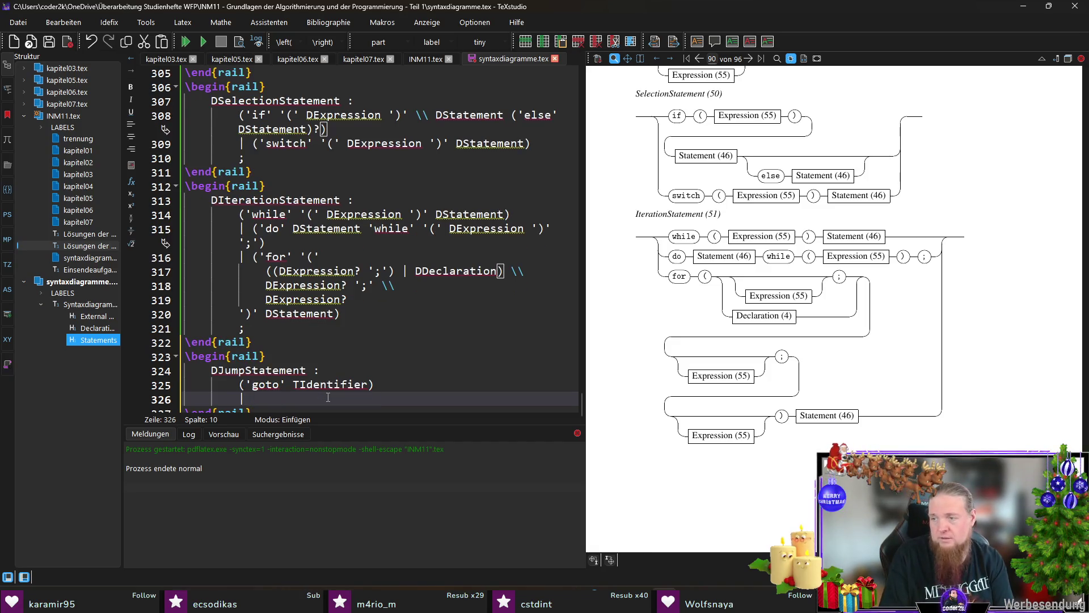
type("'continue")
key("Return")
type("| ")
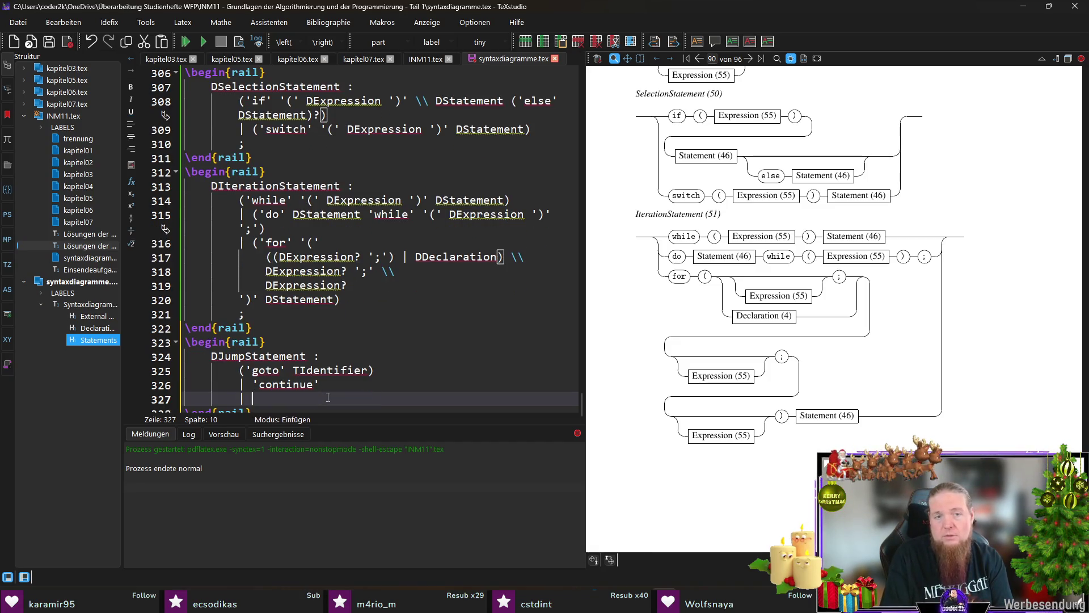
type("'break'")
key("Return")
type("| ('return' ")
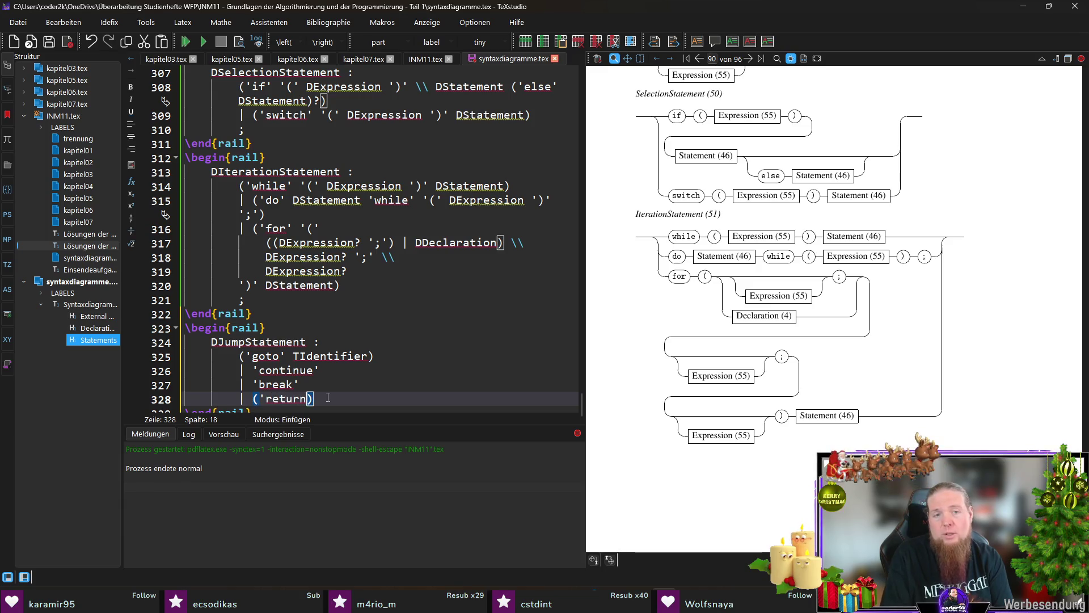
type("DExpression?")
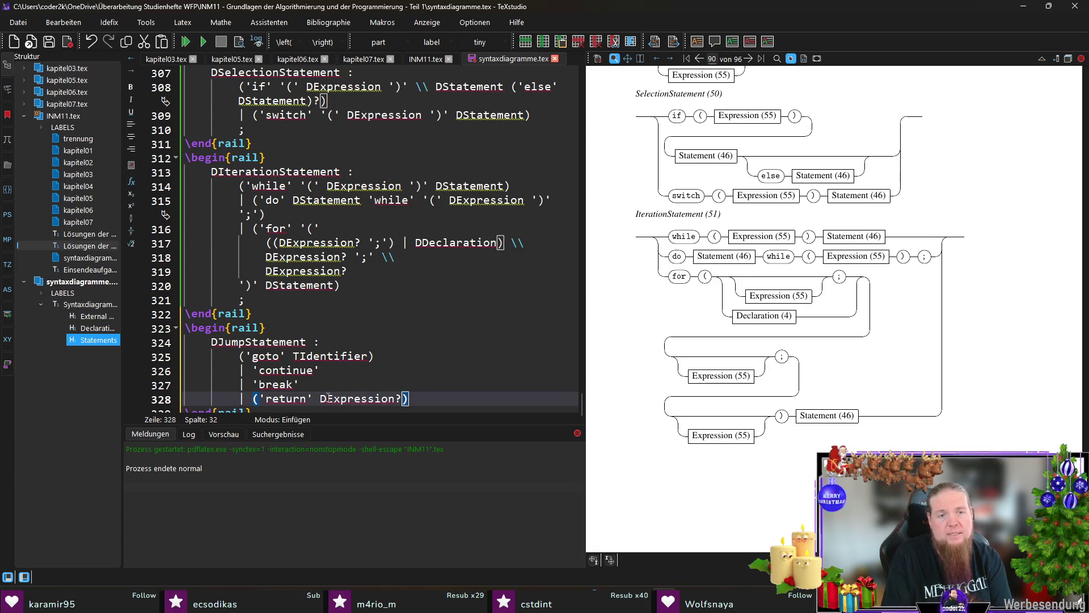
Wrap the alternatives in parentheses followed by ';', then save and compile
key("Up")
key("Up")
key("Up")
key("Home")
type("(")
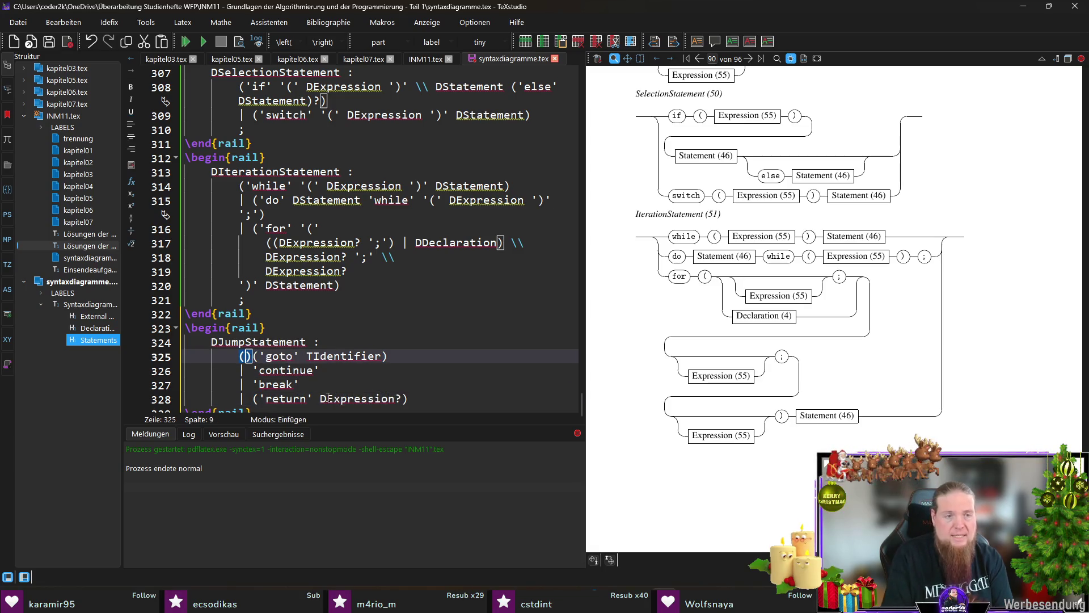
key("Down")
key("Down")
key("Down")
key("End")
type(")")
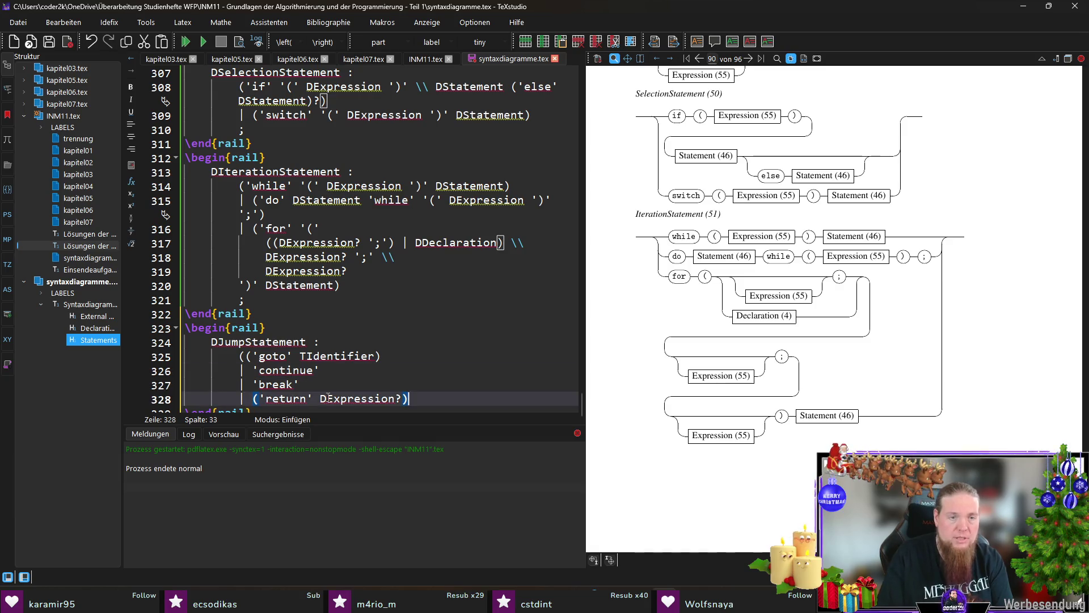
type(" ';'")
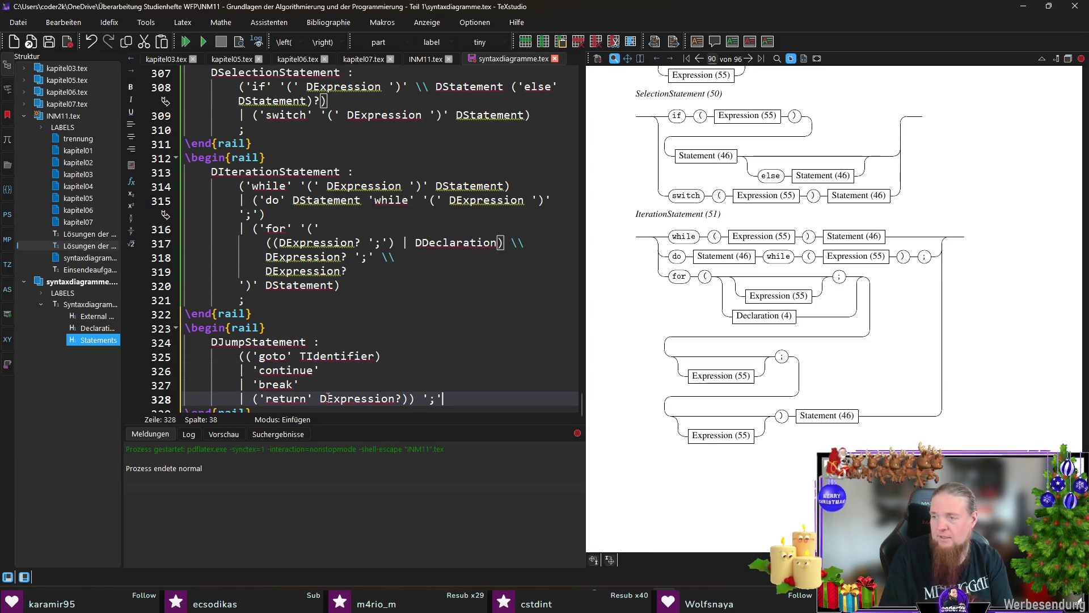
key("Return")
type(";")
key("ctrl+s")
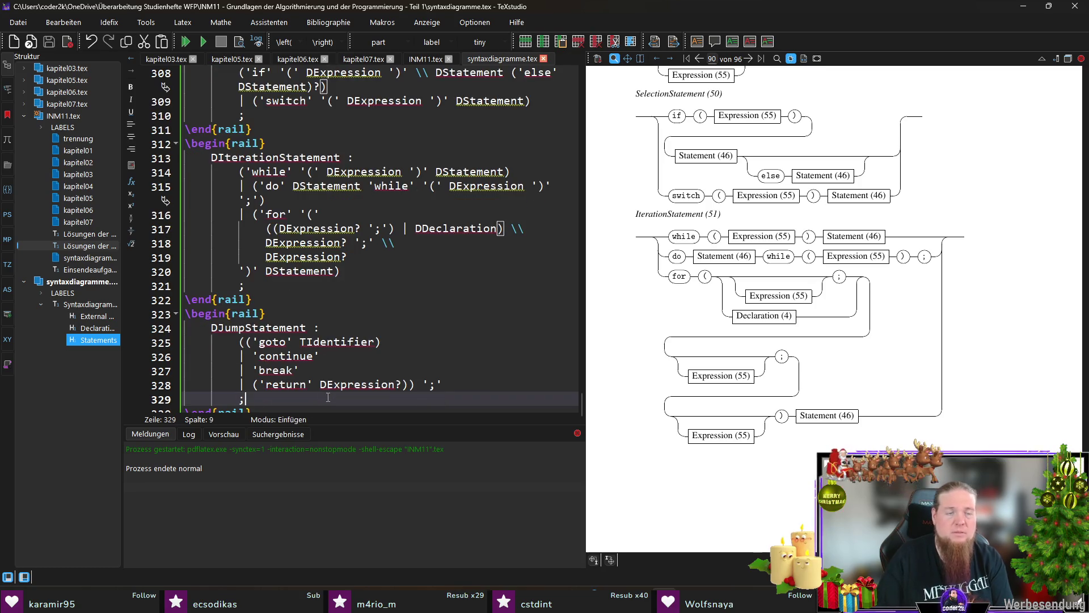
key("F5")
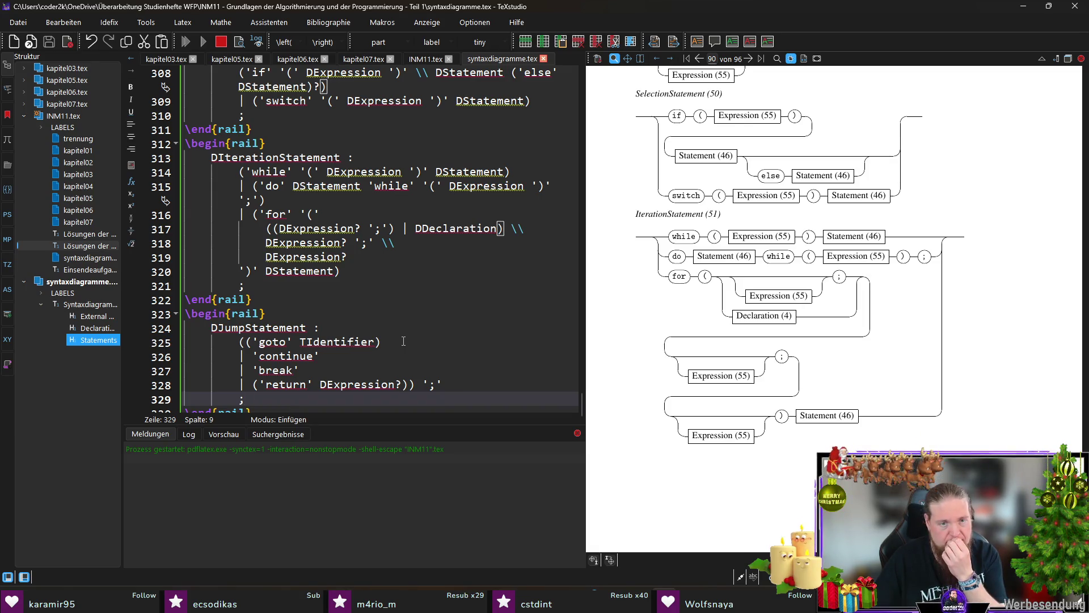
Rerun rail INM11, recompile, and scroll the preview to the JumpStatement (52) diagram
key("alt+Tab")
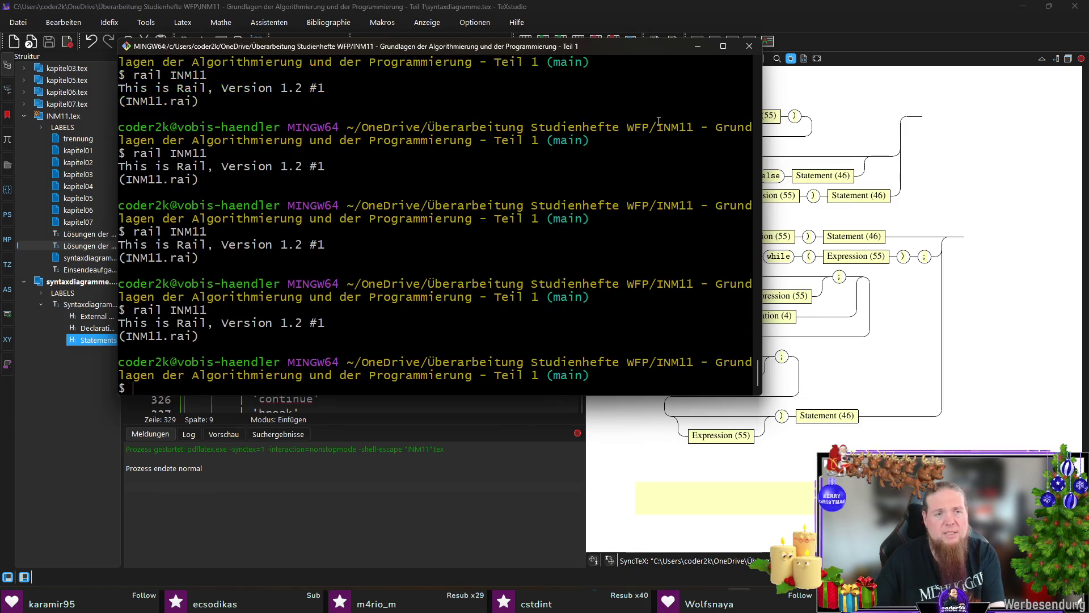
key("alt+Tab")
key("F5")
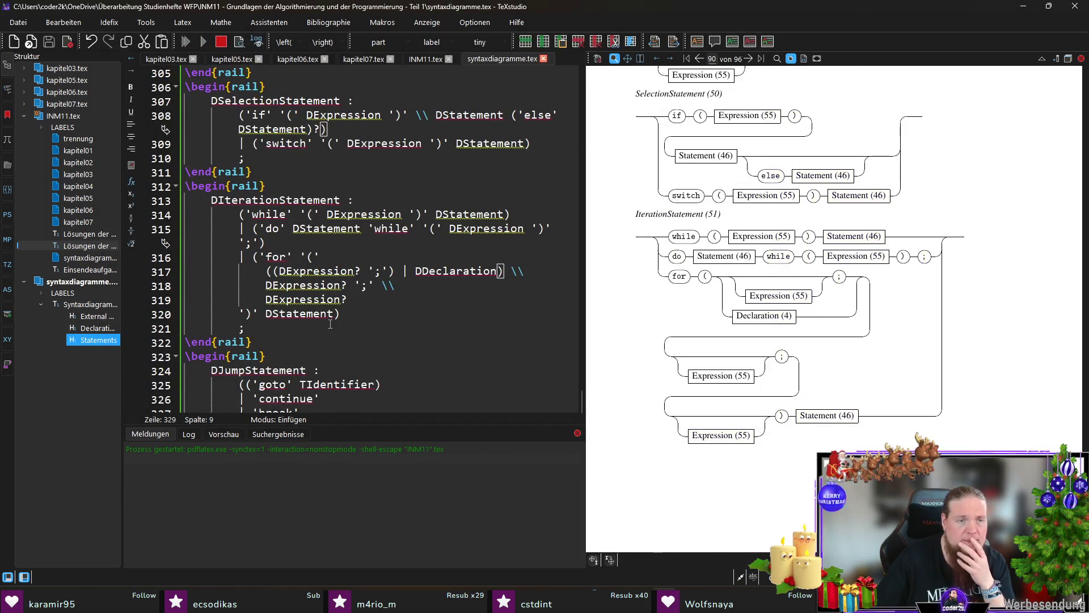
scroll(330, 324, "down", 1)
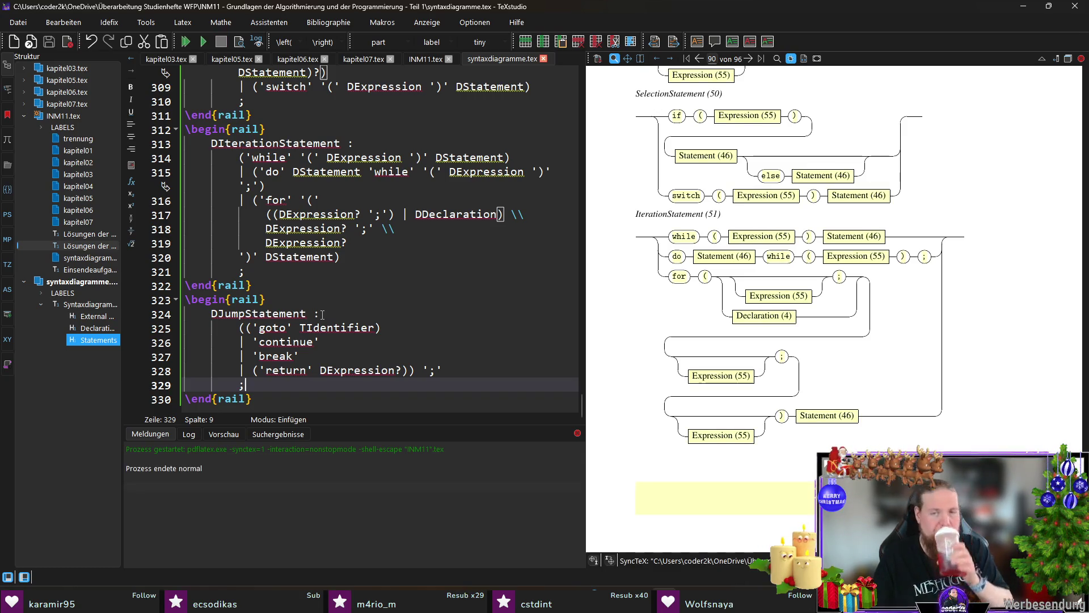
scroll(975, 221, "down", 5)
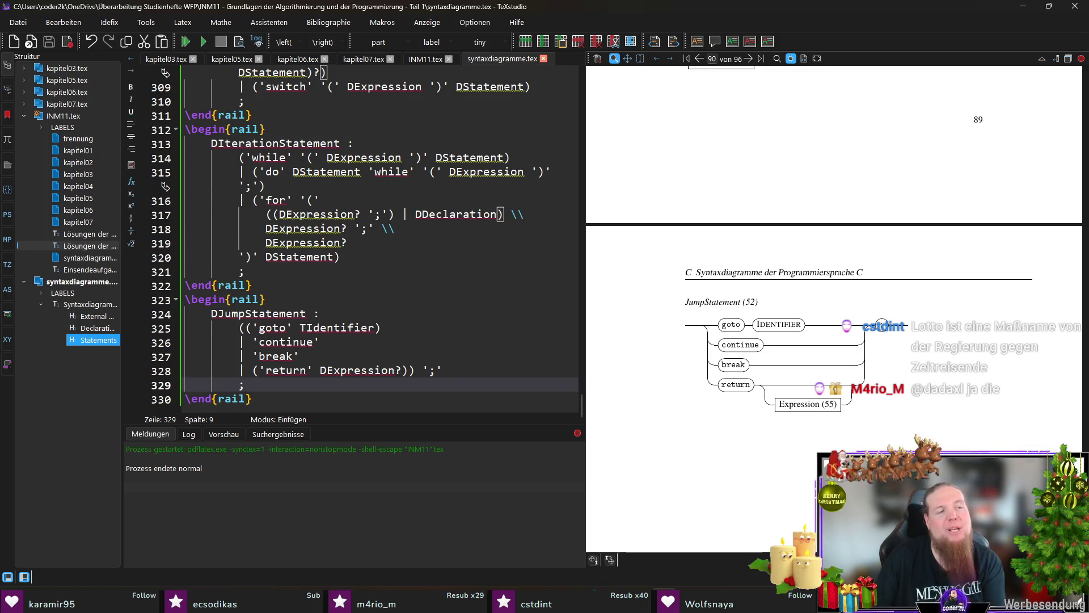
Jump to the end of the file and add blank lines after the JumpStatement rail block
key("ctrl+End")
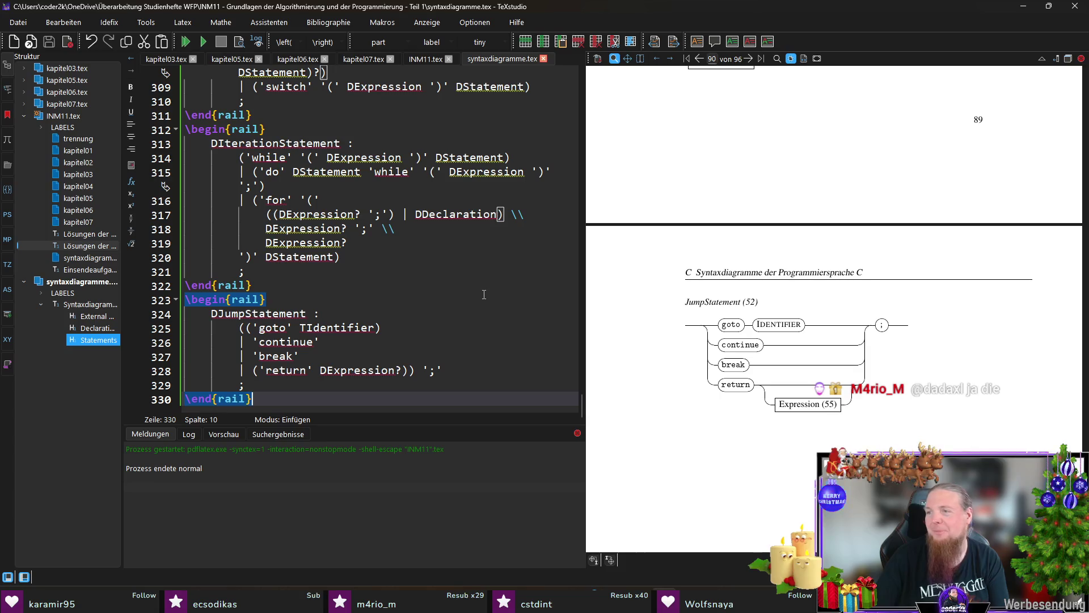
key("Return")
key("Return")
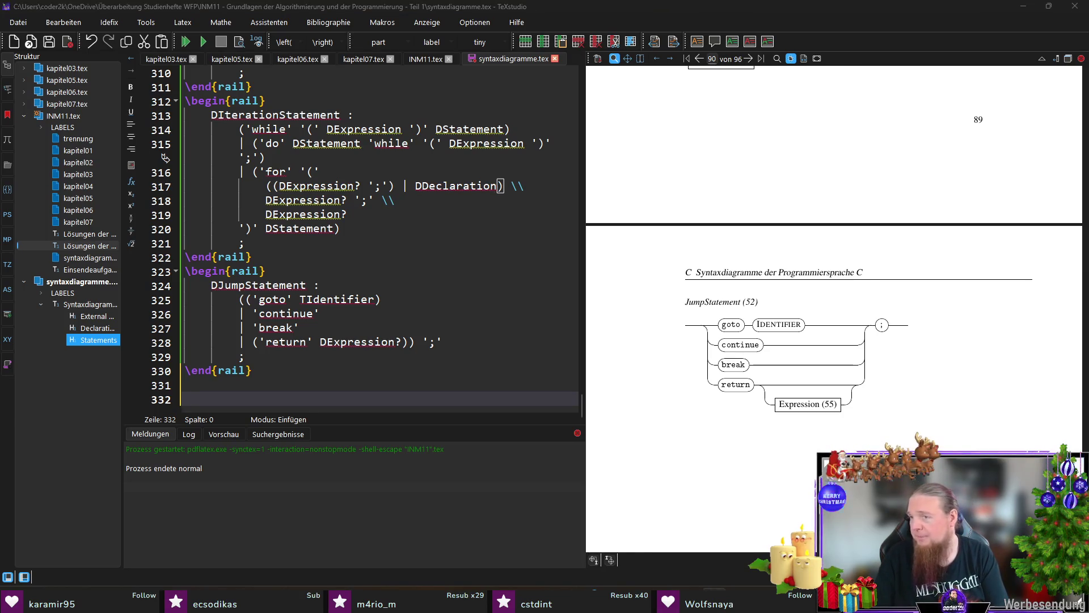
Add a \section{Expressions} heading via autocompletion below \end{rail}, followed by two empty lines
left_click(285, 397)
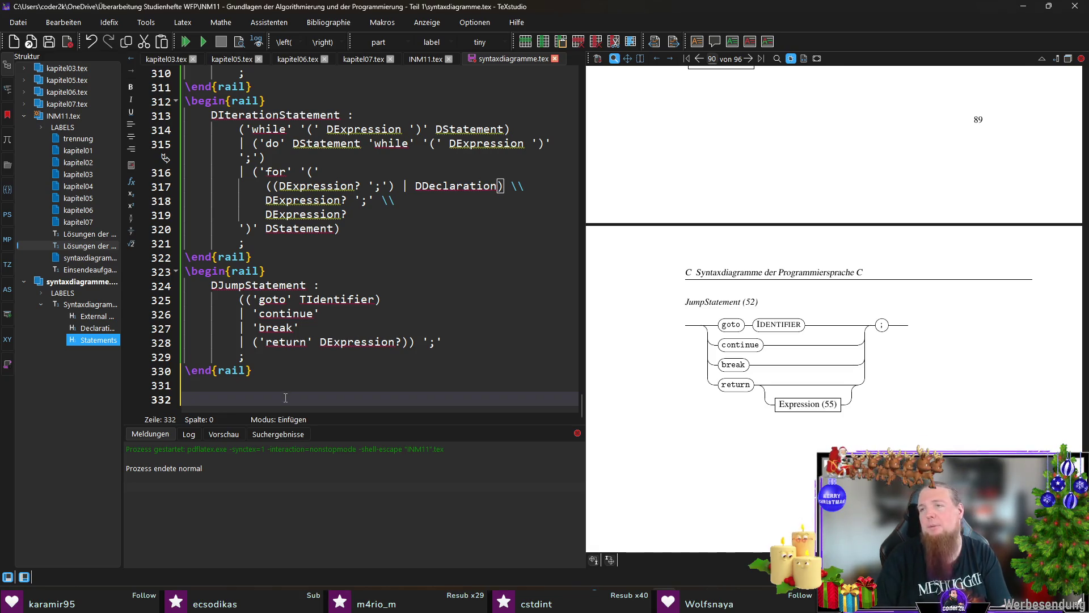
type("\\sub")
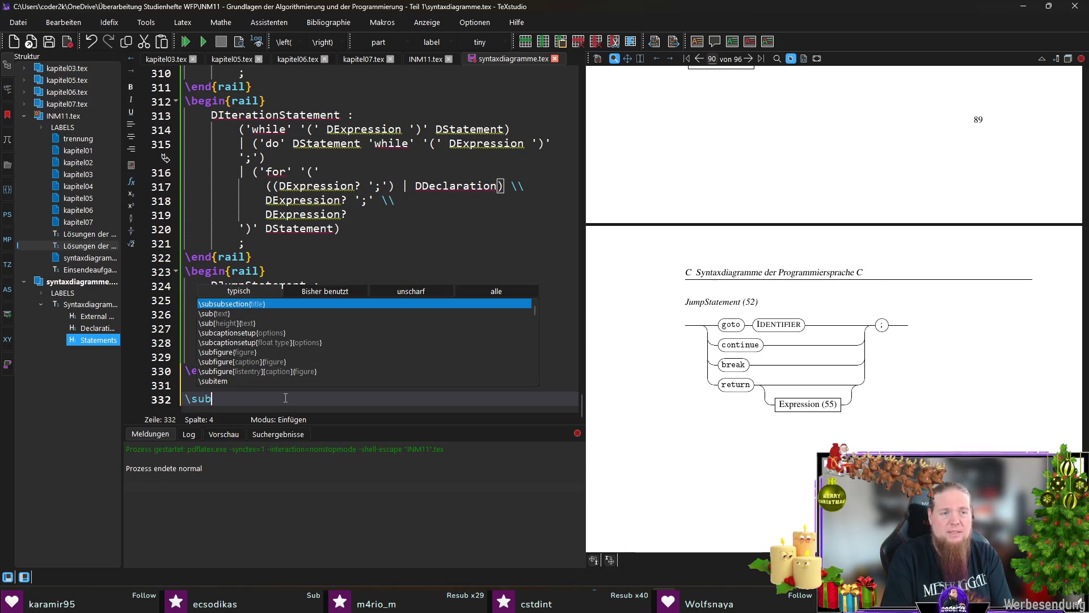
key("BackSpace")
key("BackSpace")
key("BackSpace")
type("ec")
key("Return")
type("Exp")
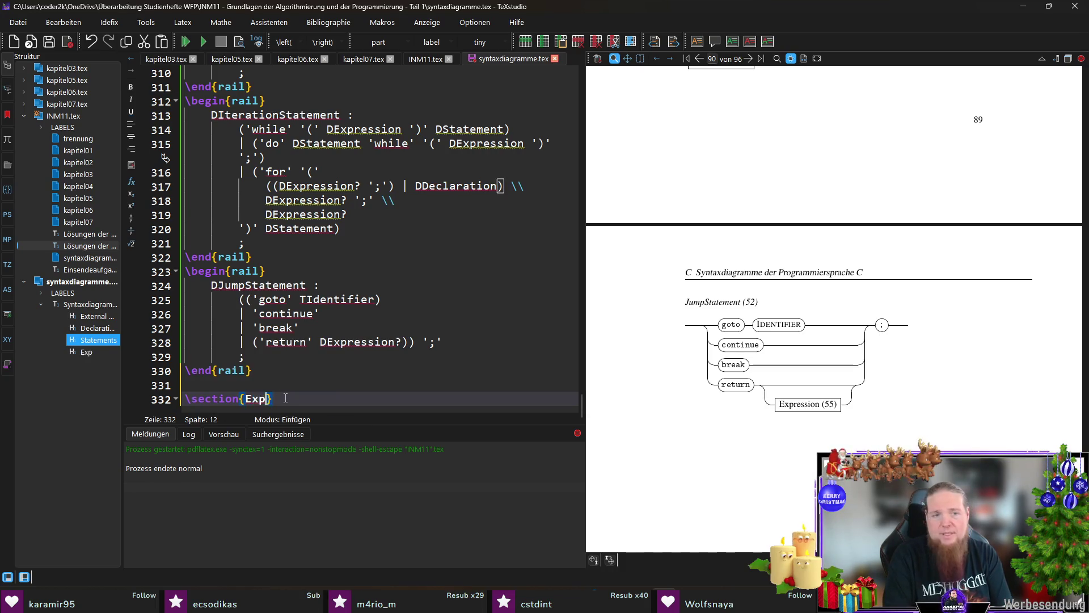
type("ressions")
key("End")
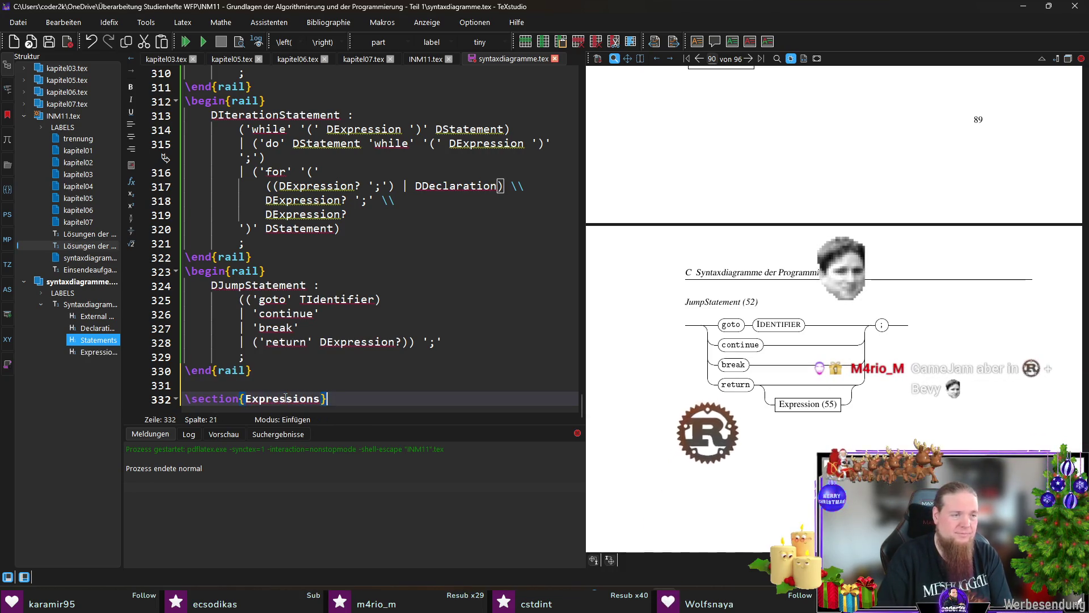
key("Return")
key("Return")
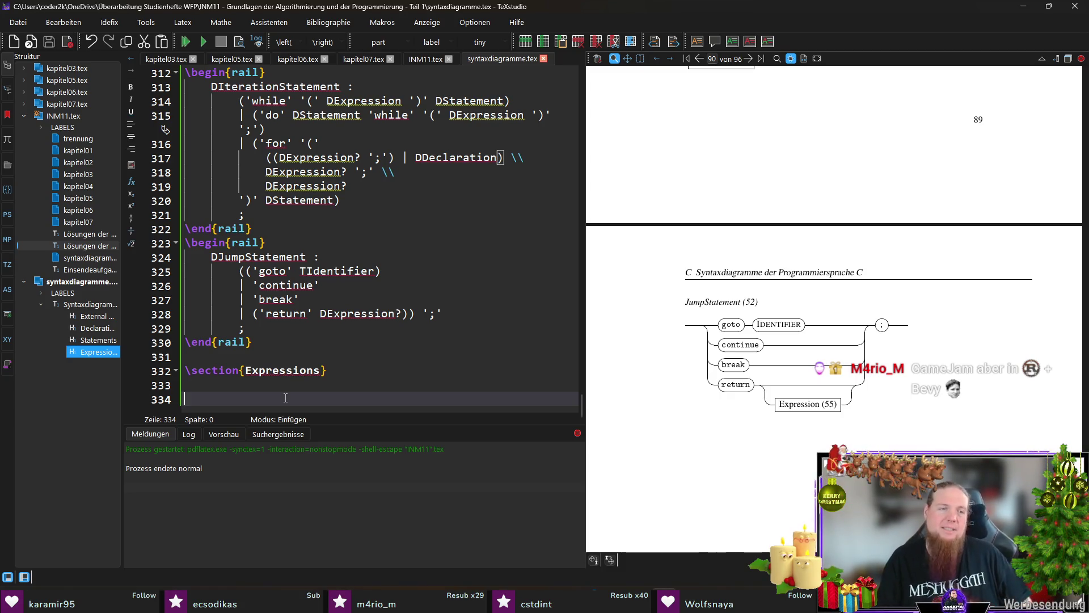
key("Return")
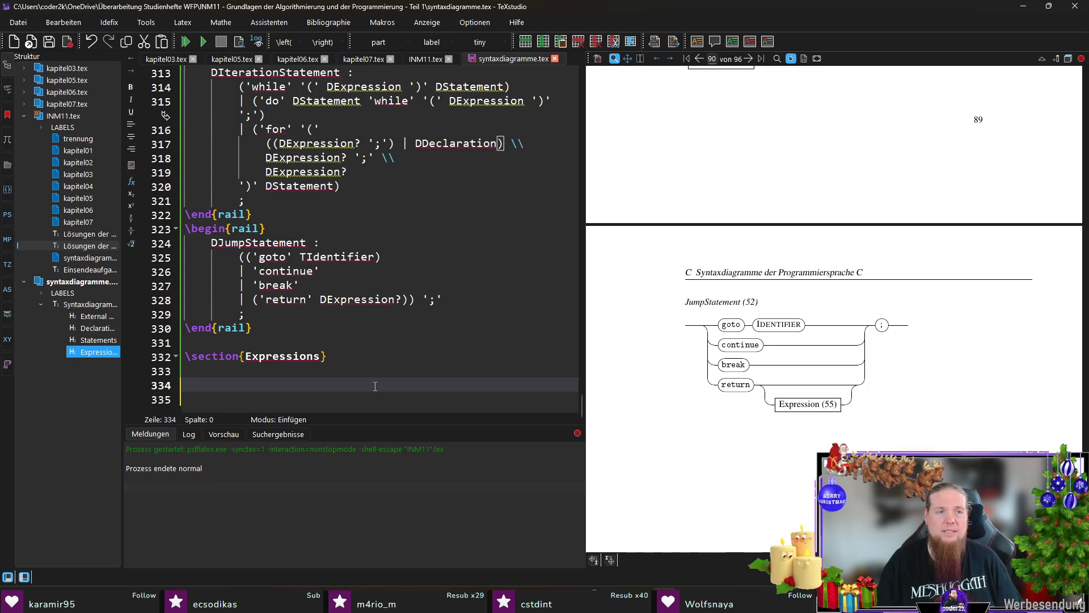
Insert a rail environment and begin 'DPrimaryExpression :' with the TIdentifier alternative
type("\\")
key("Return")
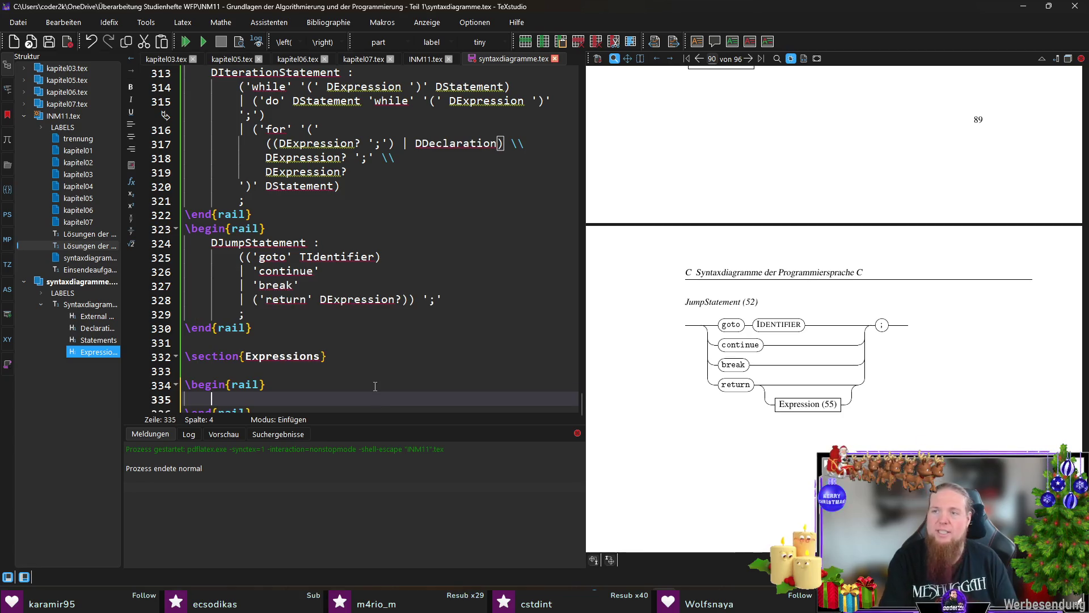
scroll(375, 386, "down", 1)
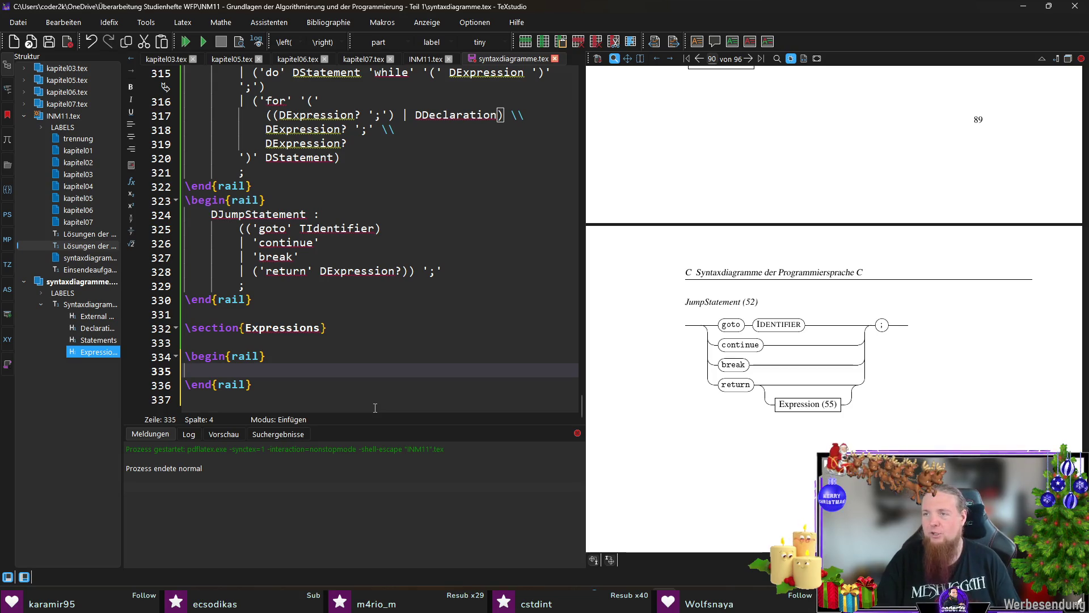
type("D")
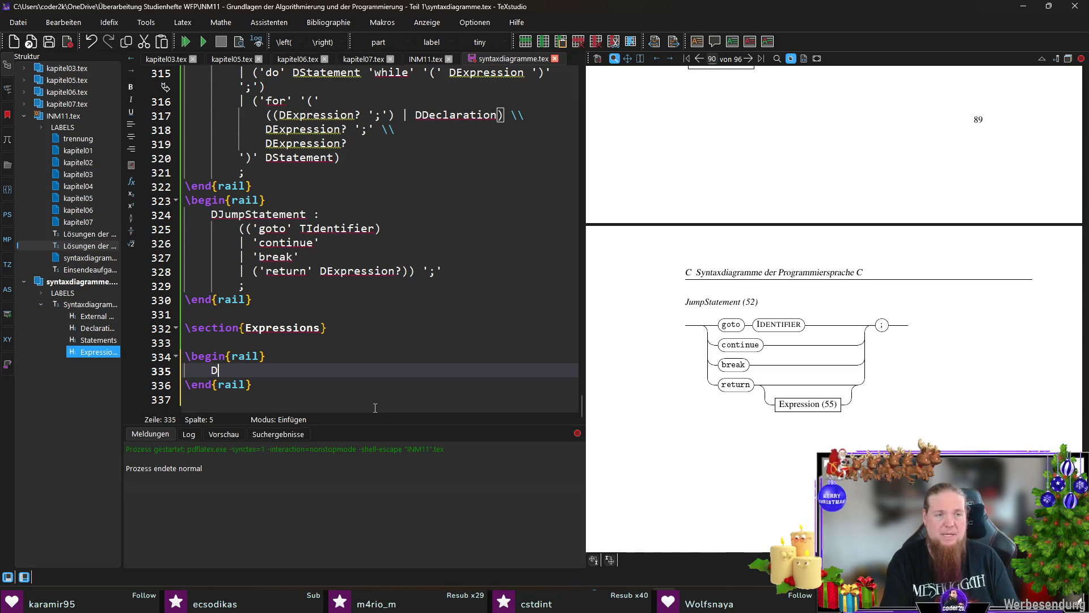
type("PrimaryExpression ")
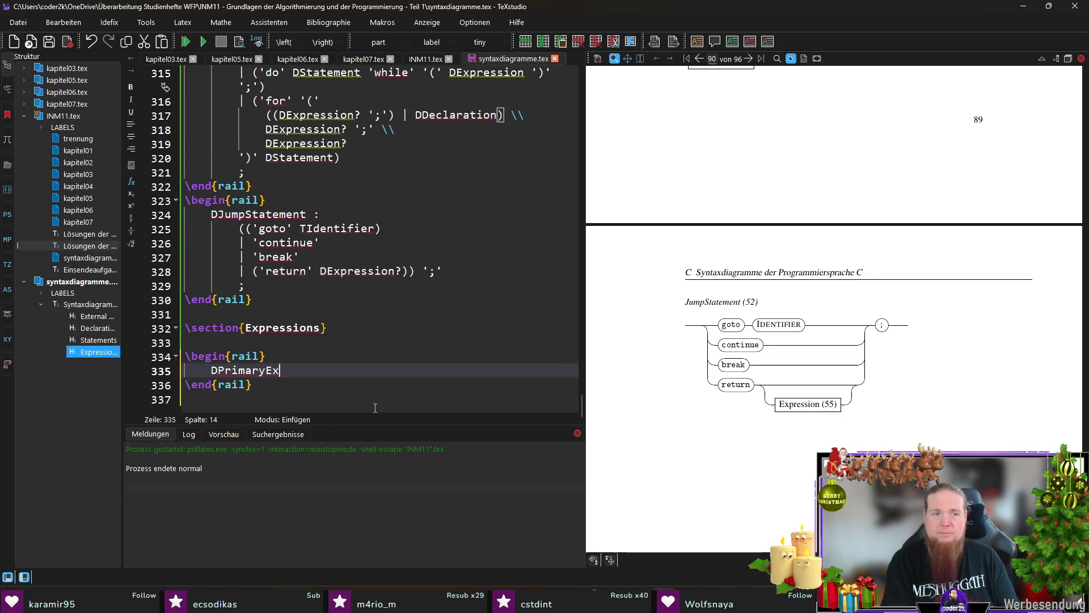
type(":")
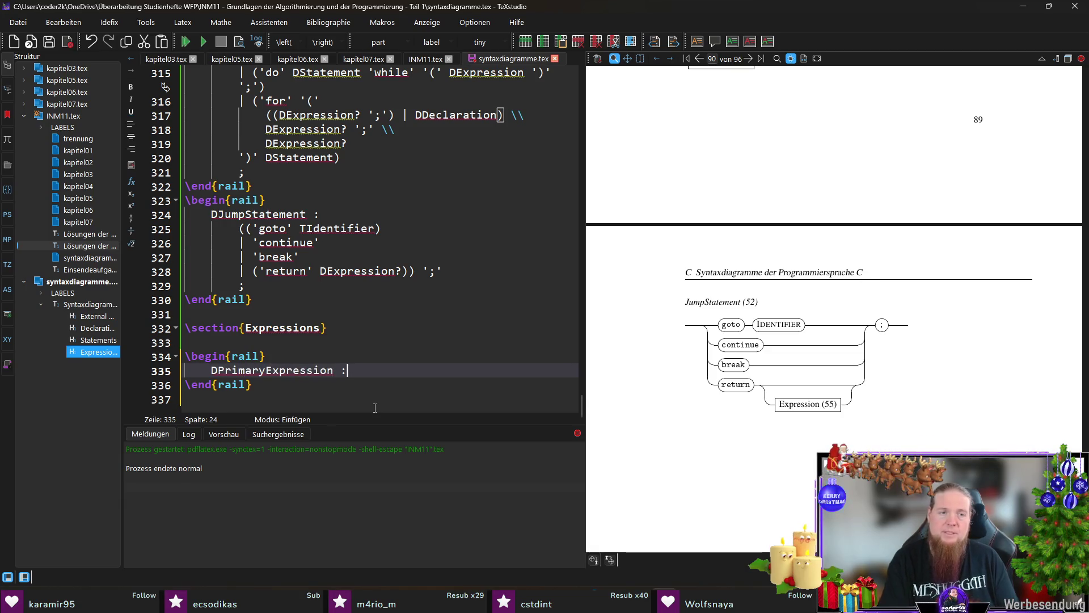
key("Return")
type("TIdentifier")
key("Return")
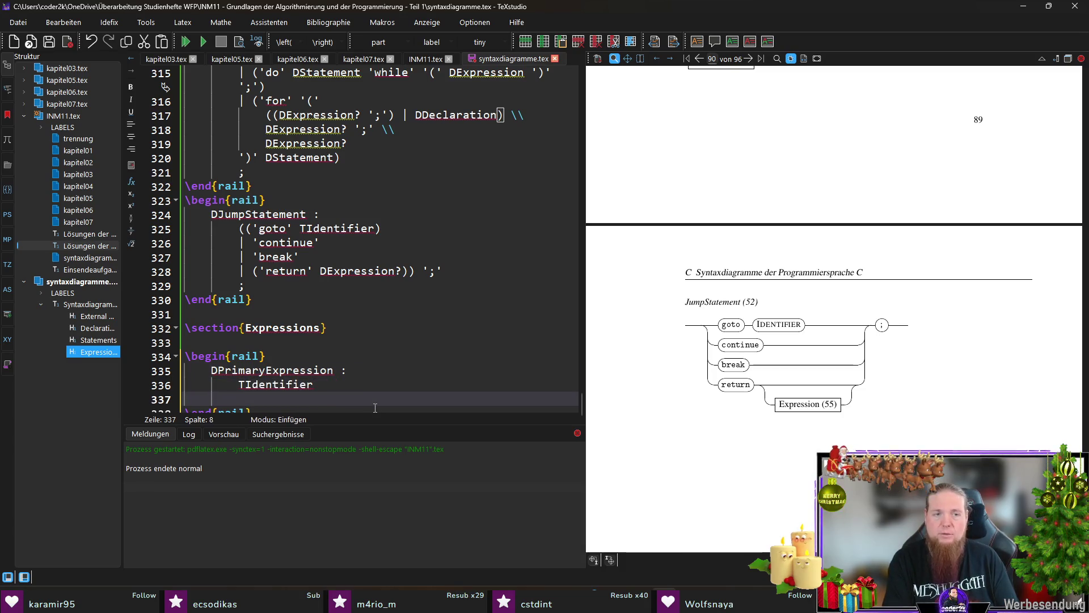
Add the second alternative '| TConstant', correcting the mistyped DConstant prefix
type("DConstant")
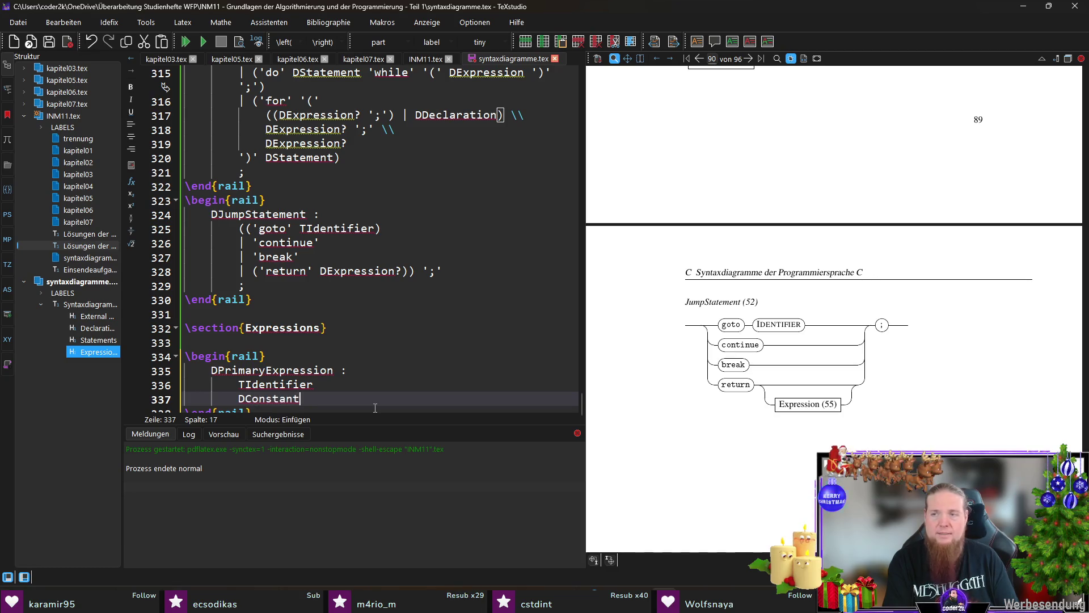
key("Home")
type("<")
key("BackSpace")
type("|")
key("End")
key("Return")
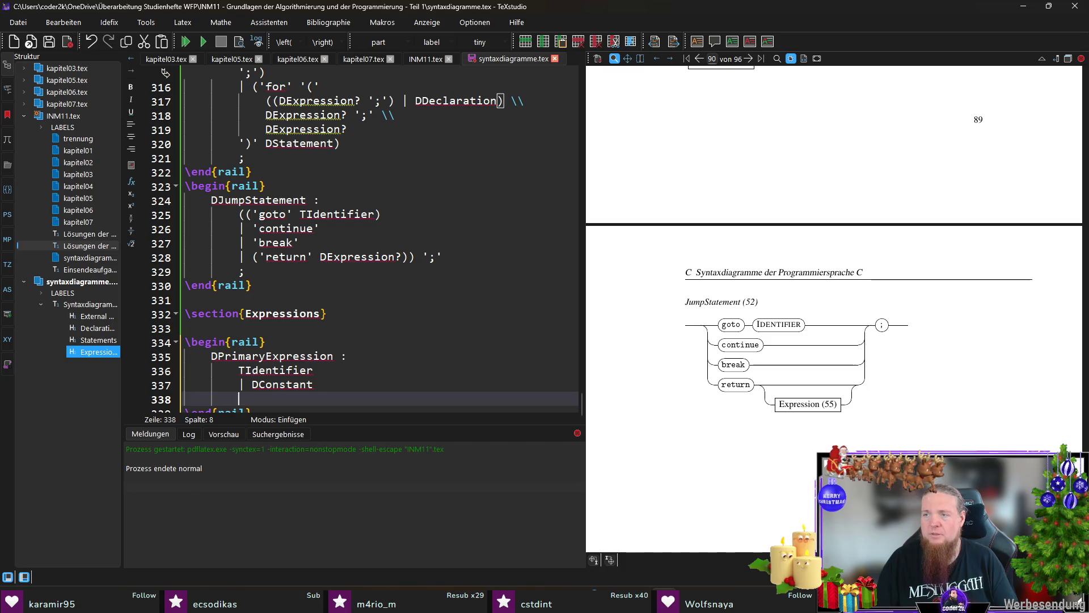
key("Up")
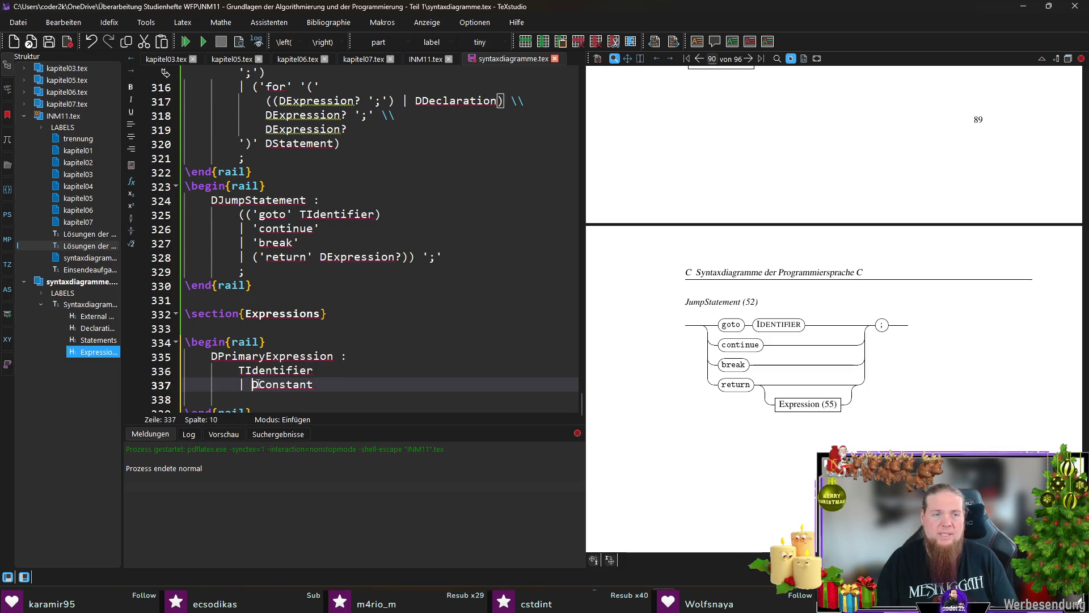
type("T")
key("End")
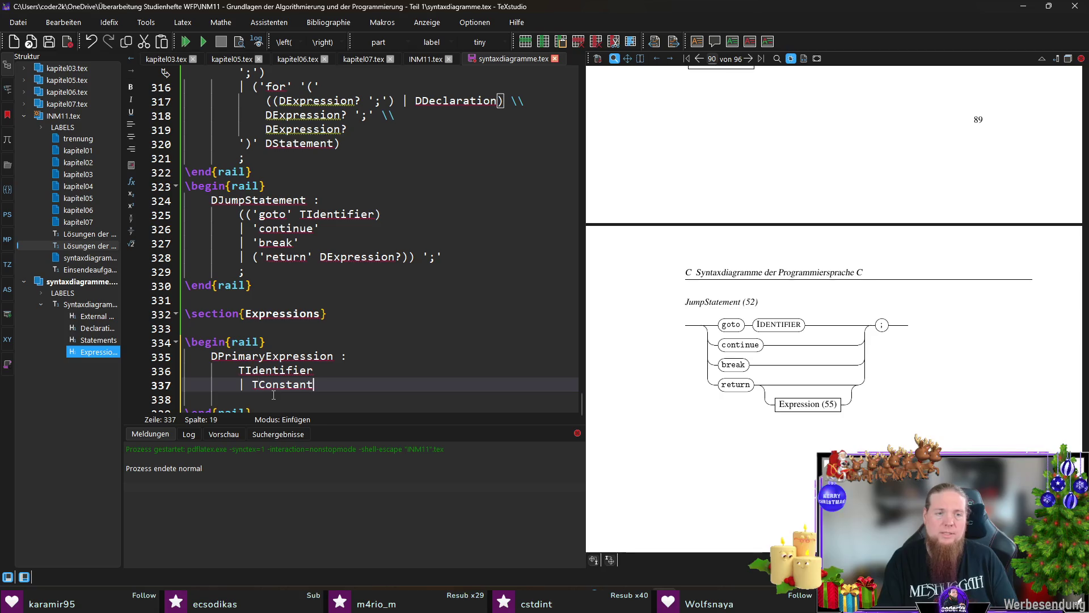
key("Return")
Add alternatives '| TStringLiteral' and '| '(' DExpression ')'', then close the rule with ';'
type("| T")
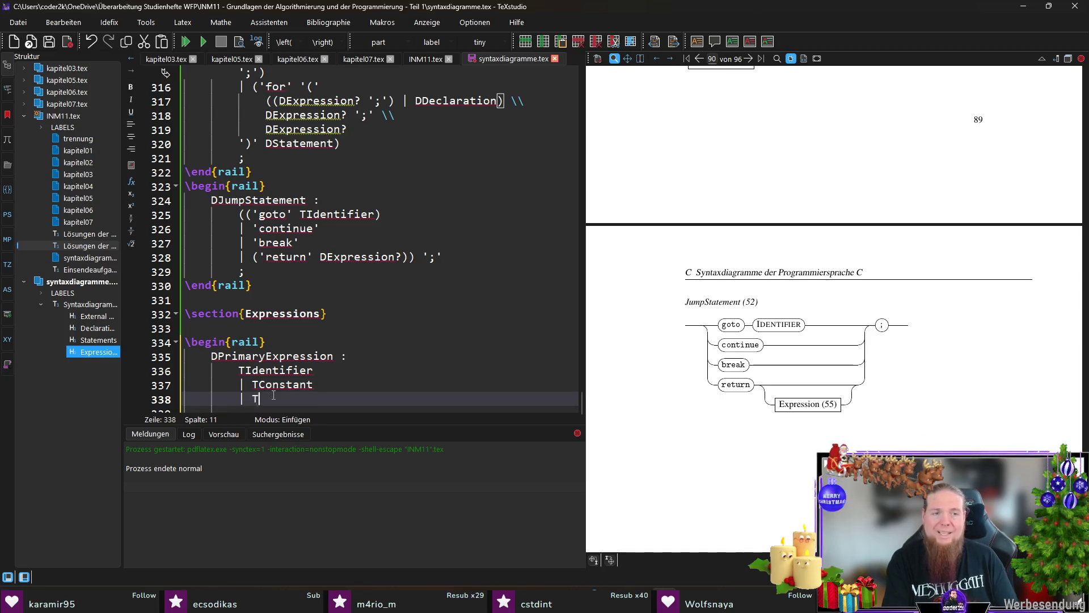
type("StringLiteral")
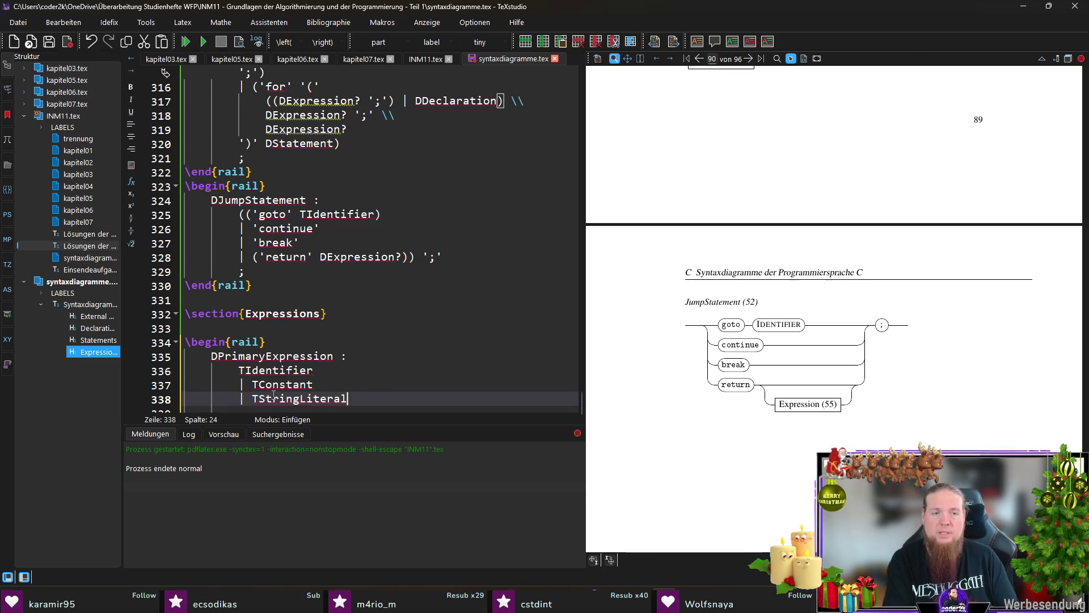
key("Return")
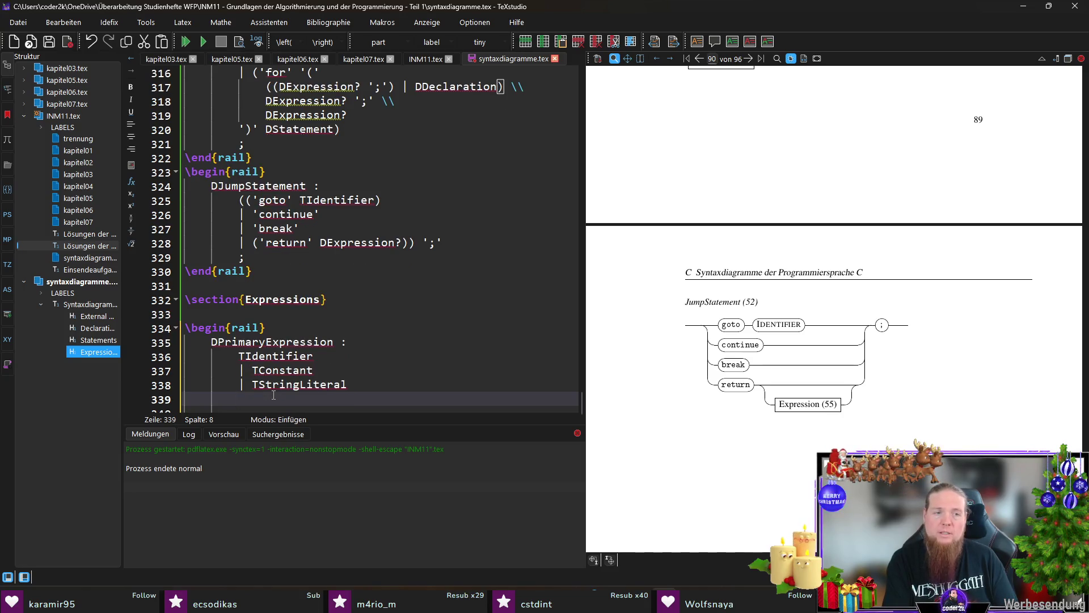
type("| '(' ")
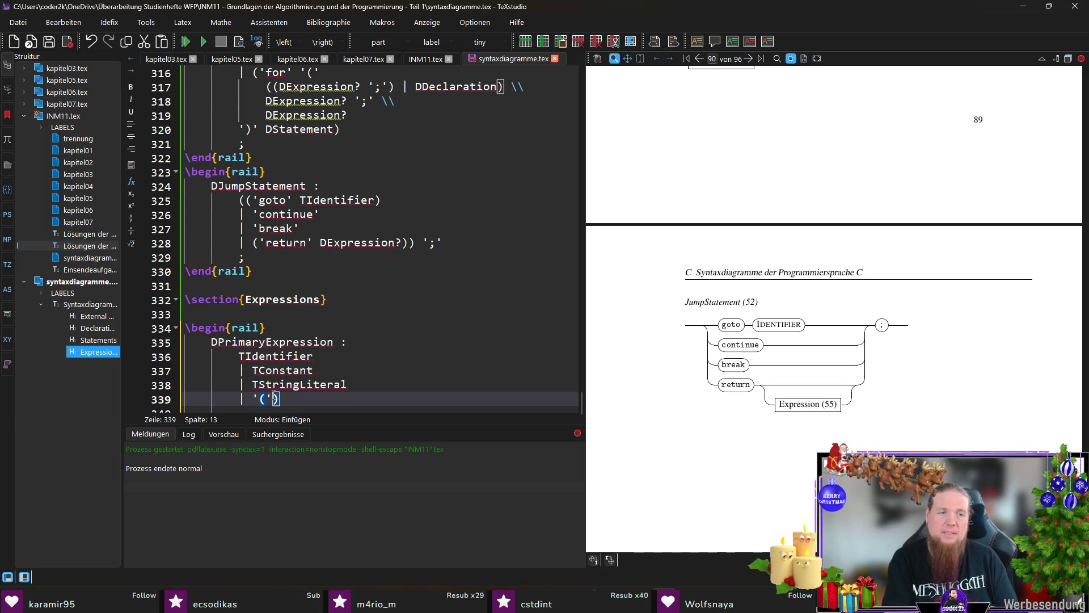
type("')'")
key("shift+Left")
key("shift+Left")
key("shift+Left")
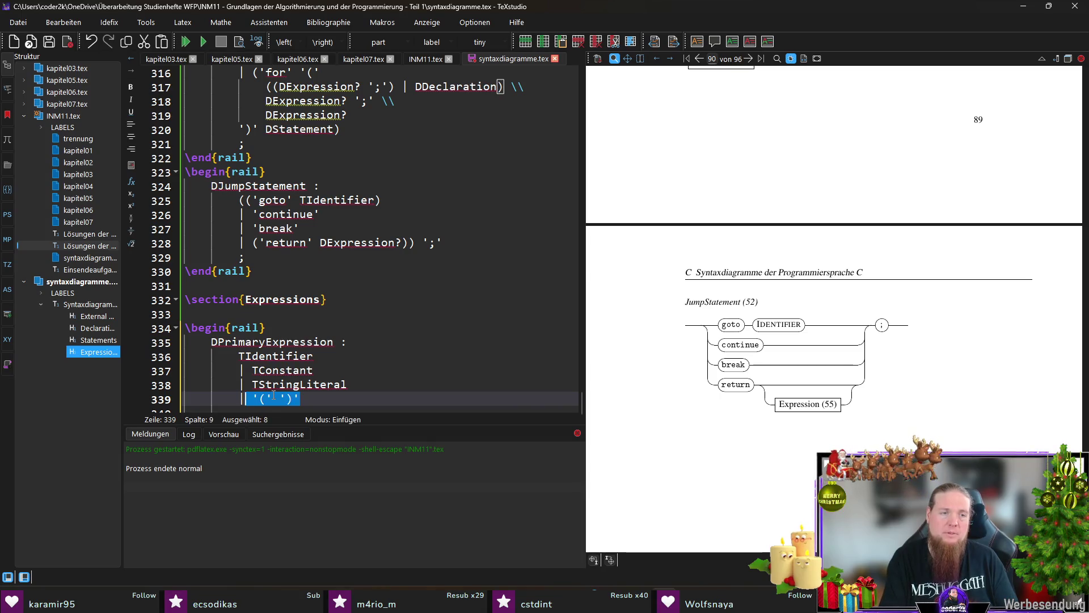
type("(")
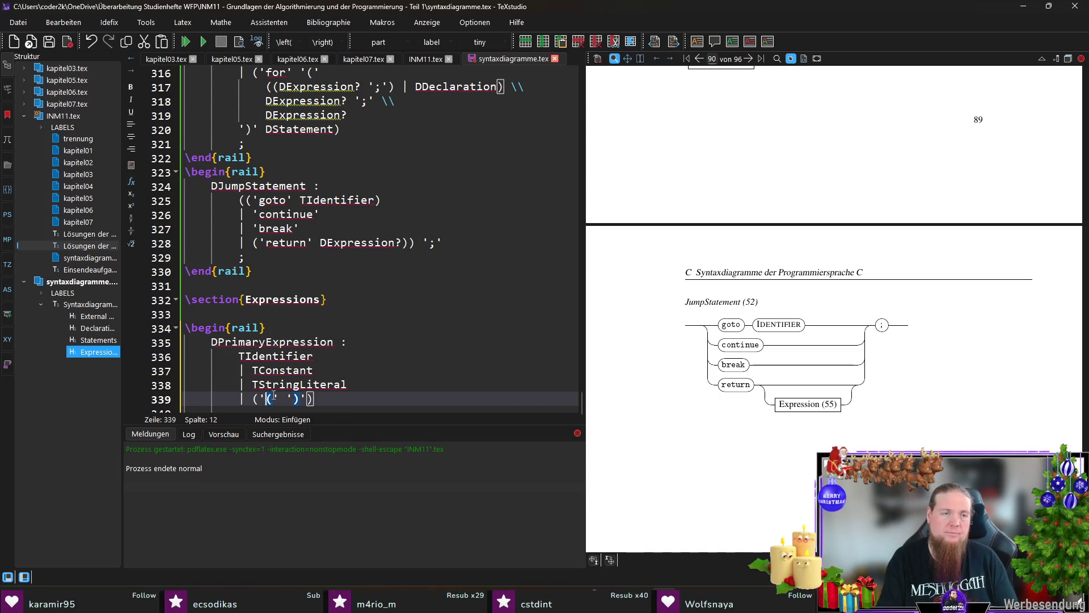
key("Left")
key("Left")
key("Left")
type("|")
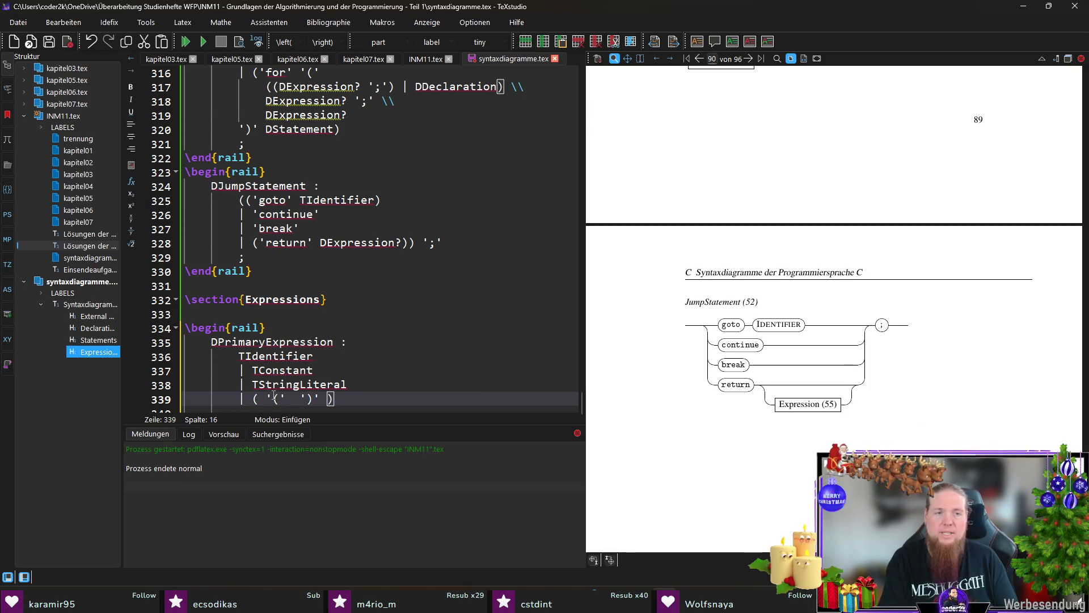
key("Delete")
type("DExpression")
key("End")
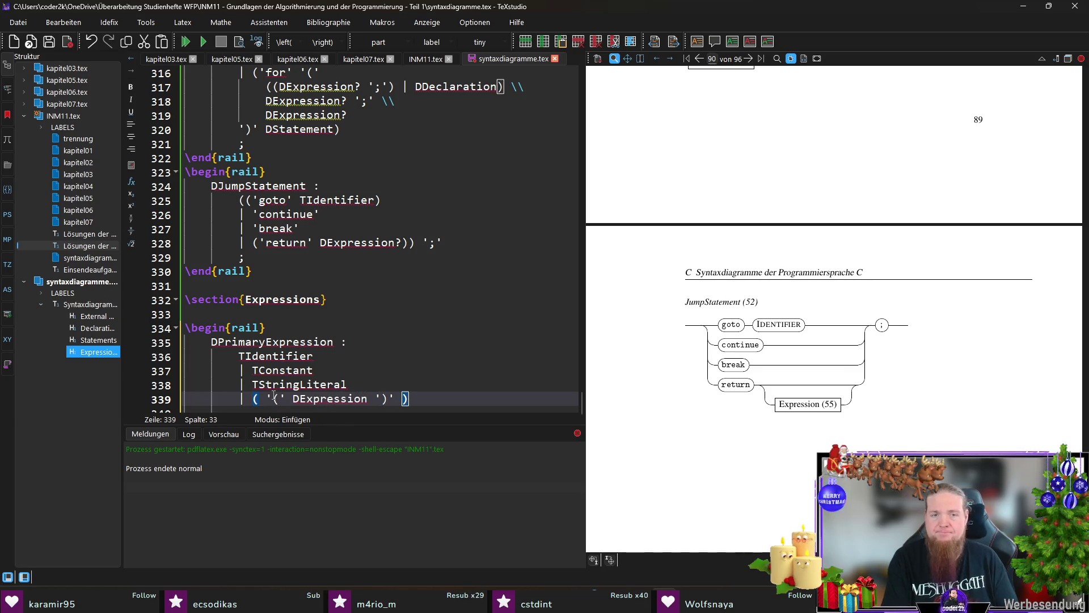
key("Return")
type(";")
Remove the extra blank line below the rule and select the word TConstant
scroll(274, 395, "down", 1)
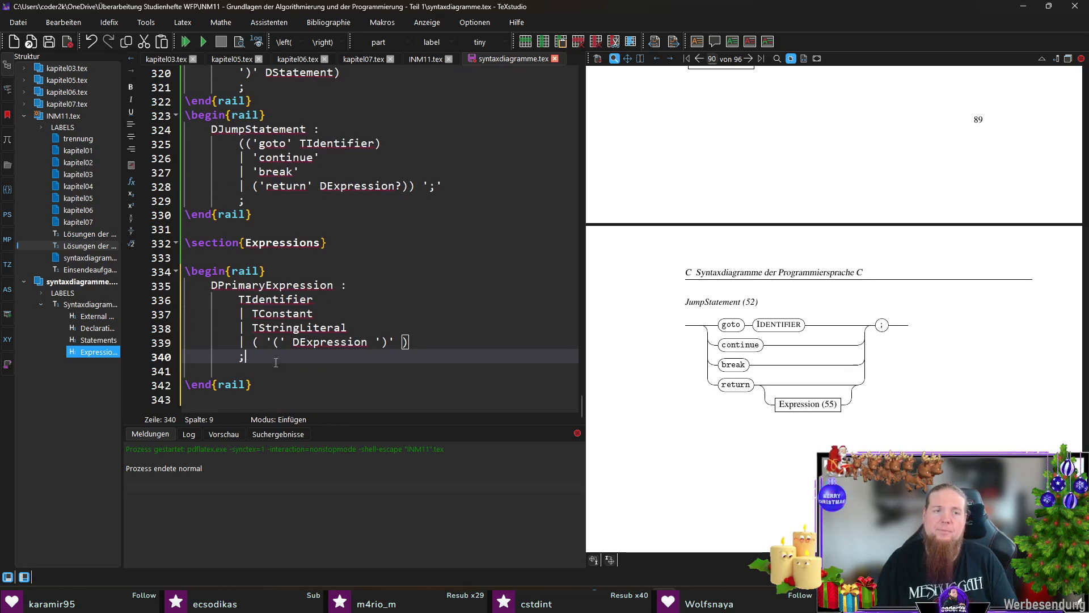
left_click(286, 370)
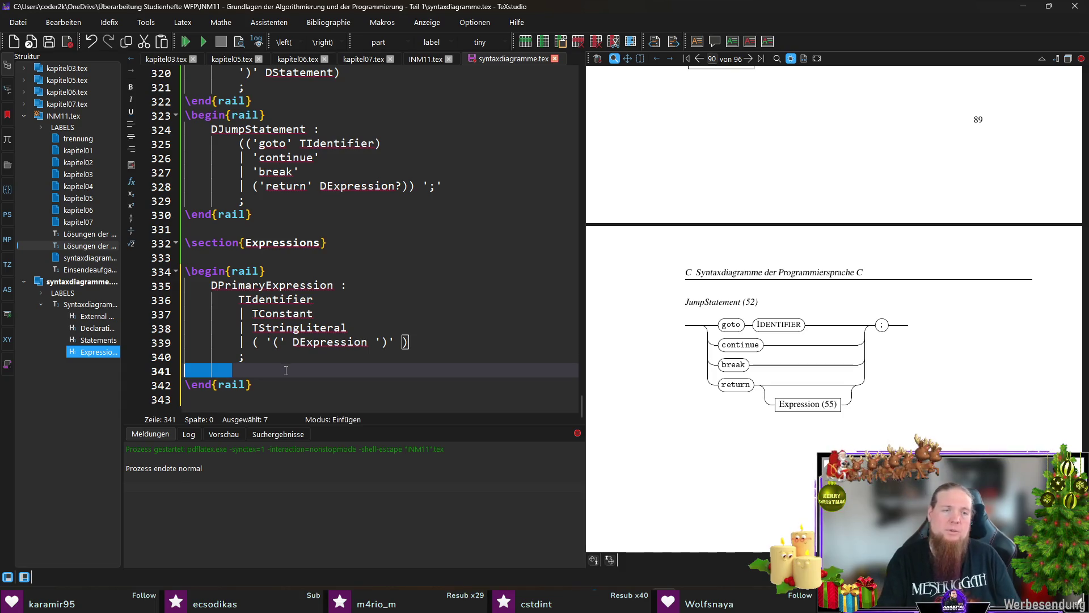
key("BackSpace")
double_click(276, 328)
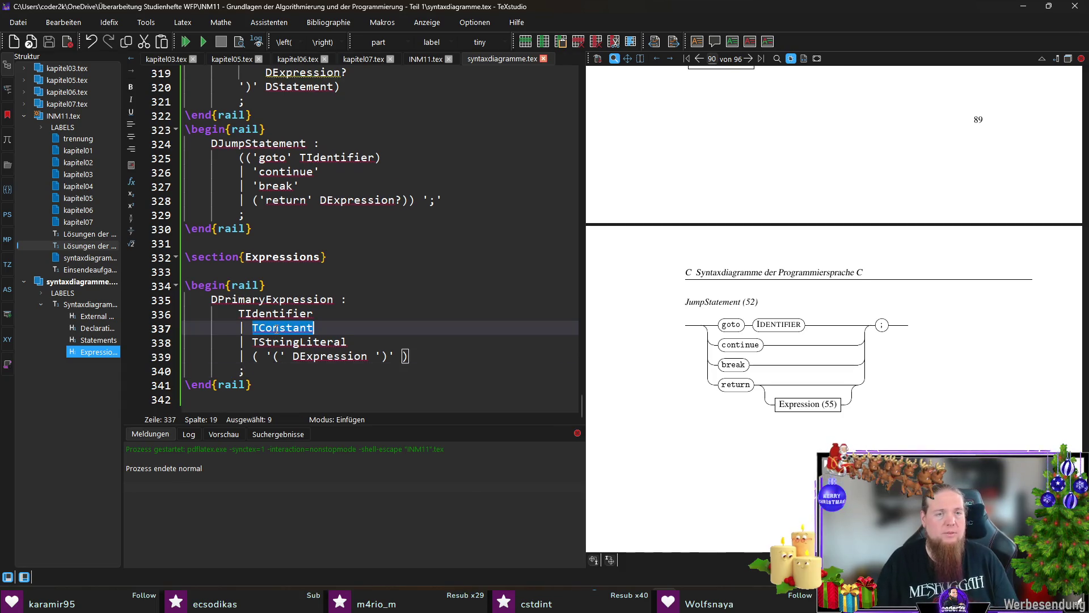
Copy the TConstant and TStringLiteral lines into INM11.tex below the TEnumerationConstant alias
left_click_drag(365, 342, 253, 327)
key("ctrl+c")
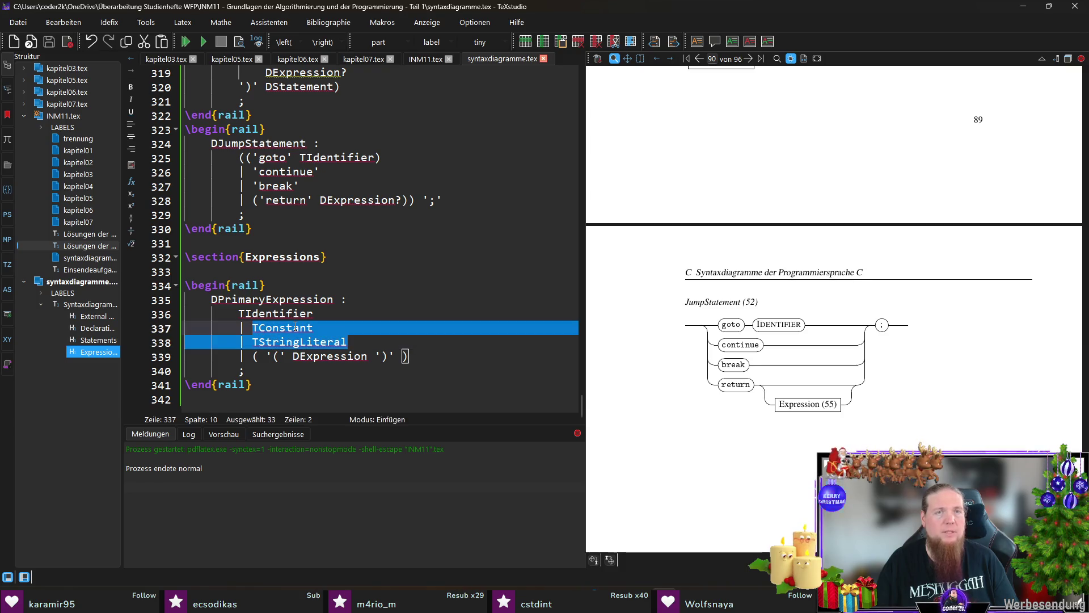
left_click(426, 59)
scroll(362, 222, "up", 13)
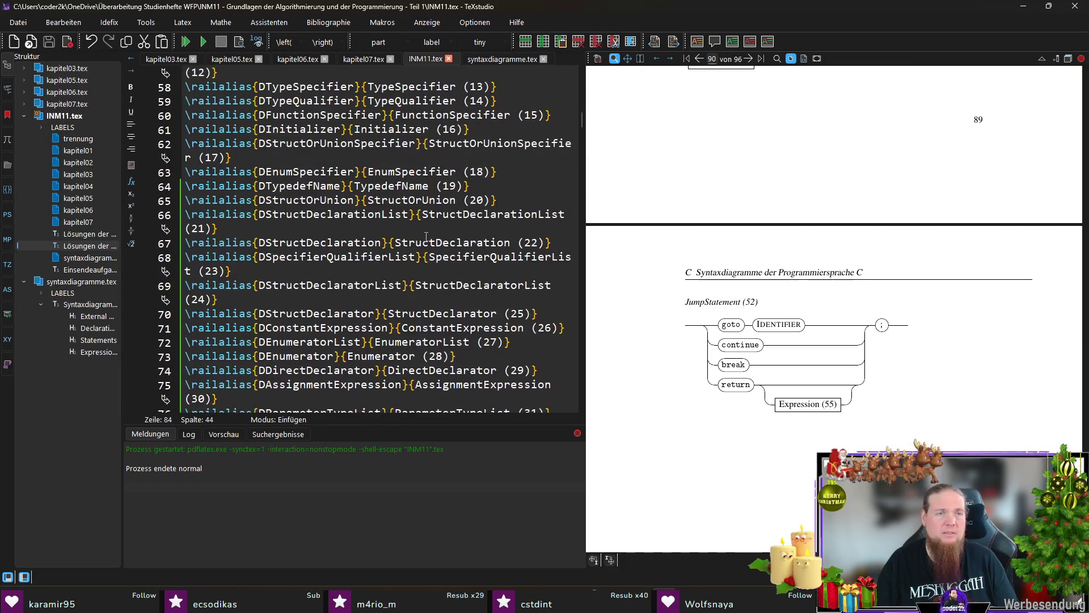
scroll(362, 223, "up", 5)
left_click(360, 249)
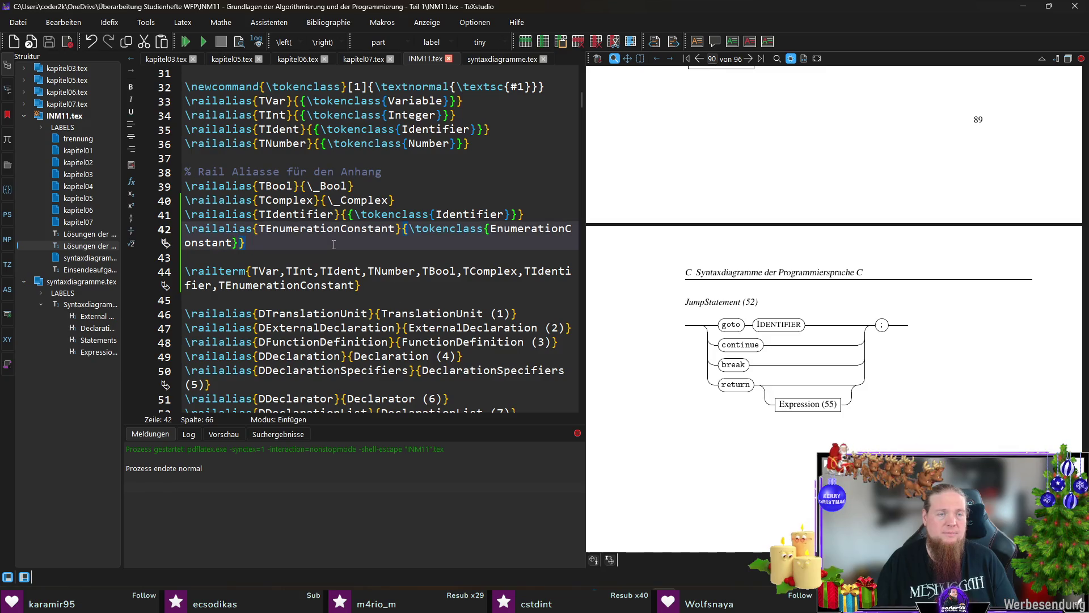
key("Return")
type("ailalias{}{name")
key("Return")
key("Down")
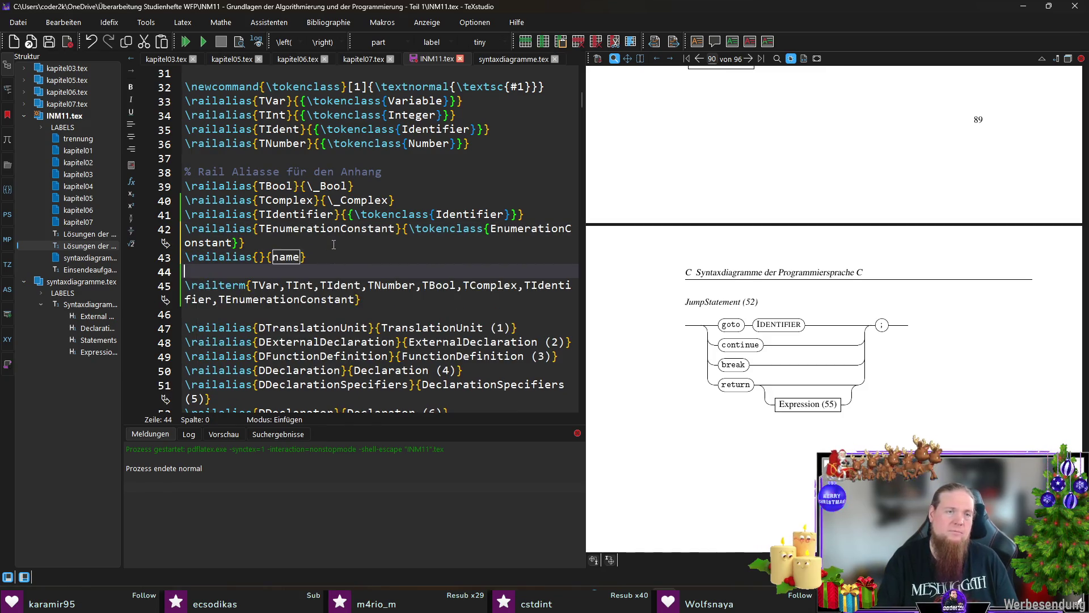
key("ctrl+v")
Alias TConstant to \tokenclass{Constant} in a new railalias line
key("Up")
key("Up")
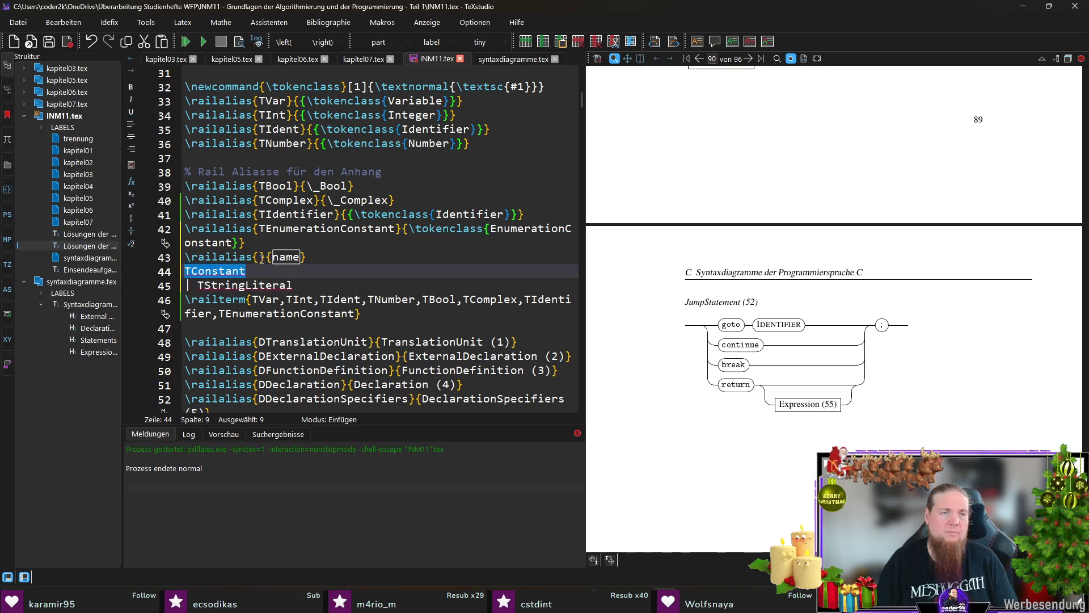
type("TConstant")
key("Tab")
type("Constant")
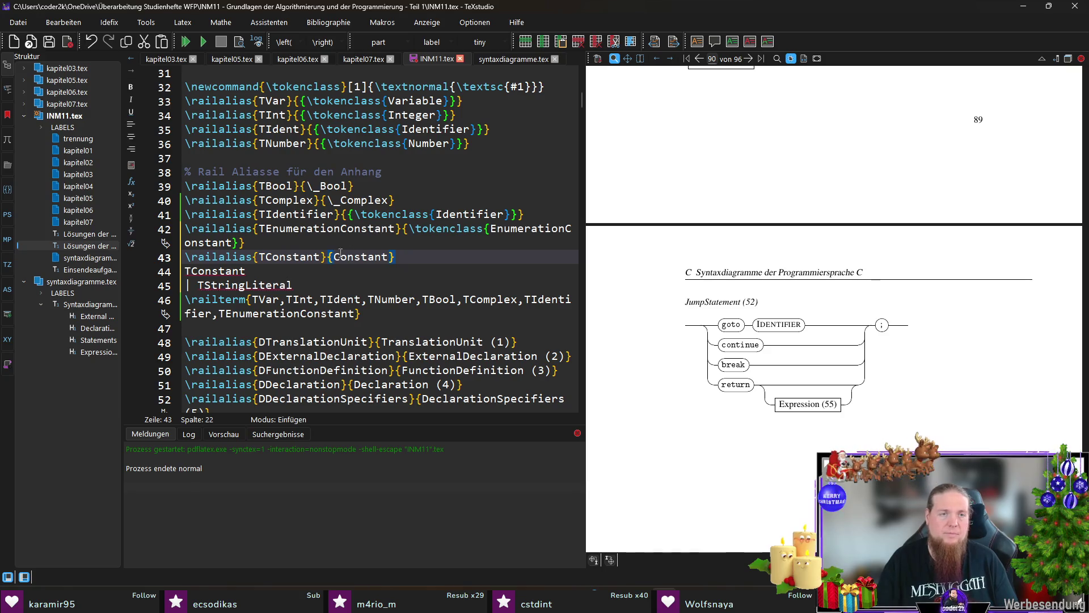
type("\tok")
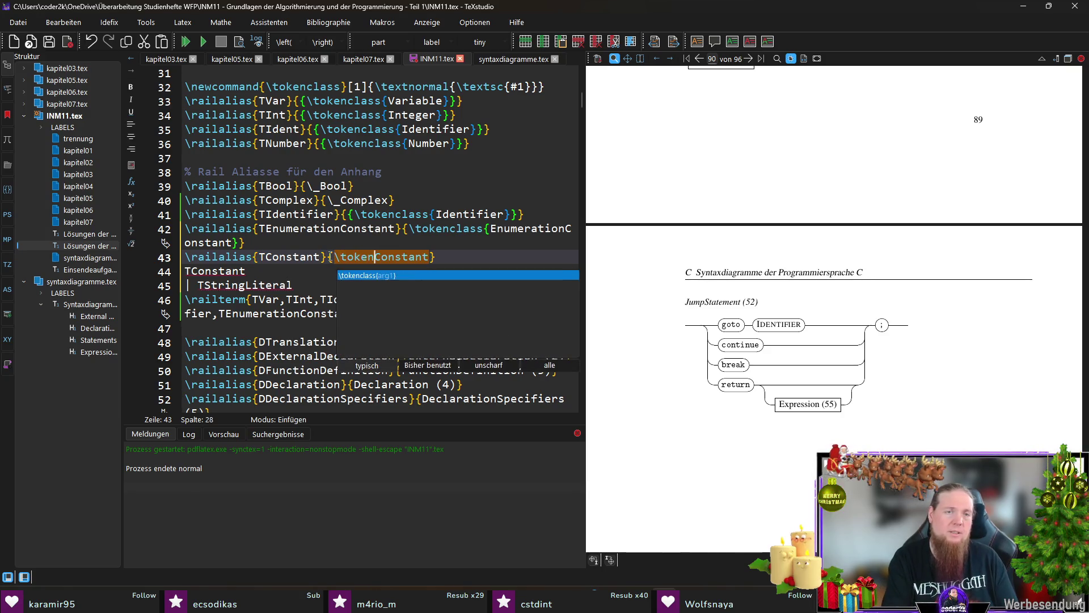
key("Return")
key("Delete")
key("Delete")
key("ctrl+Right")
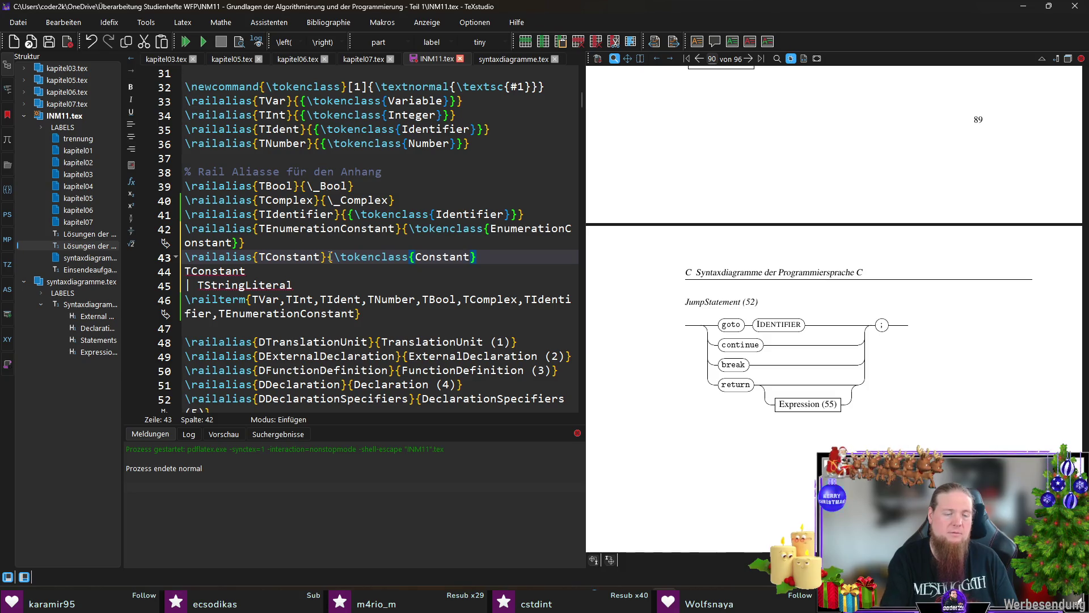
key("Down")
key("Down")
key("Up")
Delete the leftover pasted TConstant and bar lines
key("Up")
key("End")
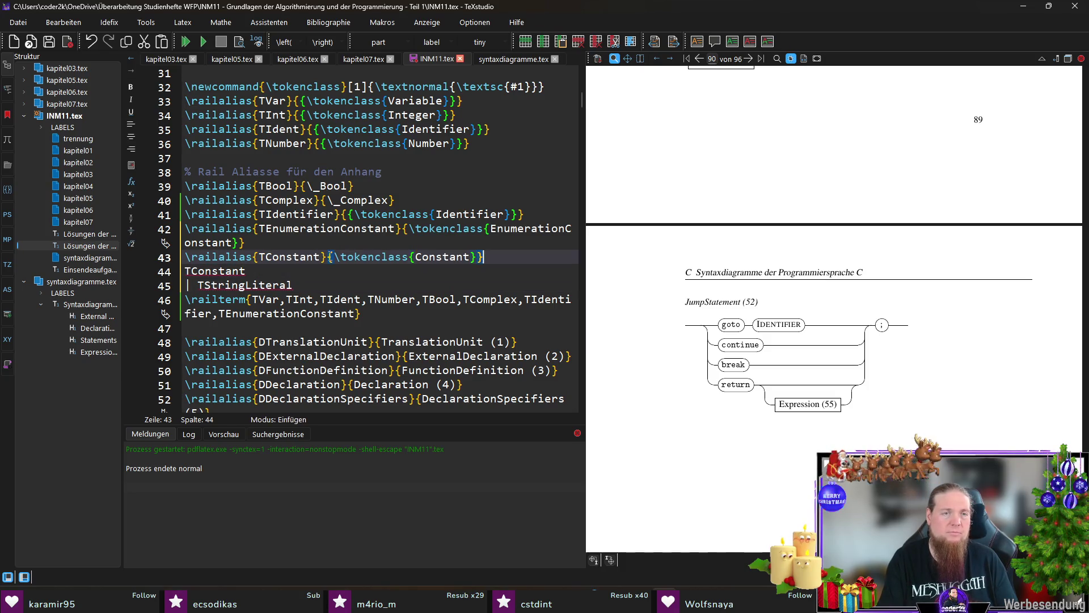
key("Down")
key("Down")
key("ctrl+shift+Left")
key("BackSpace")
key("Up")
key("Home")
key("shift+Down")
key("shift+End")
key("Delete")
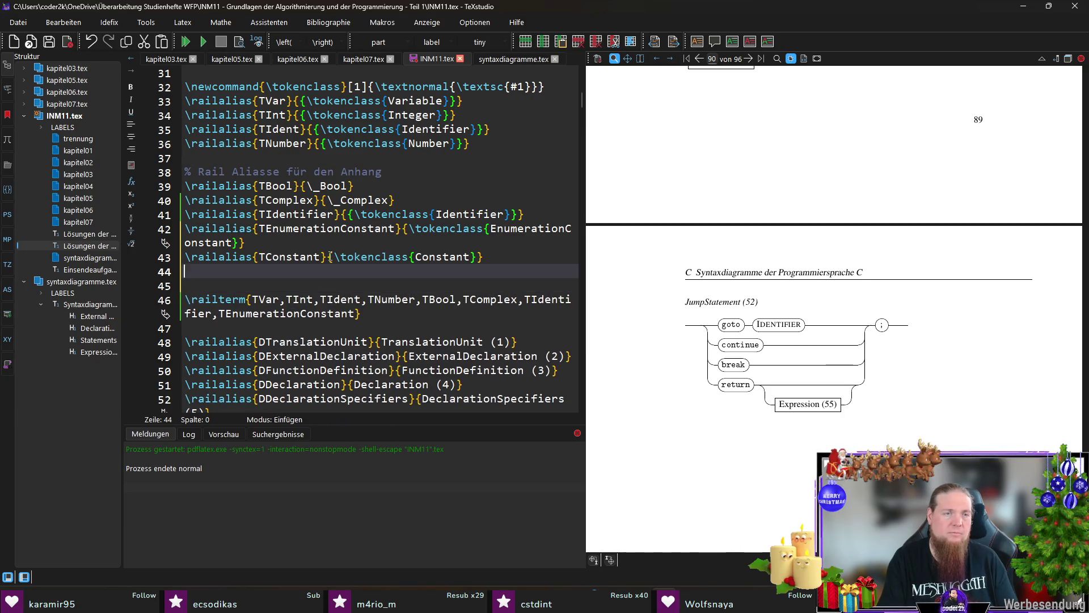
Add a railalias mapping TStringLiteral to \tokenclass{StringLiteral}
type("ailalias")
key("Return")
type("TStringLiteral")
key("Tab")
type("StringLiteral")
key("ctrl+Left")
type("okenclass")
key("Return")
key("Delete")
key("Delete")
key("ctrl+Right")
type("}")
Append TConstant and TStringLiteral to the \railterm list and save INM11.tex
double_click(293, 267)
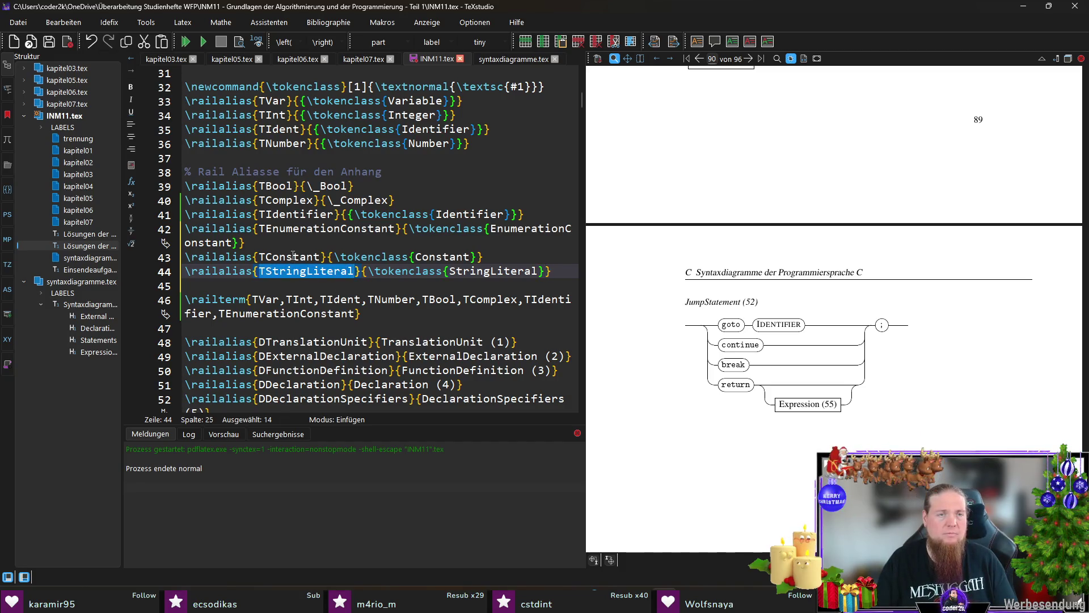
double_click(289, 256)
key("ctrl+c")
left_click(352, 311)
type(",")
key("ctrl+v")
double_click(330, 271)
key("ctrl+c")
left_click(424, 313)
type(",")
key("ctrl+v")
key("ctrl+s")
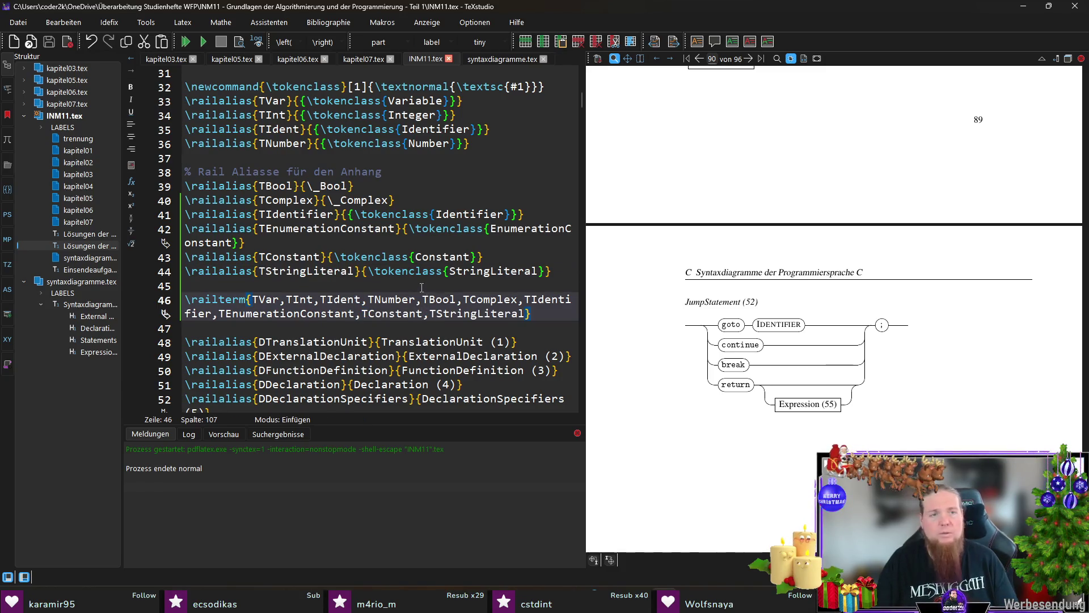
Copy the DPrimaryExpression rule name from syntaxdiagramme.tex back into INM11.tex
key("ctrl+Tab")
double_click(272, 299)
key("ctrl+c")
key("ctrl+Tab")
scroll(490, 311, "down", 10)
scroll(490, 310, "down", 12)
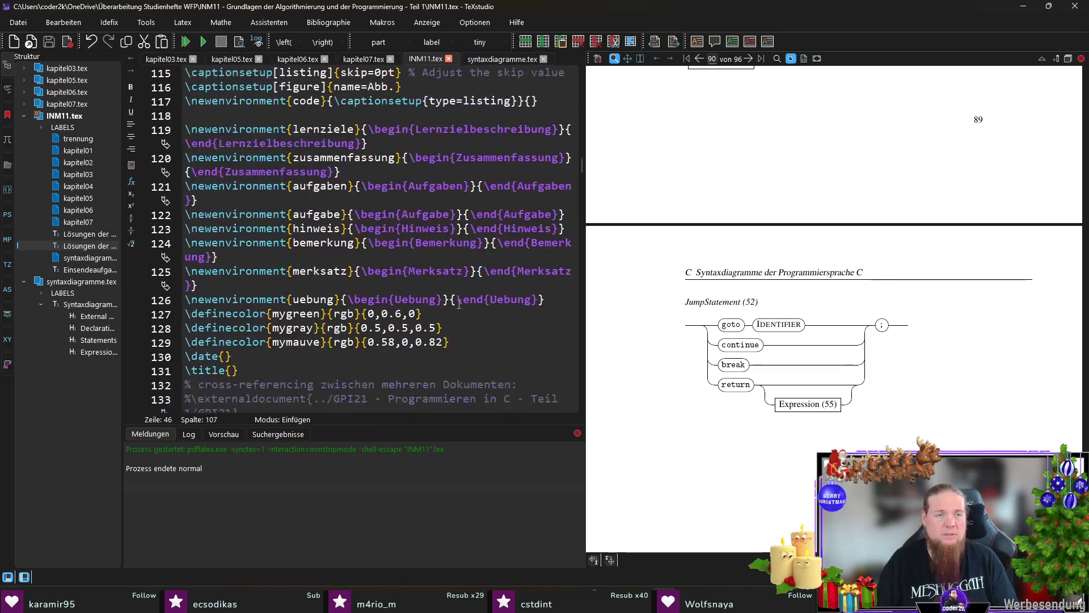
scroll(492, 272, "up", 8)
Add a railalias mapping DPrimaryExpression to 'PrimaryExpression (56)' after Expression (55) and save
left_click(492, 227)
key("Return")
type("ailal")
key("Return")
key("ctrl+v")
type("PrimaryExpression")
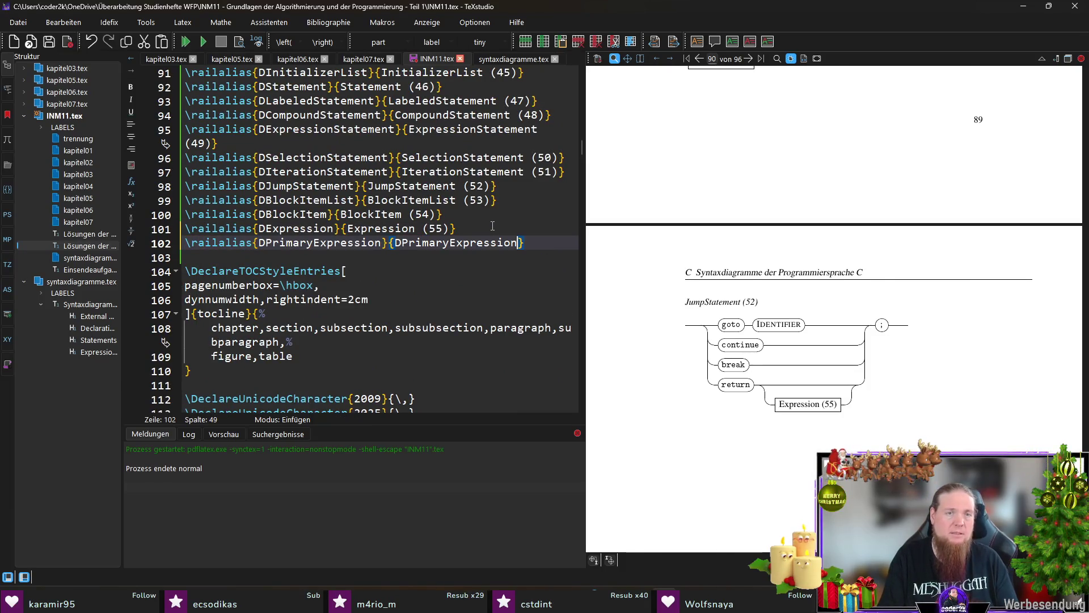
type(" (55)")
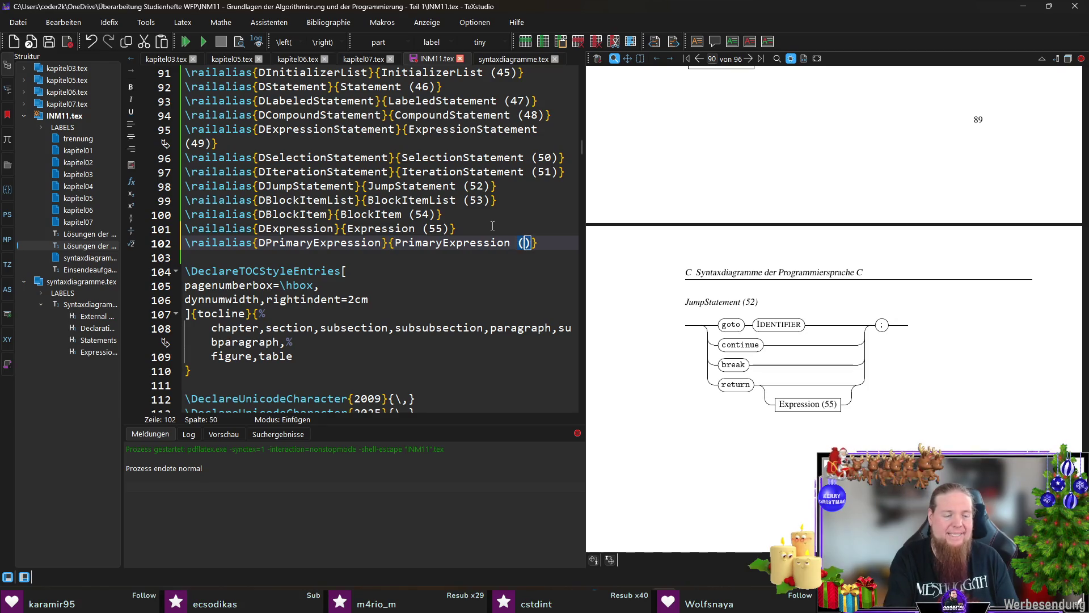
key("BackSpace")
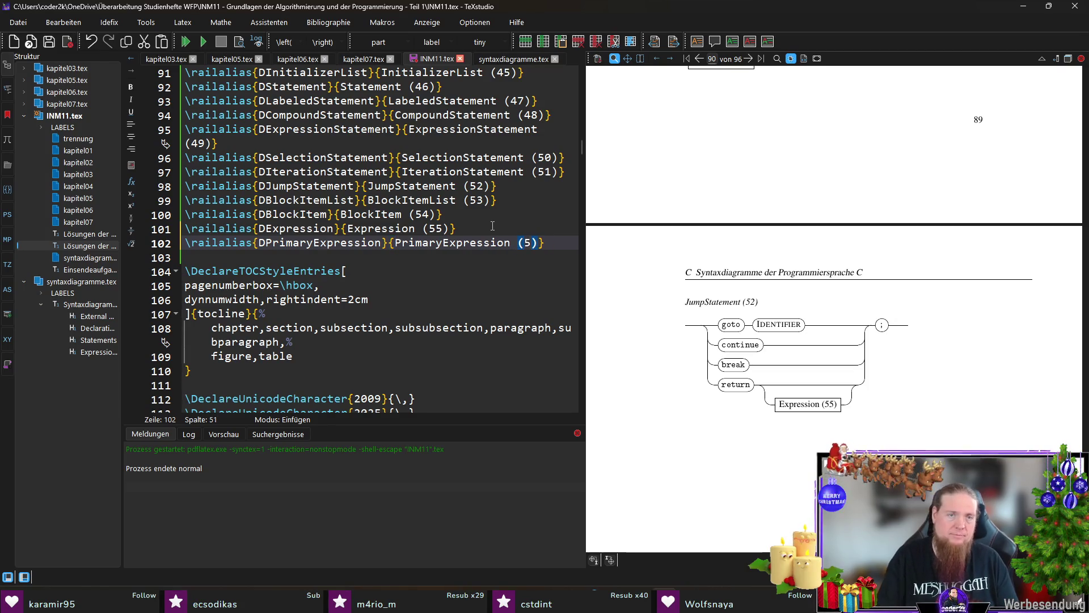
type("6")
key("ctrl+s")
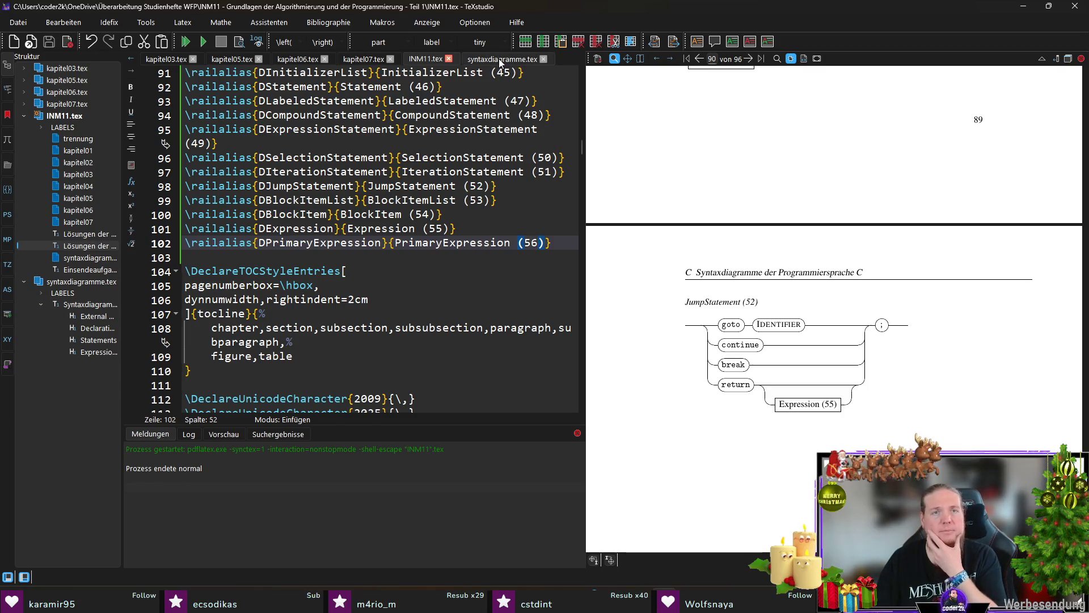
left_click(502, 59)
left_click(392, 332)
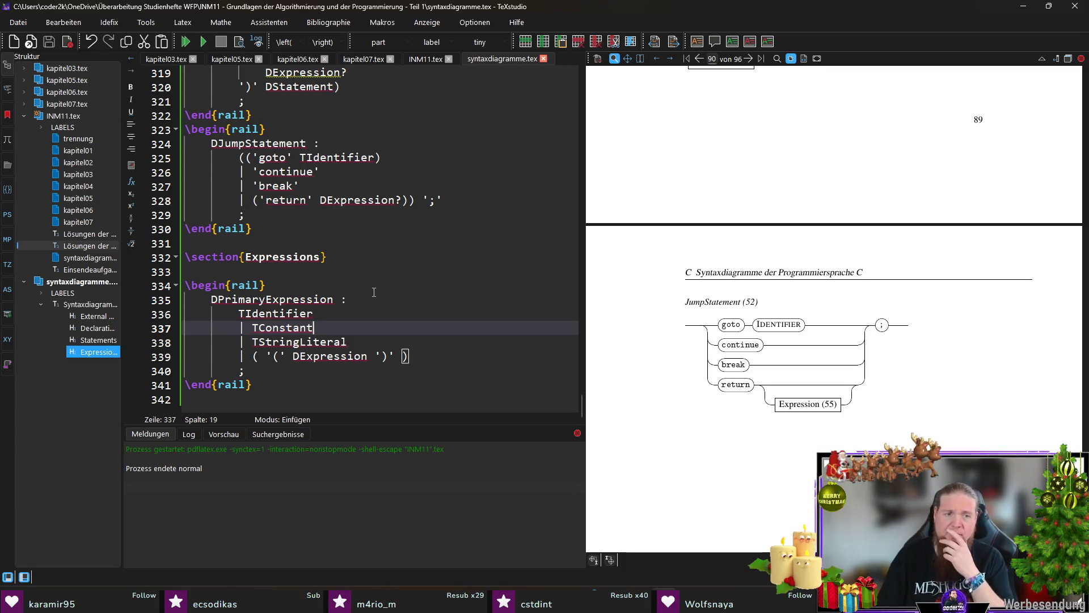
Insert a new rail block after the DPrimaryExpression diagram headed 'DPostfixExpression :'
left_click(290, 393)
type("\b")
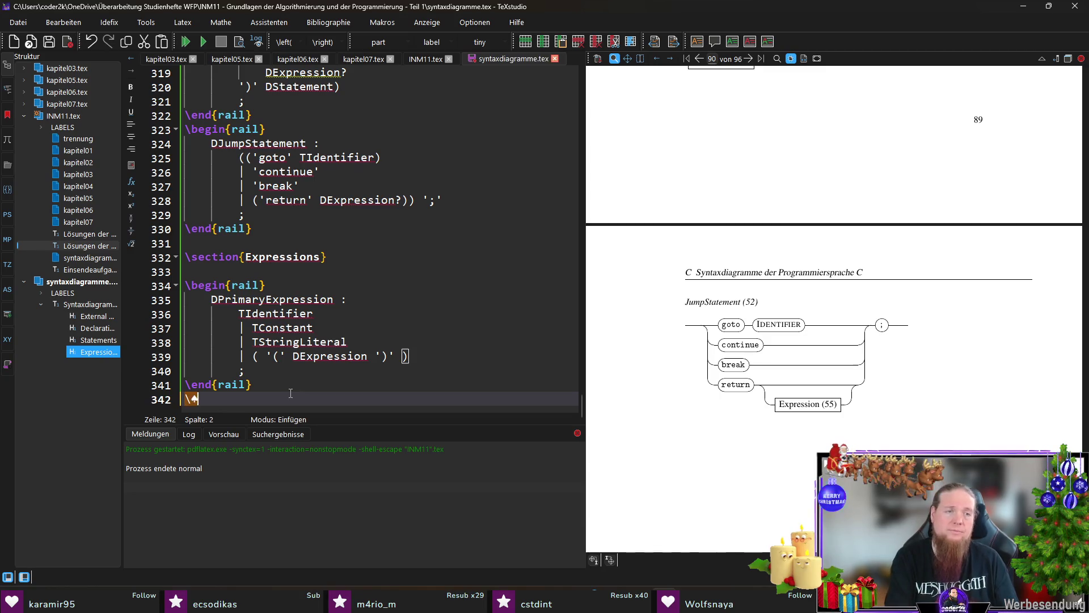
key("BackSpace")
key("BackSpace")
key("BackSpace")
type("\begin")
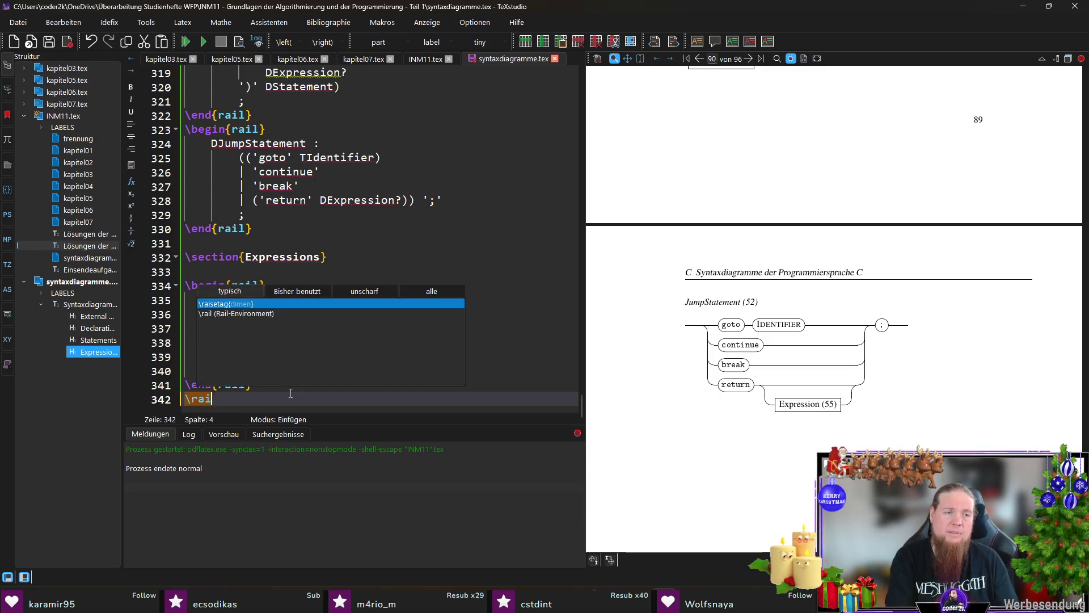
key("Return")
type("DPostfixExpression :")
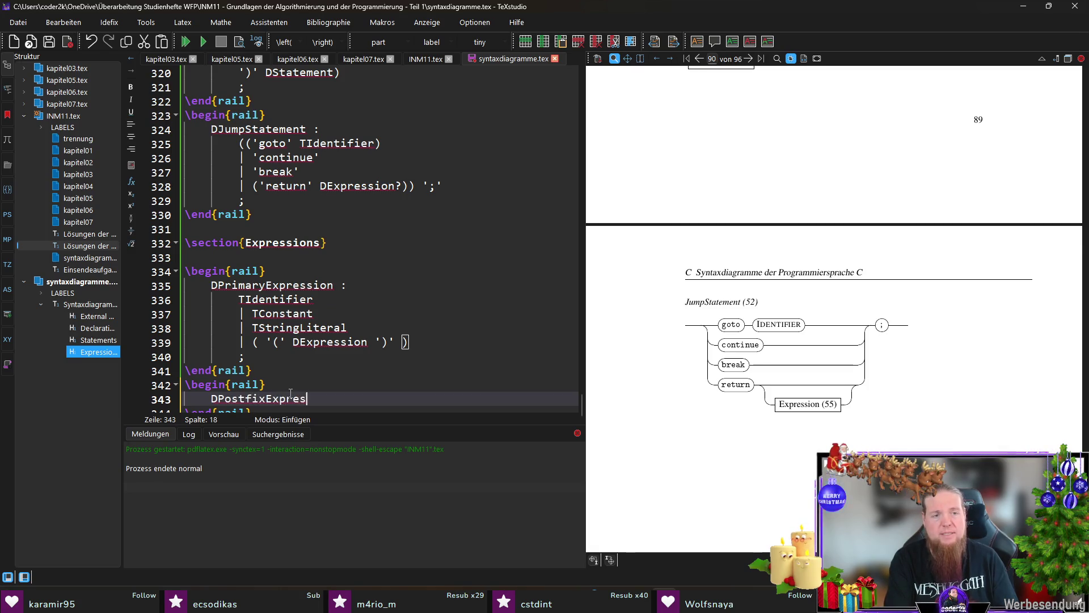
key("Return")
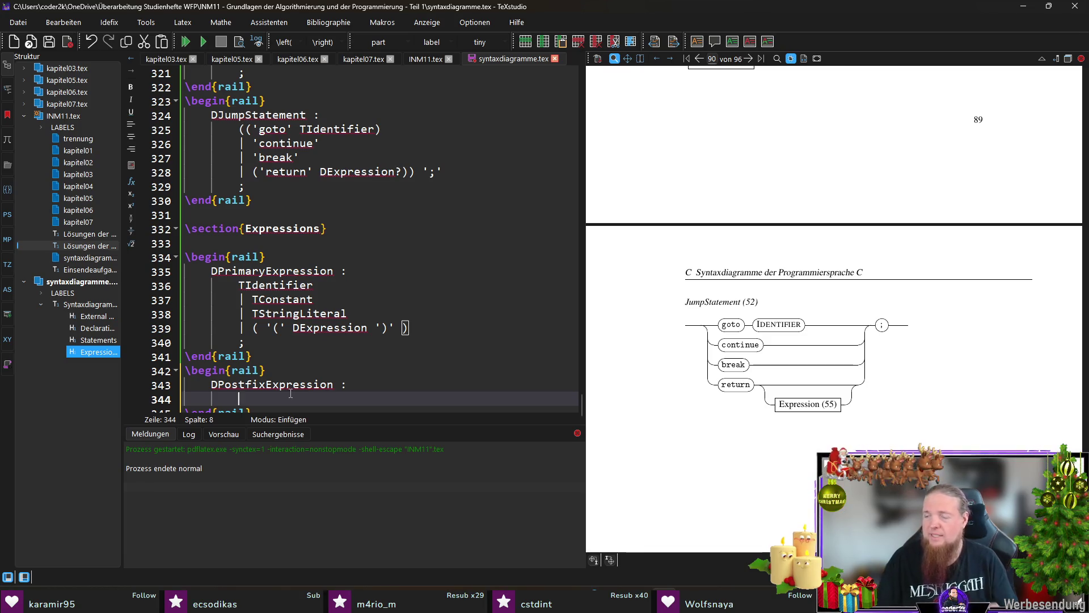
scroll(342, 311, "down", 1)
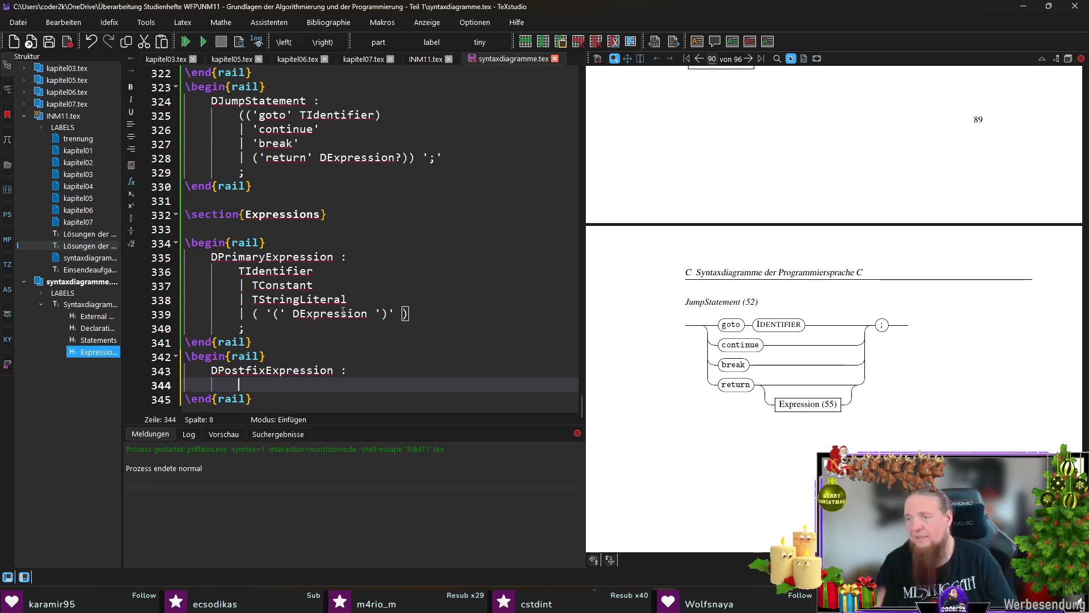
key("alt+Tab")
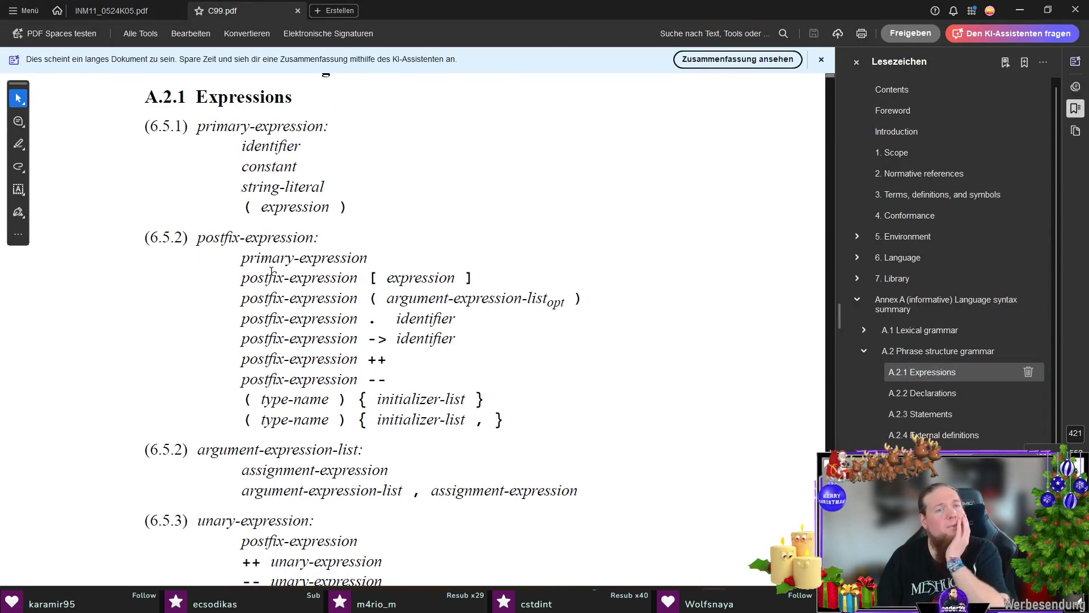
left_click_drag(242, 258, 366, 259)
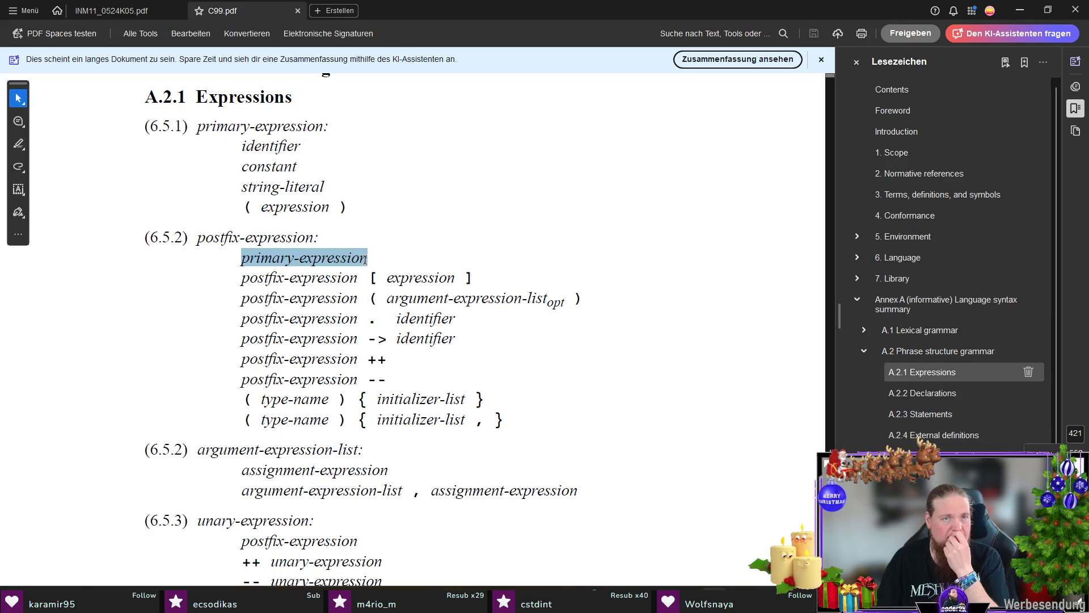
right_click(365, 259)
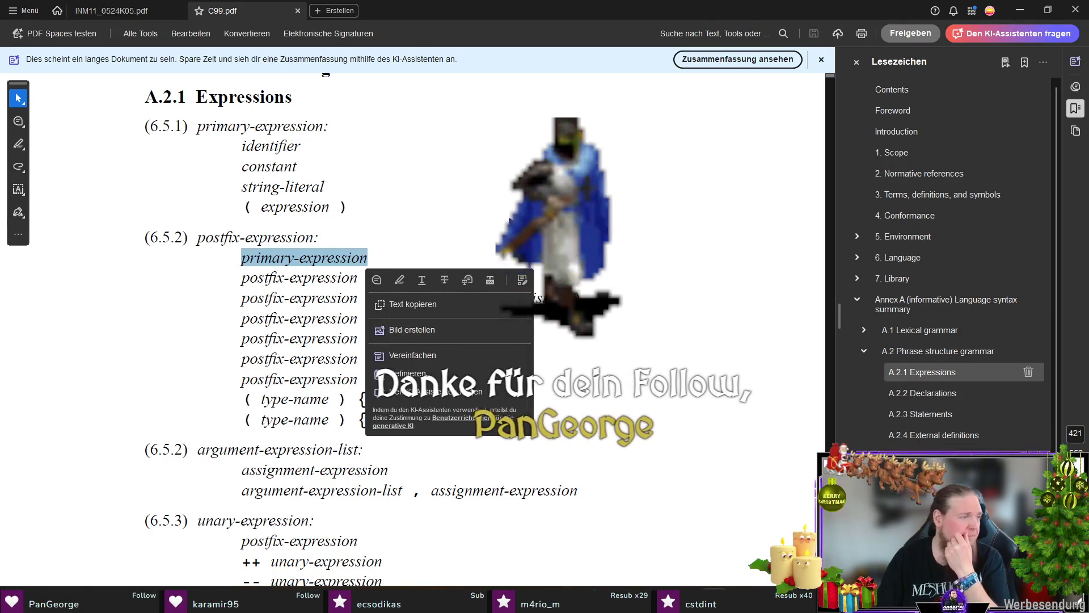
left_click(368, 258)
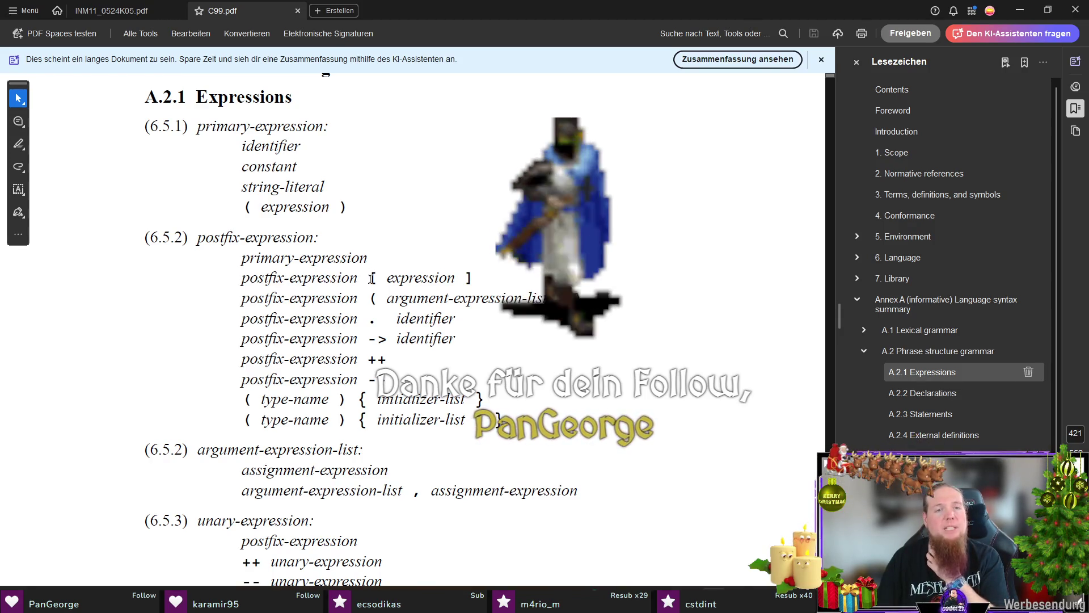
mouse_move(371, 279)
left_mouse_down()
mouse_move(475, 279)
mouse_move(487, 224)
left_mouse_up()
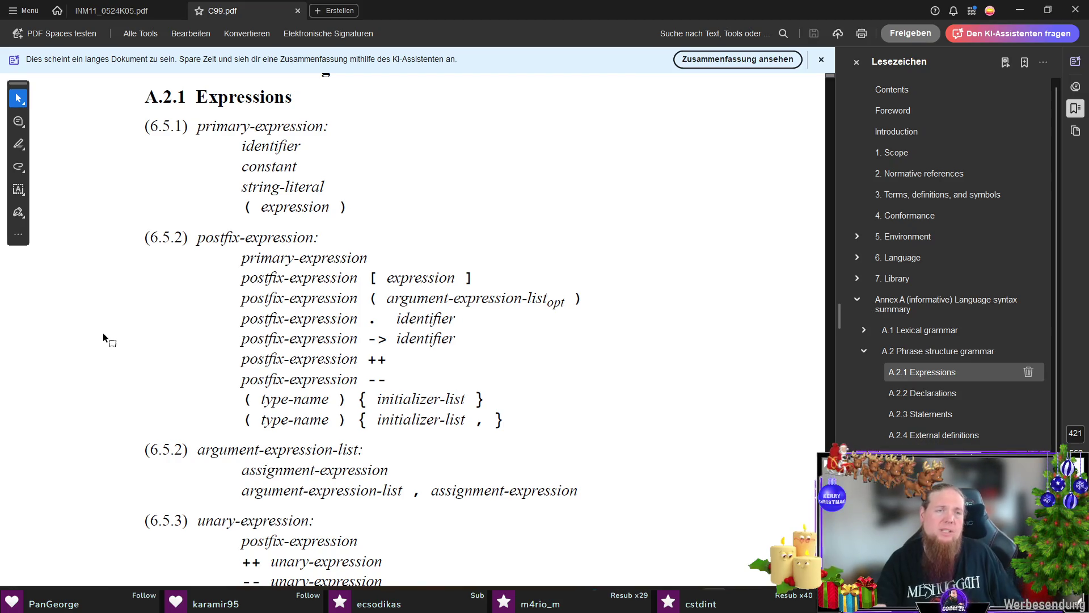
key("alt+Tab")
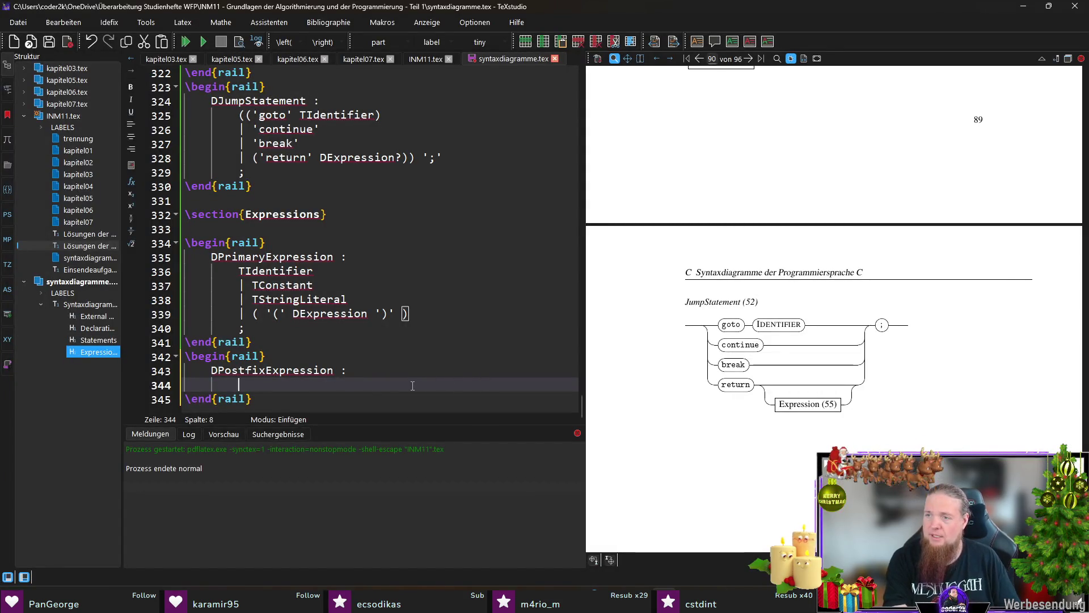
Build a group with DPrimaryExpression on its own line and a second alternative '| ( '(' ')' )'
type("(")
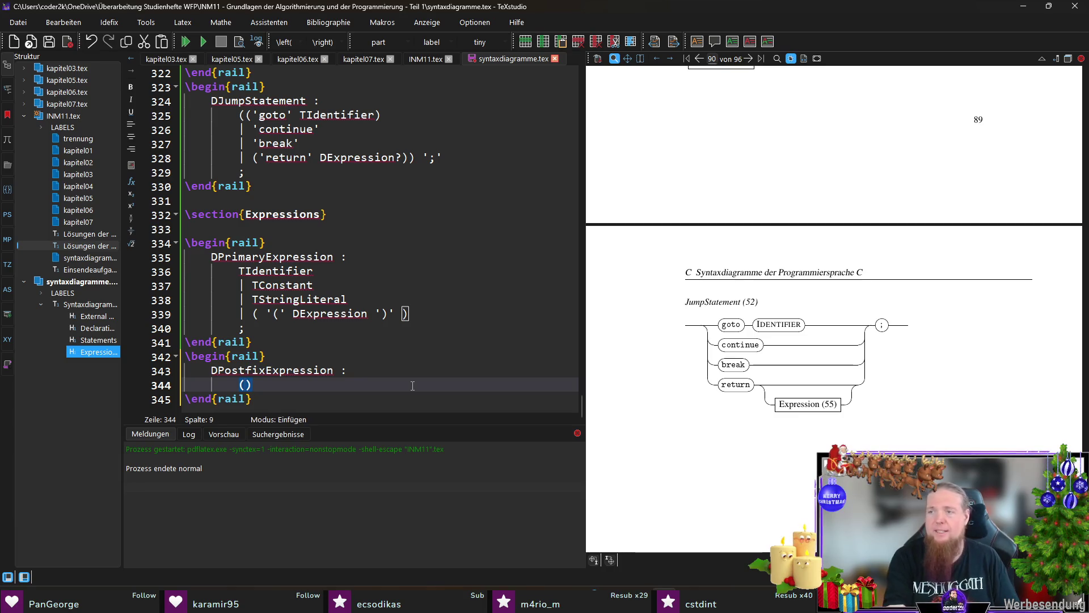
type("DPrimaryExpression")
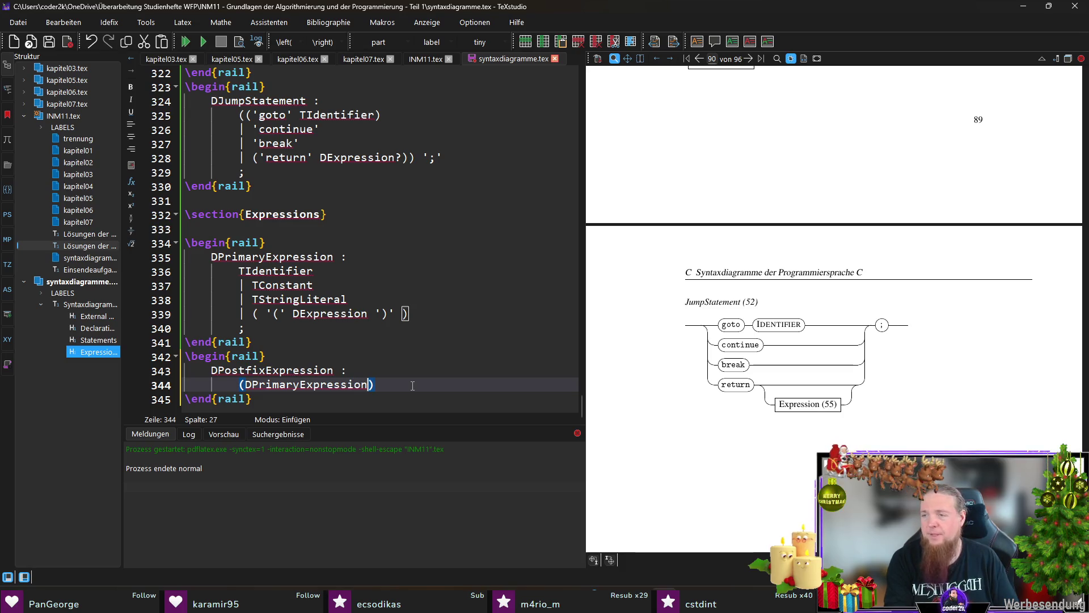
key("Return")
key("Up")
key("Return")
key("End")
key("Return")
type("| '(' ')'")
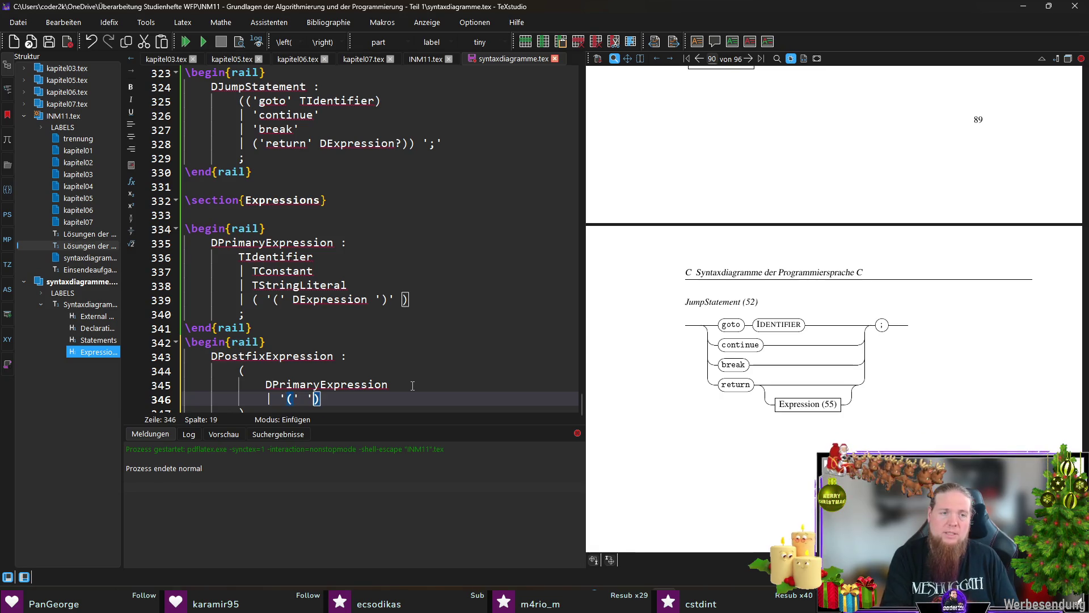
key("shift+Home")
key("shift+Right")
key("shift+Right")
type("(")
key("Left")
key("Left")
key("Left")
key("Left")
key("Left")
key("Left")
key("End")
key("Left")
key("Left")
key("Left")
key("Left")
key("Left")
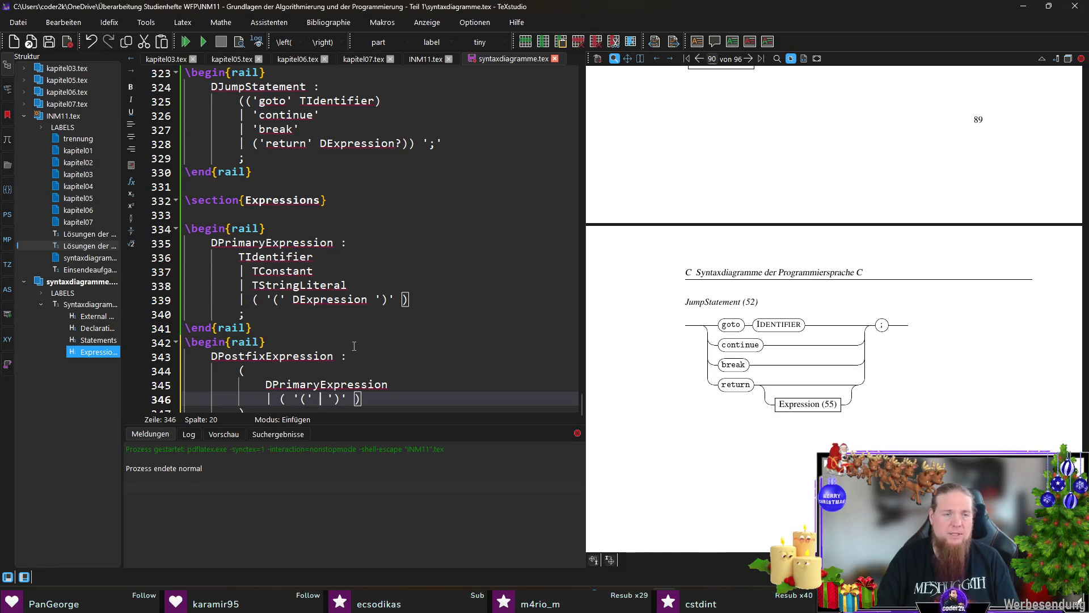
Fill the alternative with DTypeName and braces: '(' DTypeName ')' '\{' DInitializerList ','? '\}'
type("DTypeName")
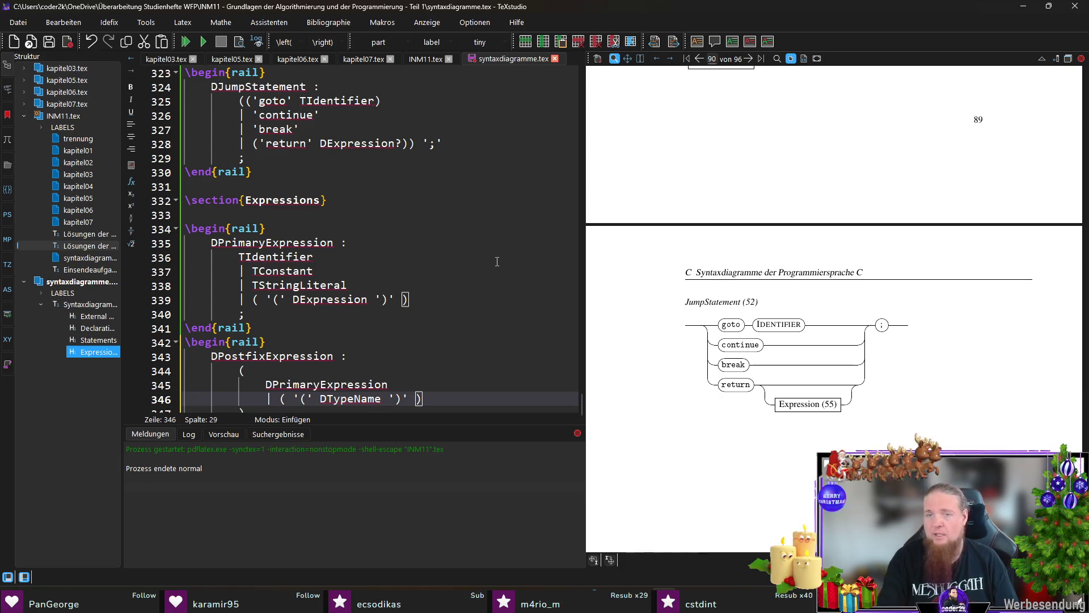
key("Right")
key("Right")
key("Right")
type("'")
type("\\{'  '\\}")
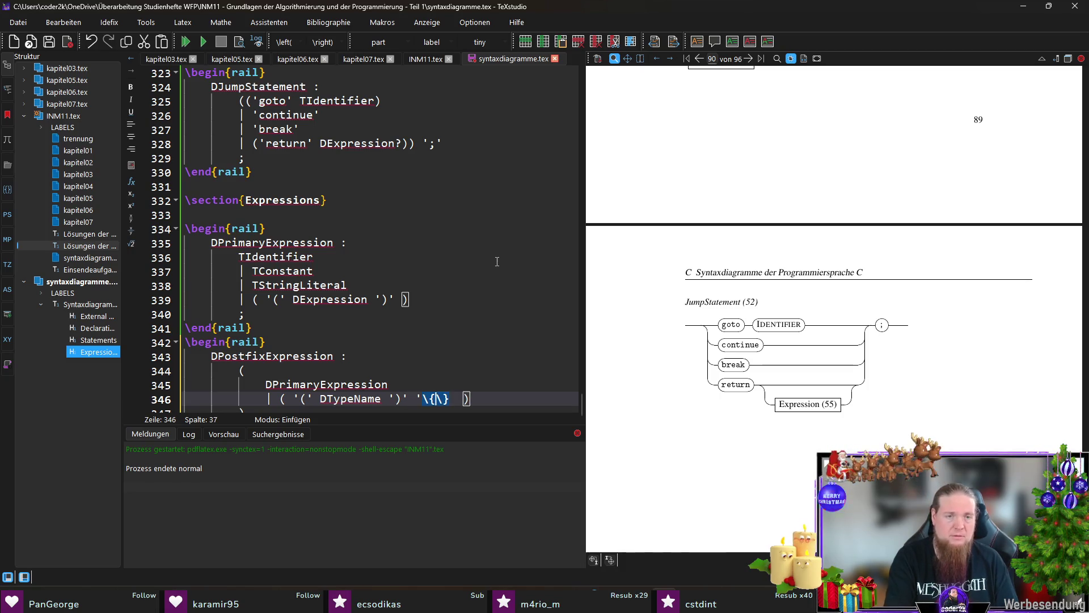
type("'")
key("Left")
key("Left")
key("Left")
key("Left")
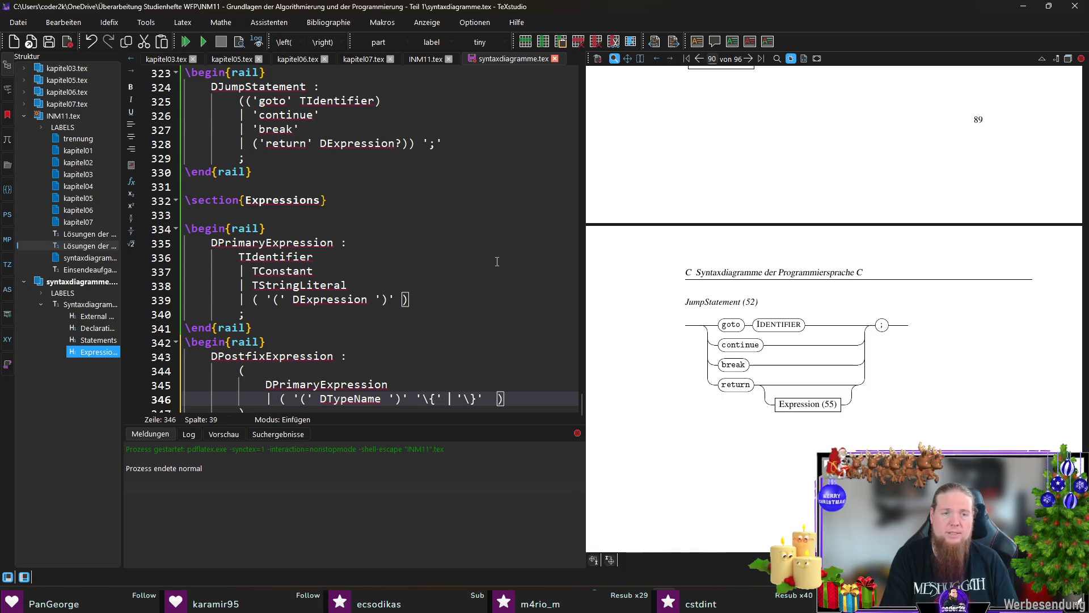
scroll(497, 262, "down", 1)
key("End")
key("BackSpace")
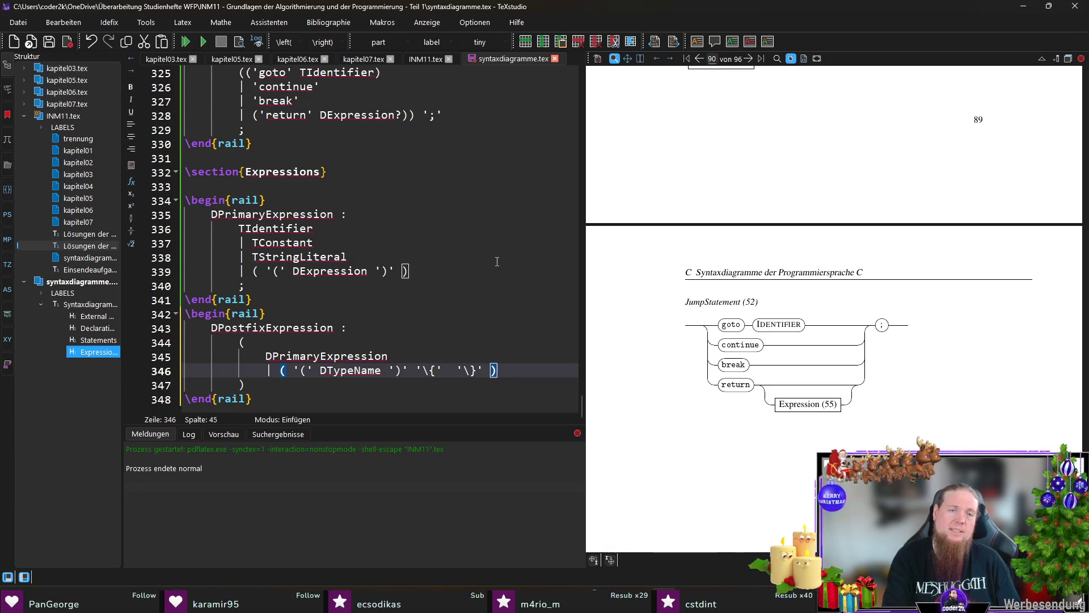
key("Left")
key("Left")
key("Left")
type("|")
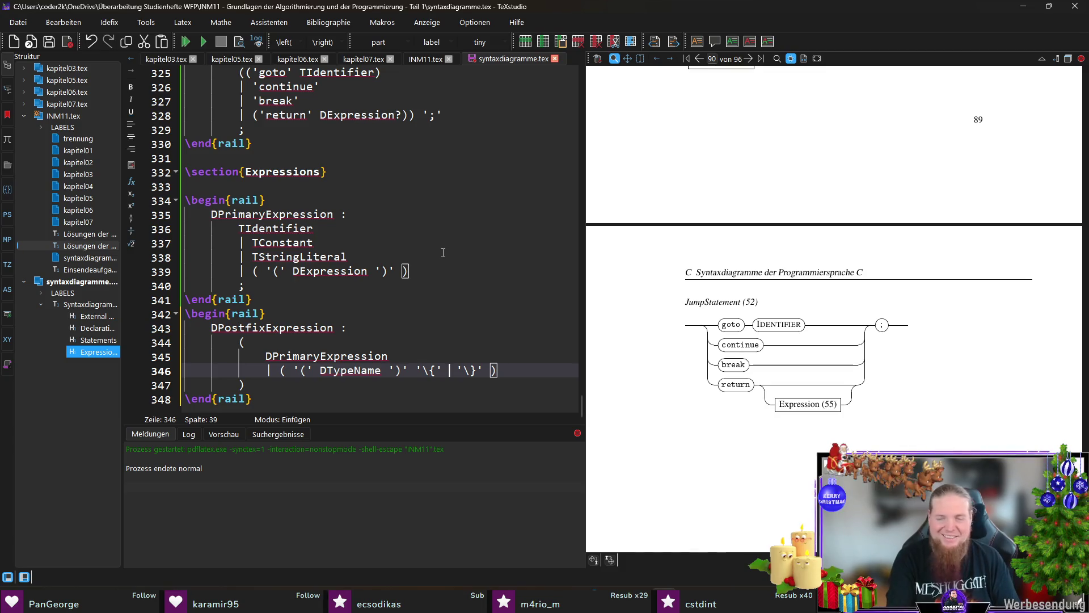
type("DInitial")
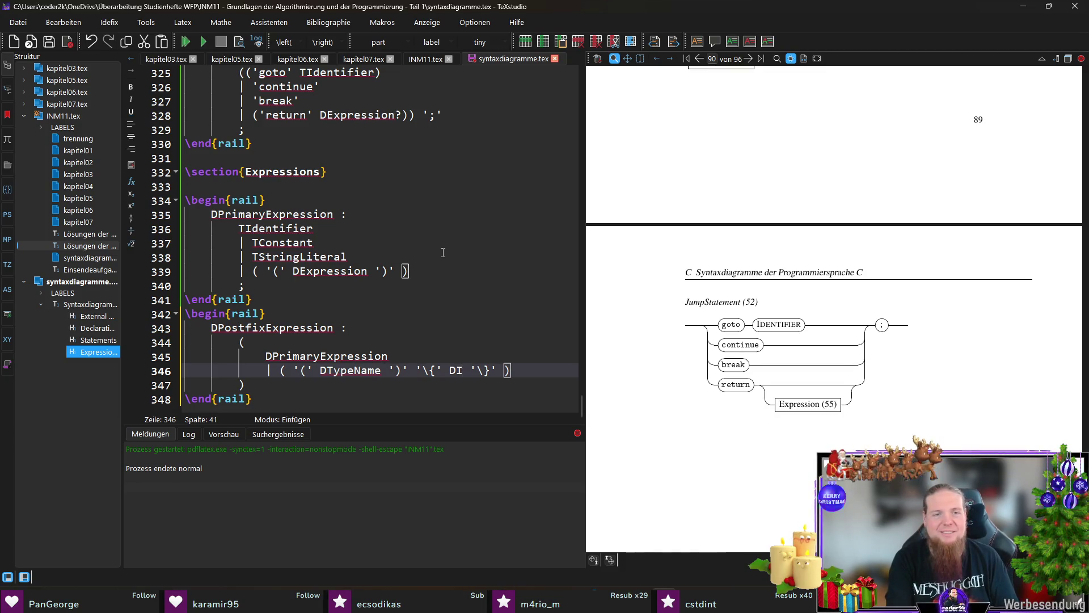
type("izerList ")
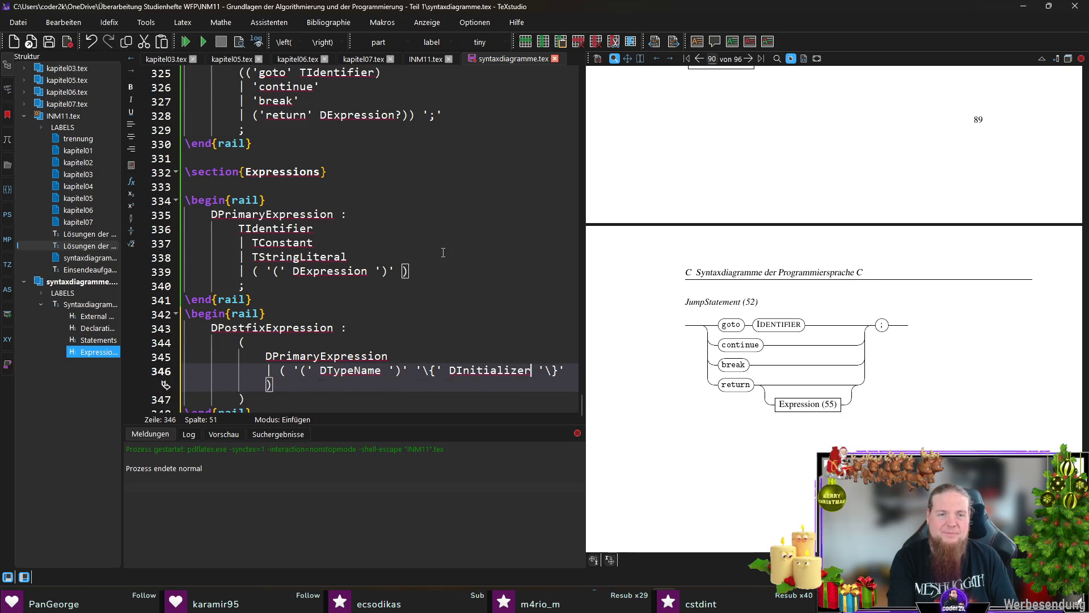
type("','")
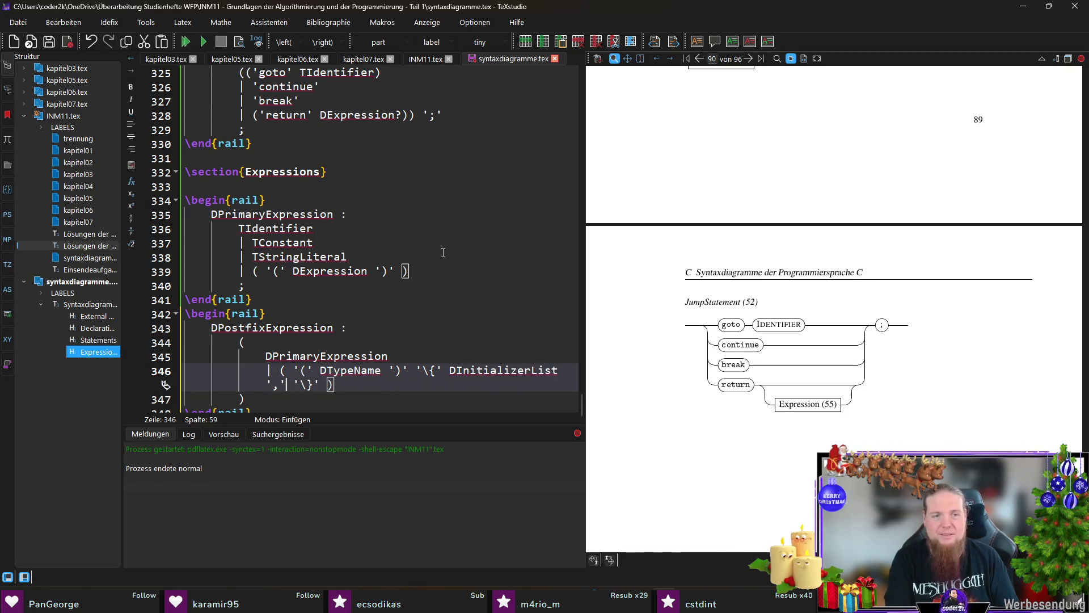
type("?")
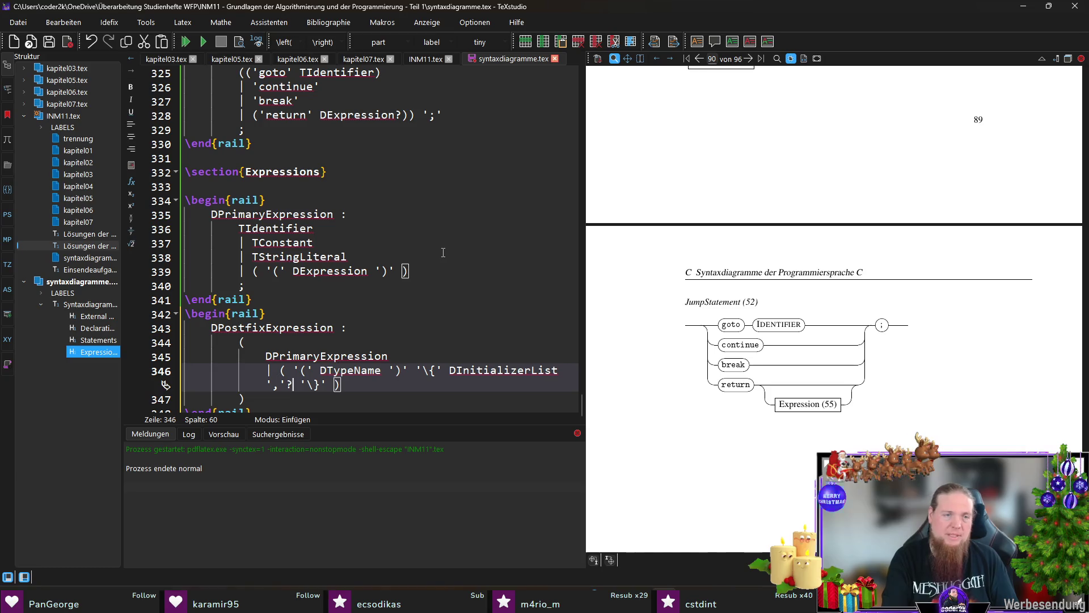
scroll(443, 253, "down", 1)
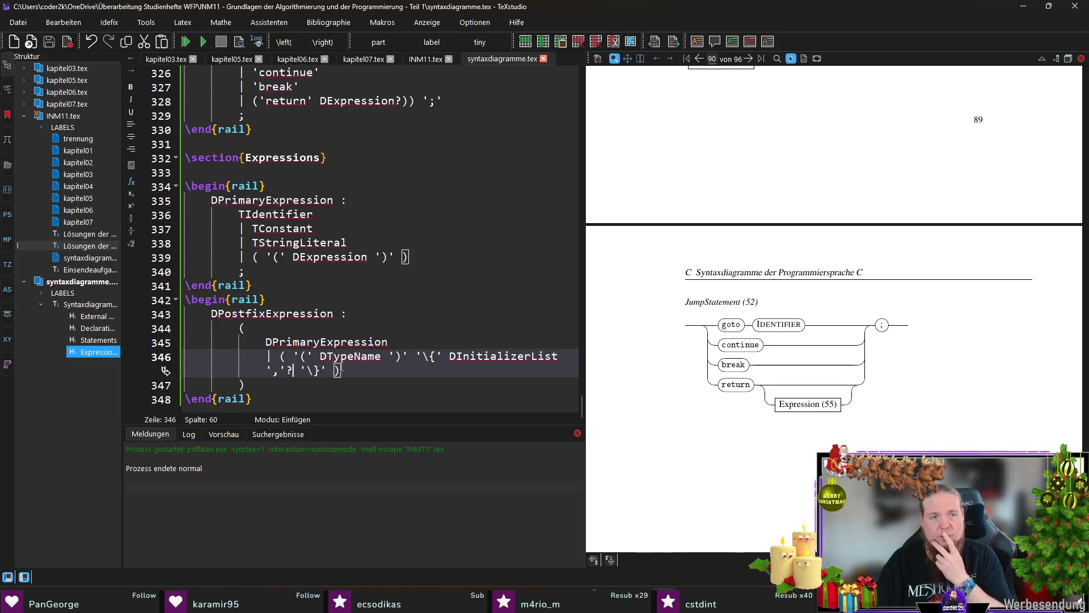
Insert an empty repeatable ( )* group on new lines after the first group
left_click(333, 384)
key("Return")
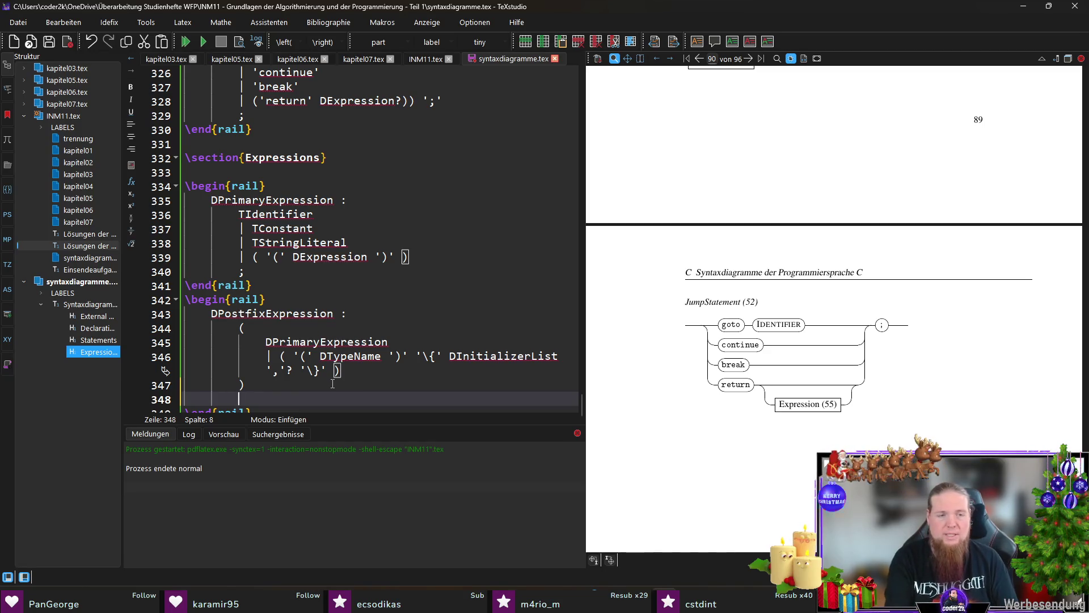
type("()*")
key("Left")
key("Left")
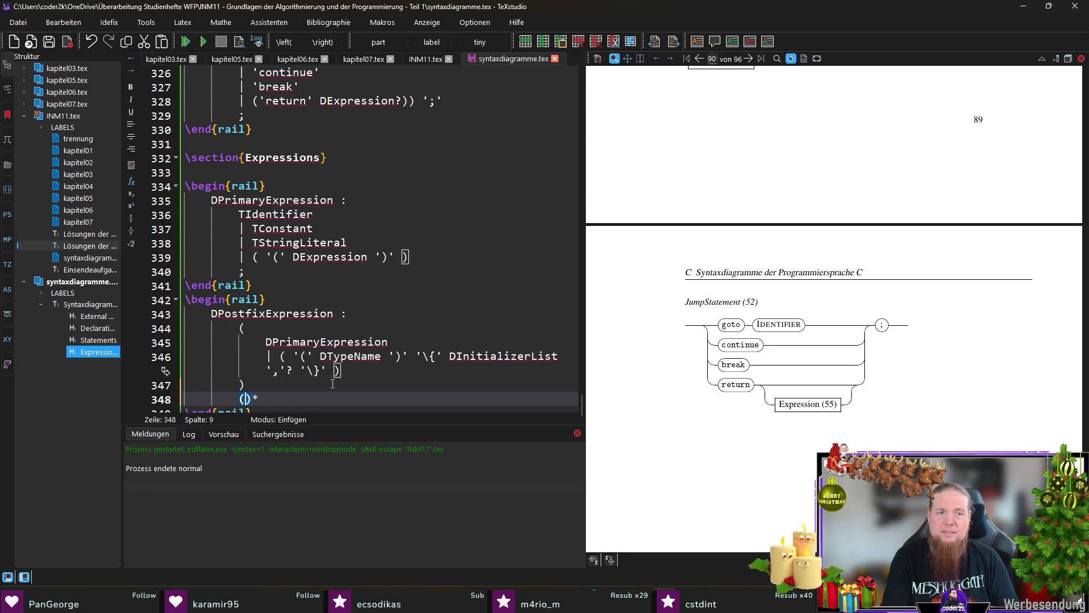
key("Return")
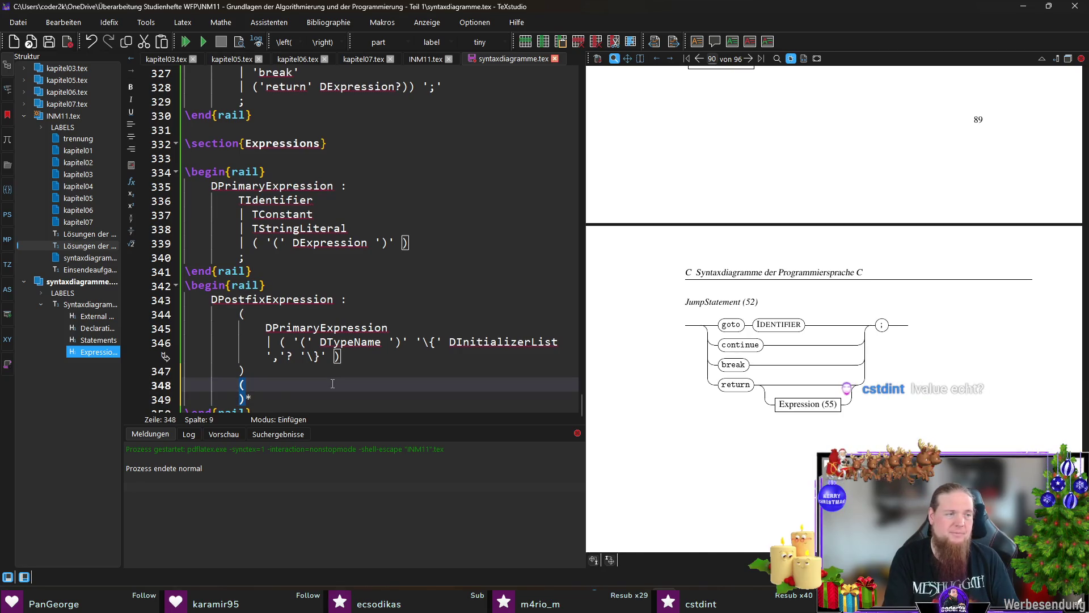
key("Return")
key("Tab")
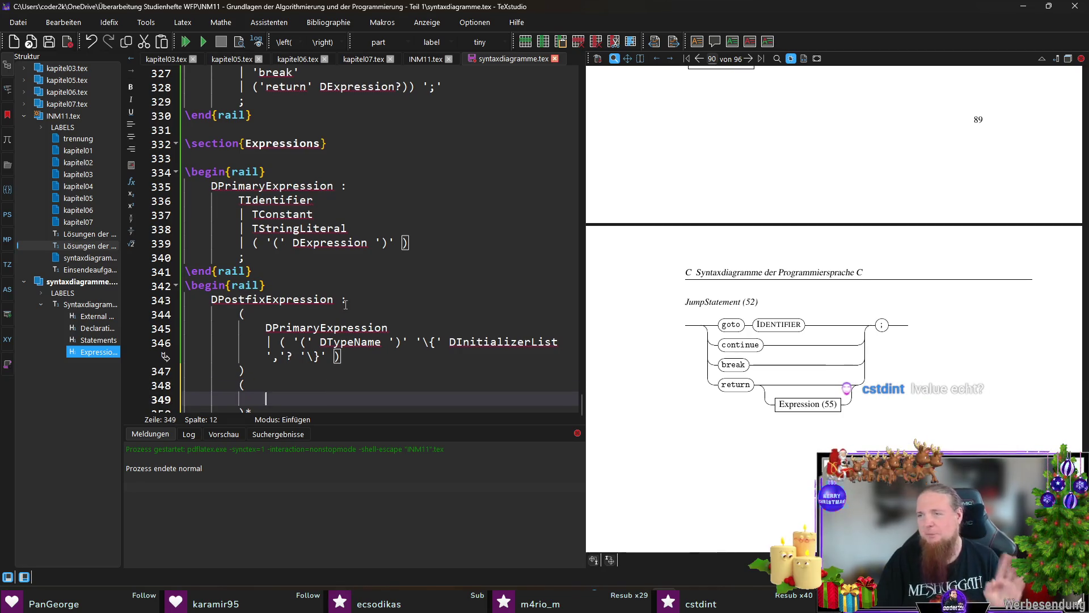
Type the '[' ']' bracket tokens on the indented line inside the group
scroll(363, 329, "down", 1)
type("'['")
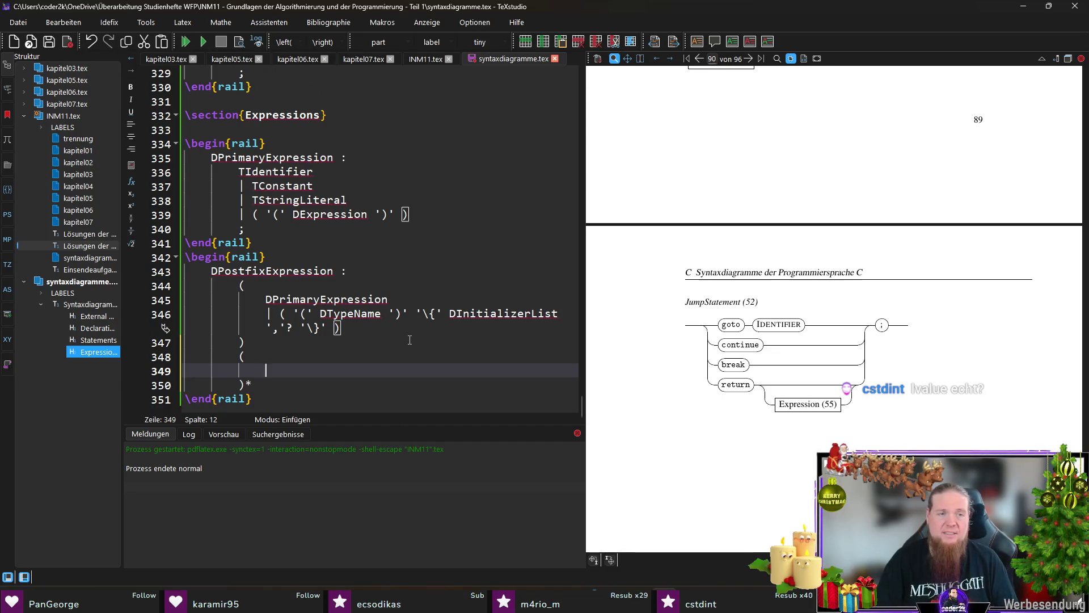
type(" '")
key("Right")
type("'")
key("Left")
key("Left")
key("Left")
key("Left")
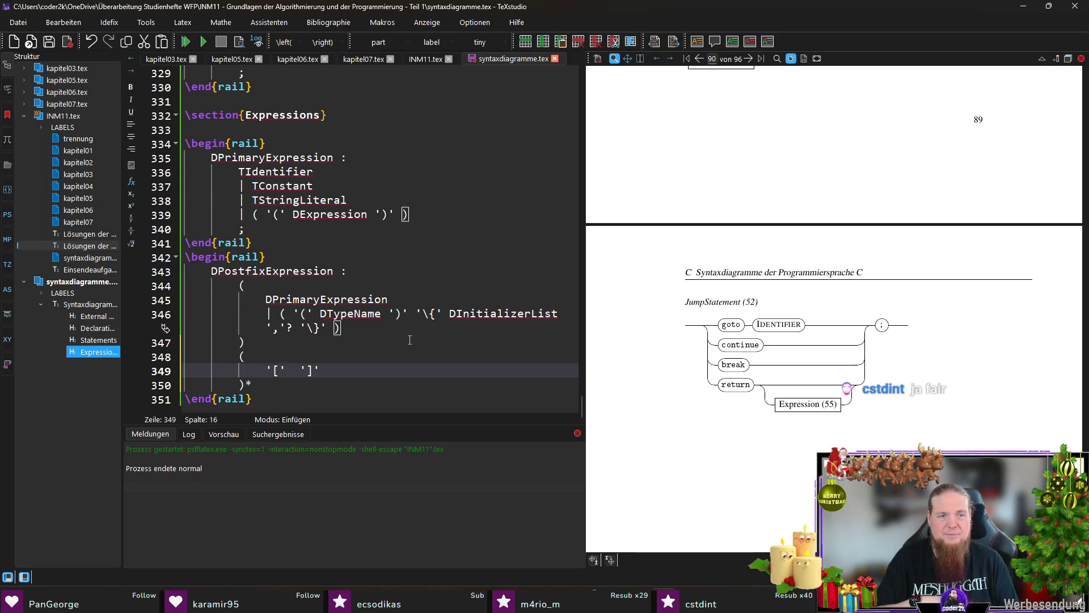
Complete the subscript alternative as ('[' DExpression ']')
type("DExpression")
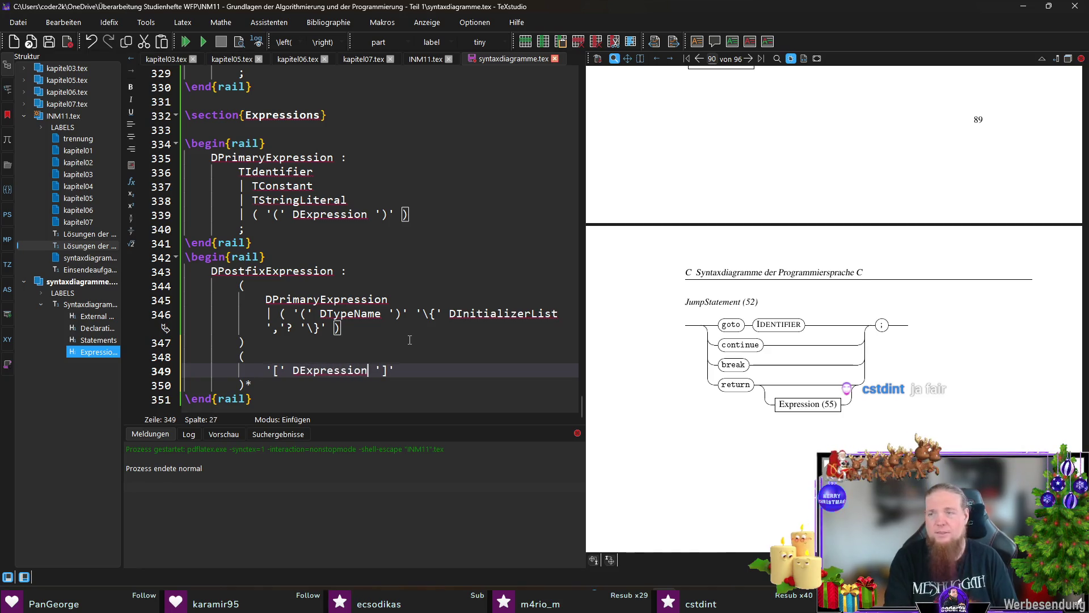
key("shift+End")
type("(")
key("End")
key("Return")
Add the call alternative | ('(' DArgumentExpressionList? ')')
type("| ")
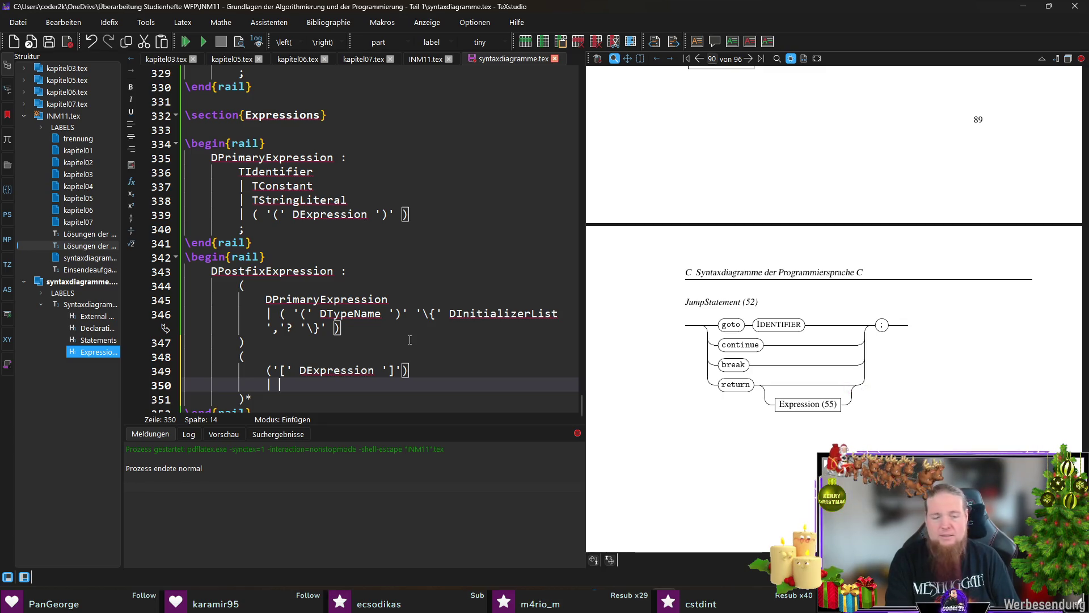
type("'(' ')'")
key("Left")
key("Left")
key("Left")
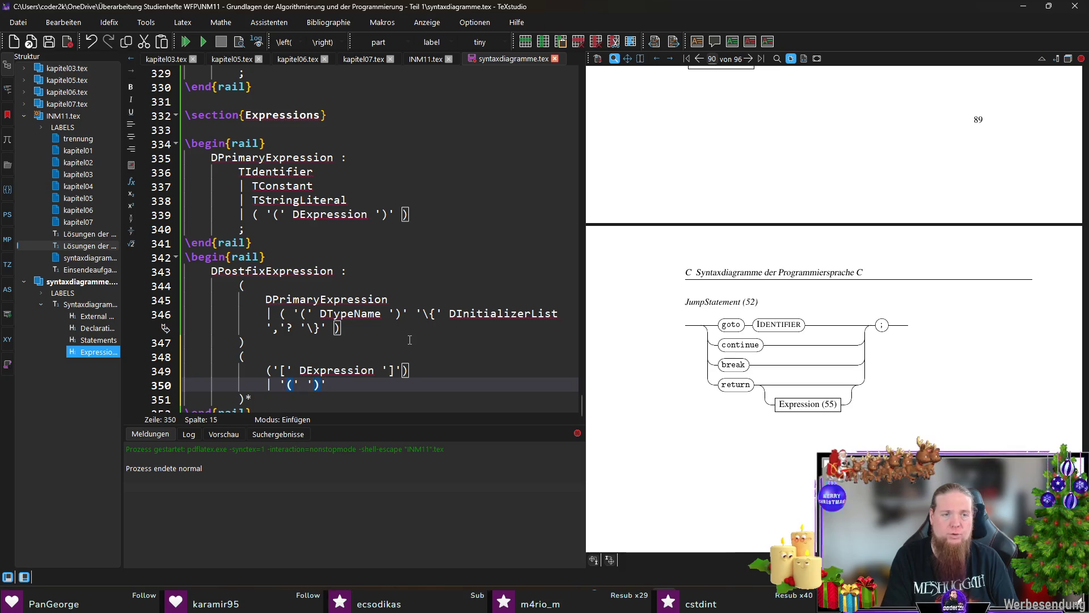
type("(")
key("End")
type(")")
key("Left")
key("Left")
key("Left")
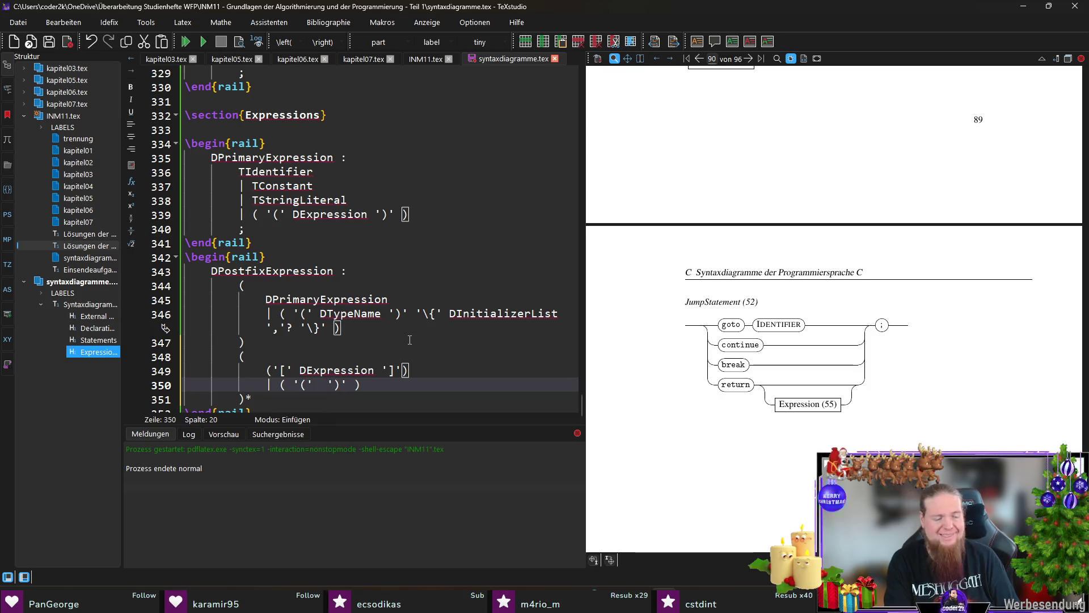
type("DArgumentExpressionList?")
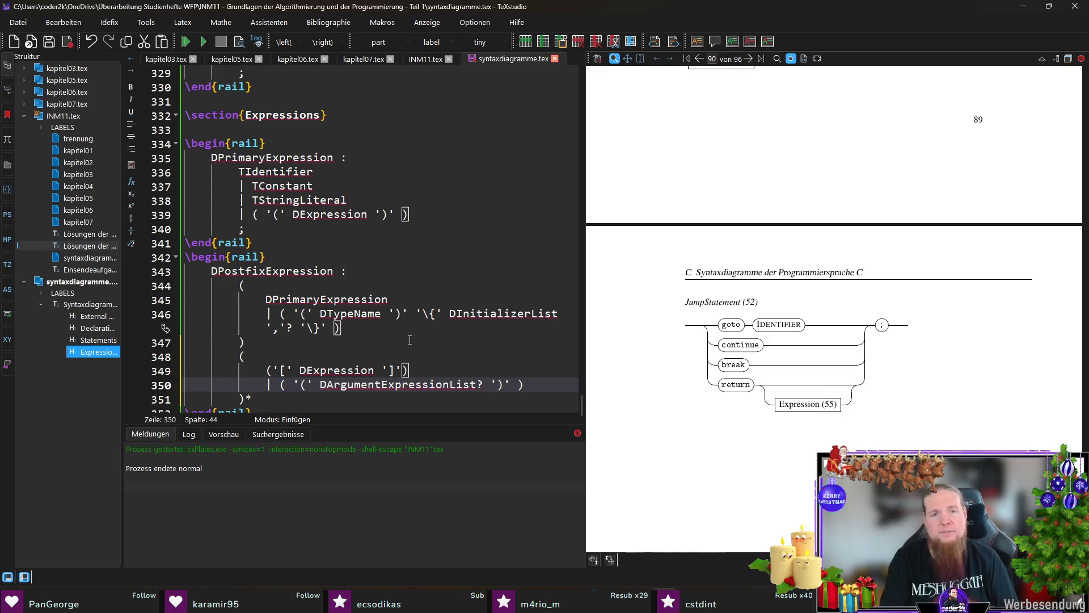
Add the member alternatives | ('.' TIdentifier) and | ('->' TIdentifier)
key("End")
key("Return")
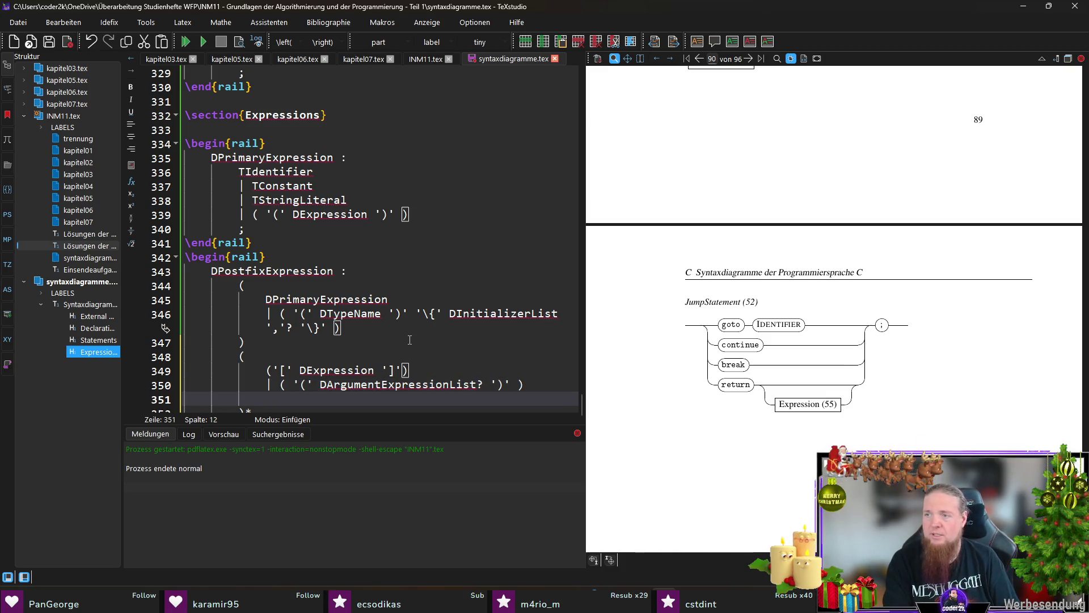
type("| ( '.'")
key("BackSpace")
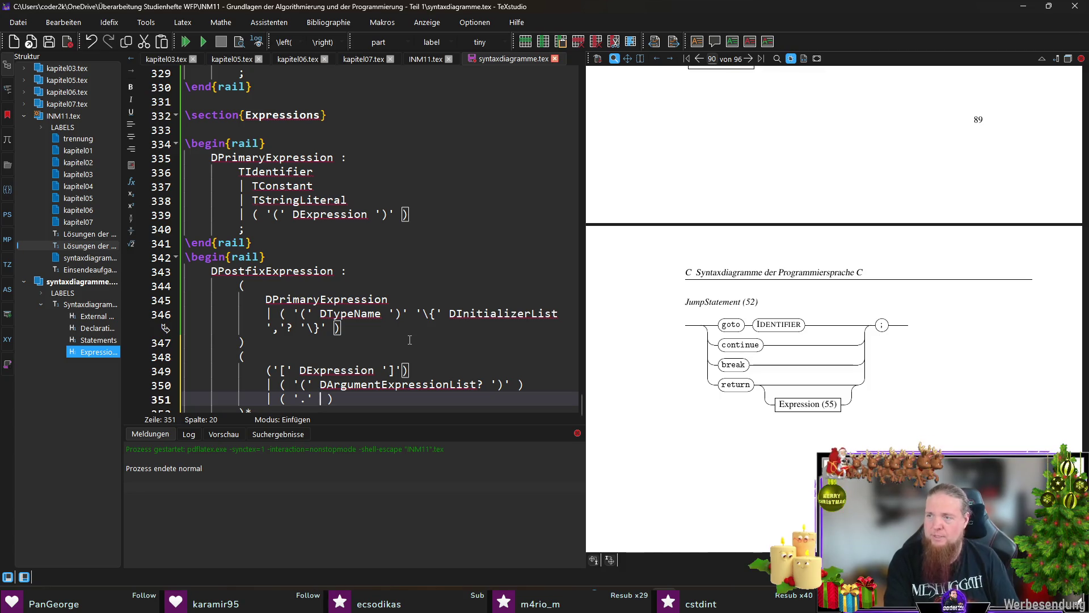
type("TIdentifier")
key("End")
key("Return")
type("| ( '->' TIdentifier")
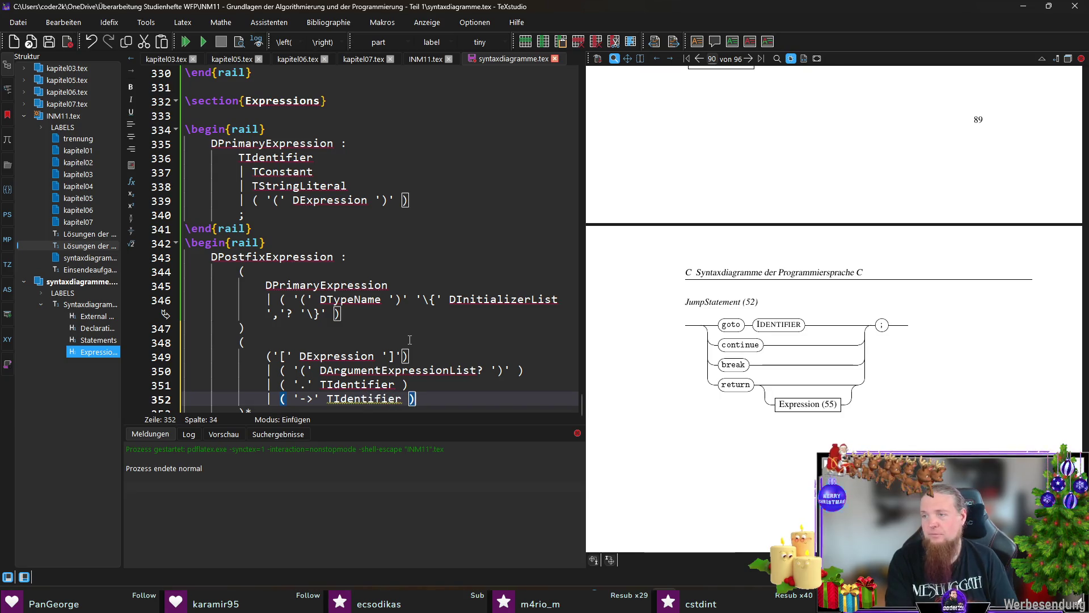
Add the | '++' and | '--' alternatives
key("End")
key("Return")
type("| ( '++'")
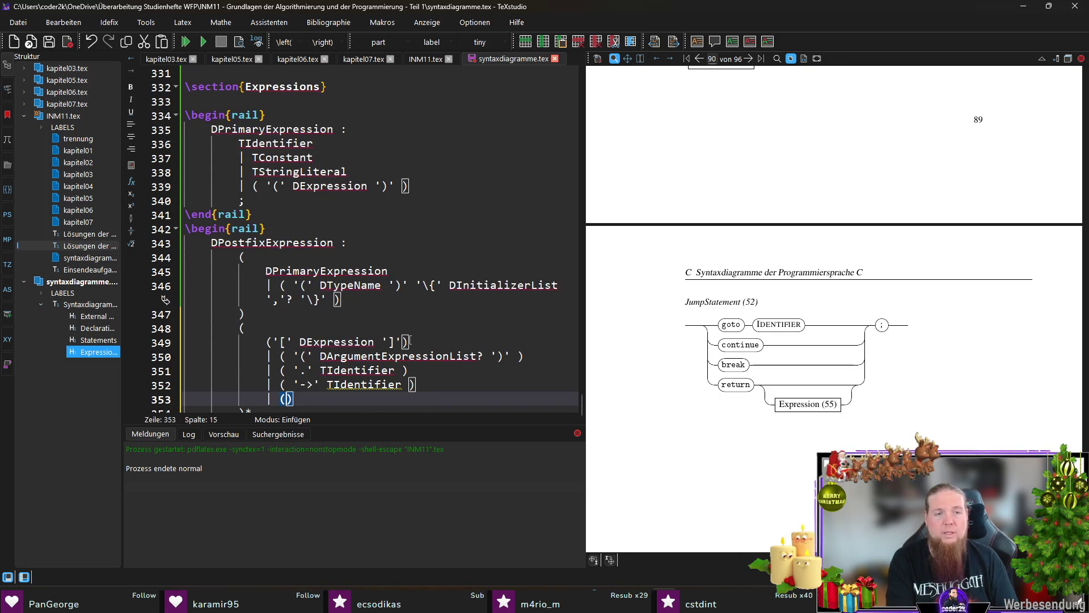
key("BackSpace")
key("BackSpace")
key("BackSpace")
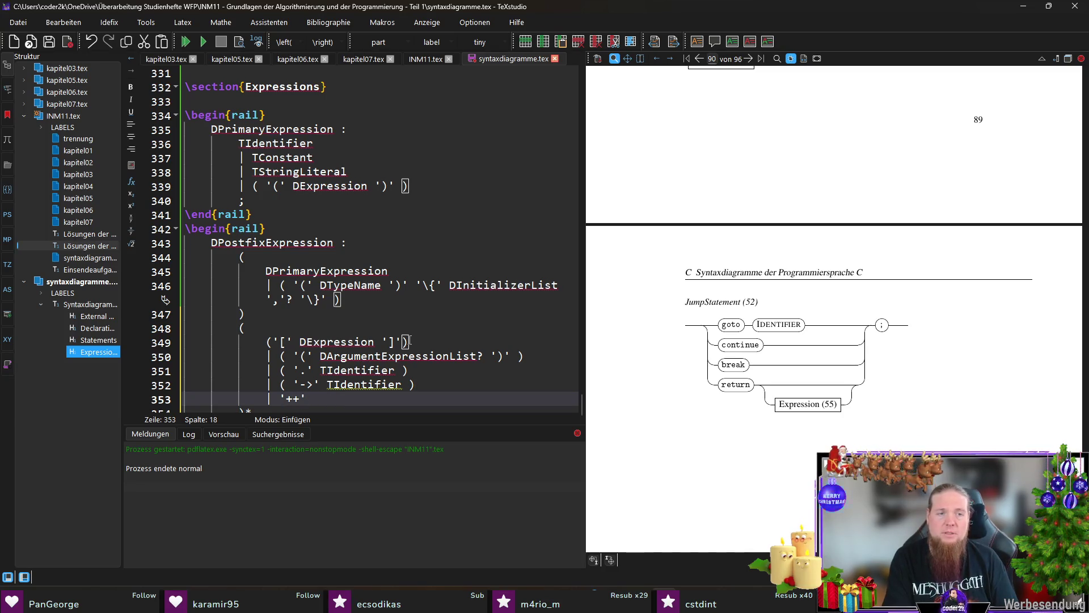
key("End")
key("Return")
type("| '--'")
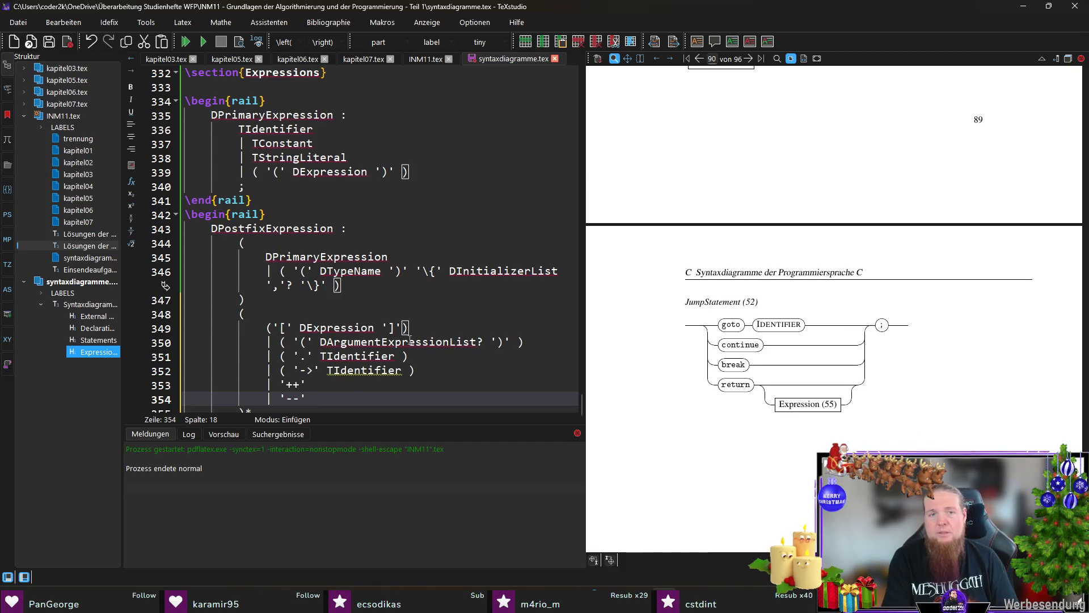
End the rule with ';' after the )* group and compile with F5
scroll(410, 339, "down", 1)
key("Down")
key("Return")
key("ctrl+z")
key("Return")
type(";")
key("F5")
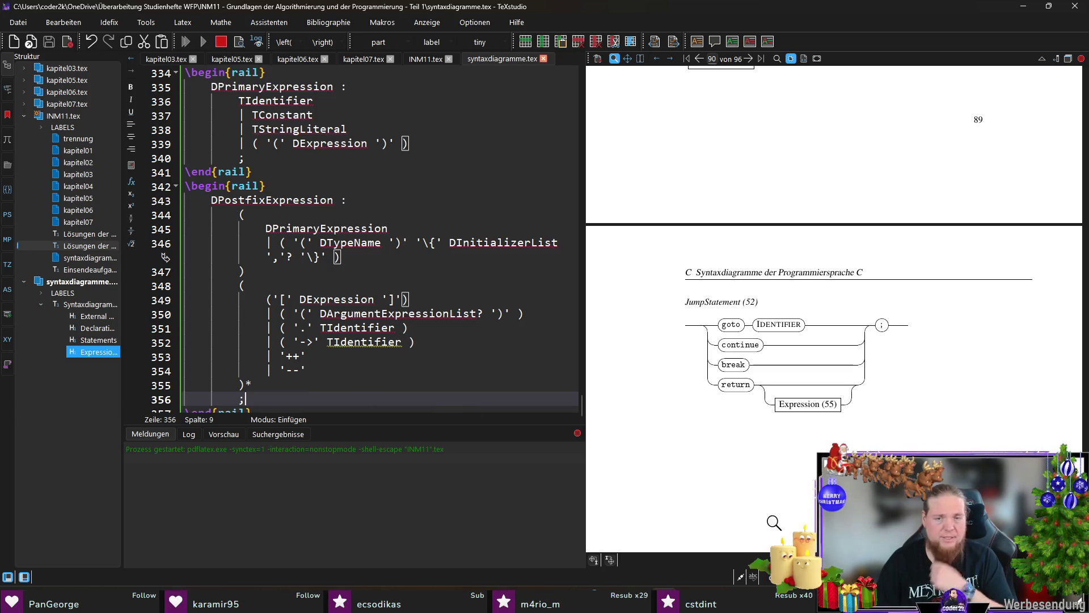
key("alt+Tab")
key("Up")
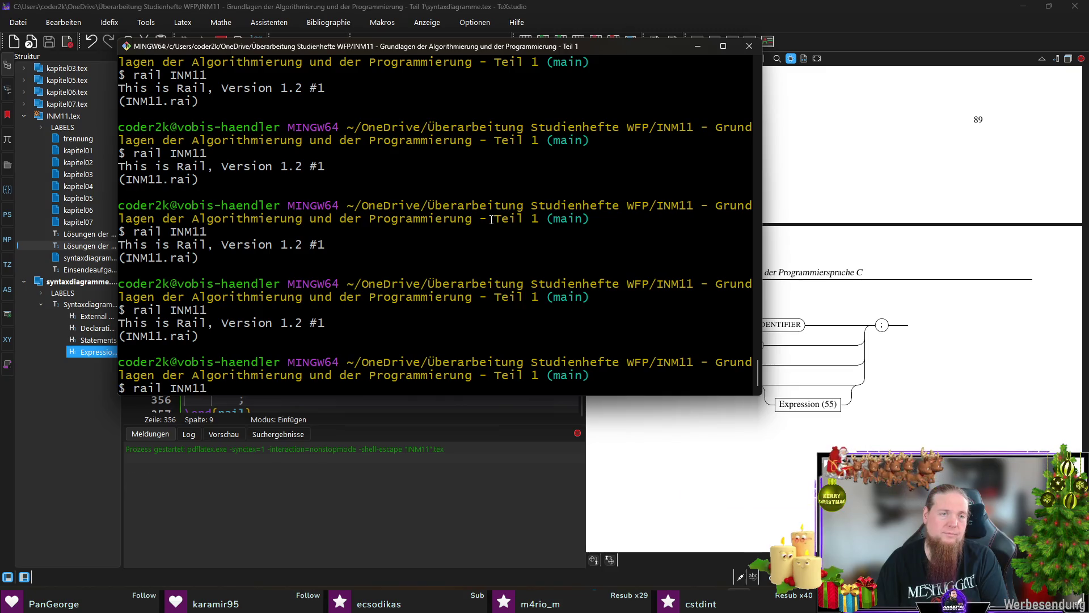
key("Return")
left_click(703, 46)
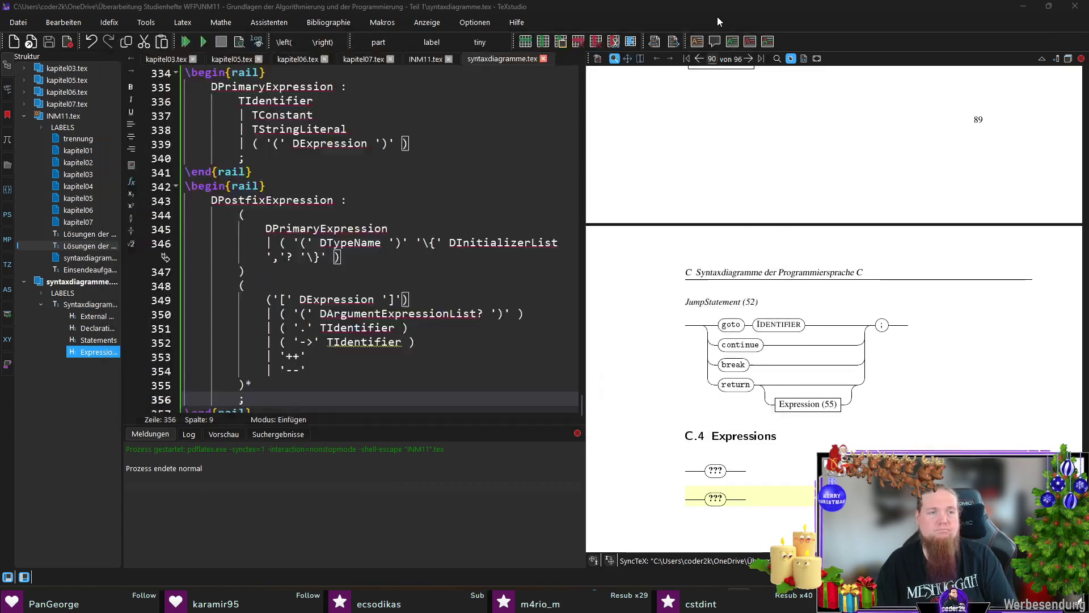
key("F5")
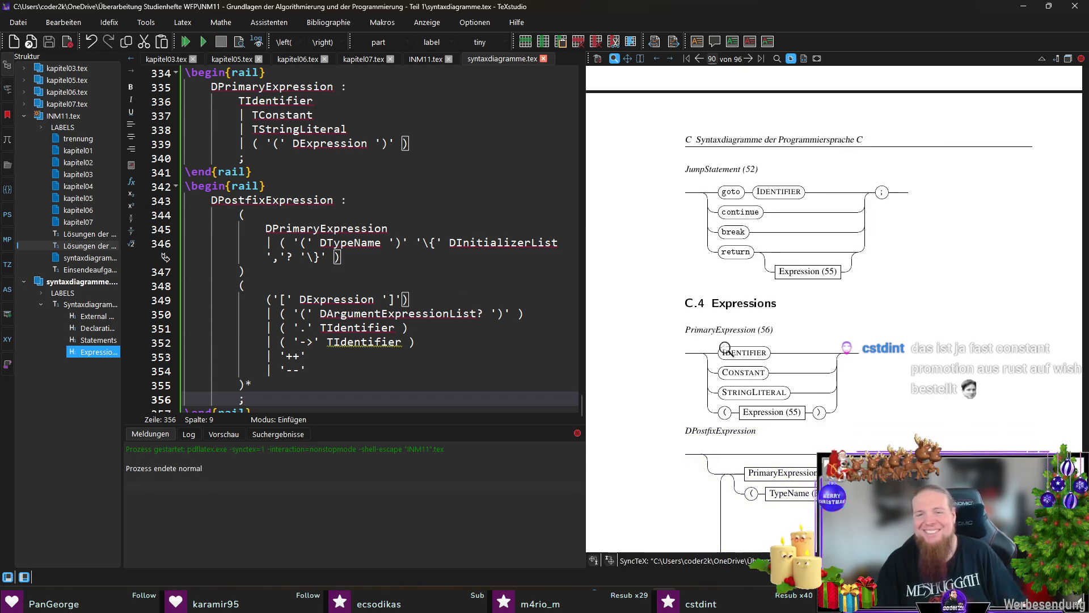
scroll(886, 318, "down", 5)
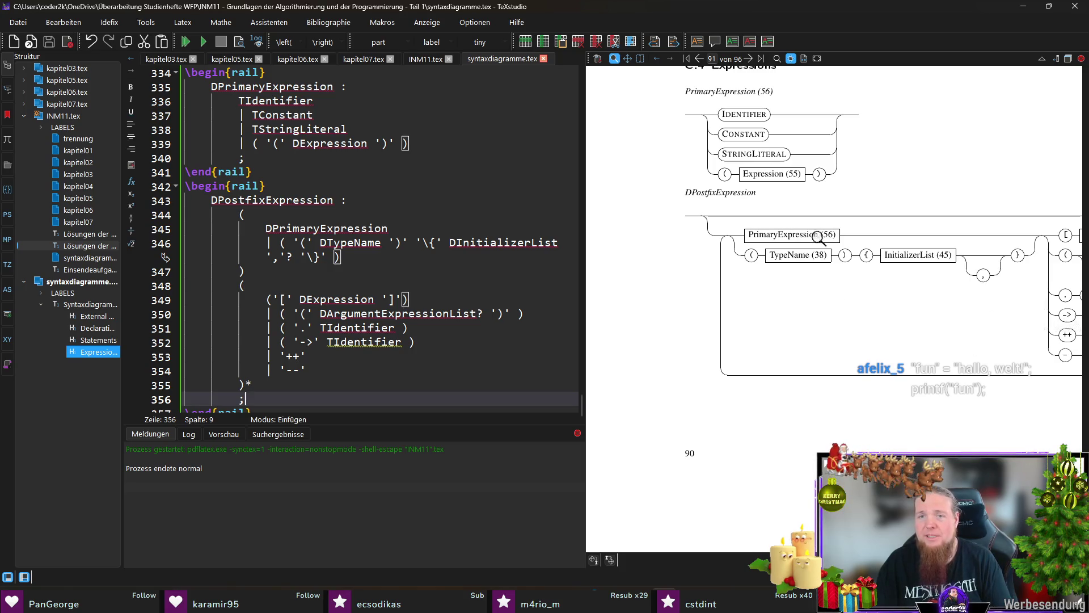
mouse_move(901, 228)
left_mouse_down()
mouse_move(817, 241)
mouse_move(965, 224)
left_mouse_up()
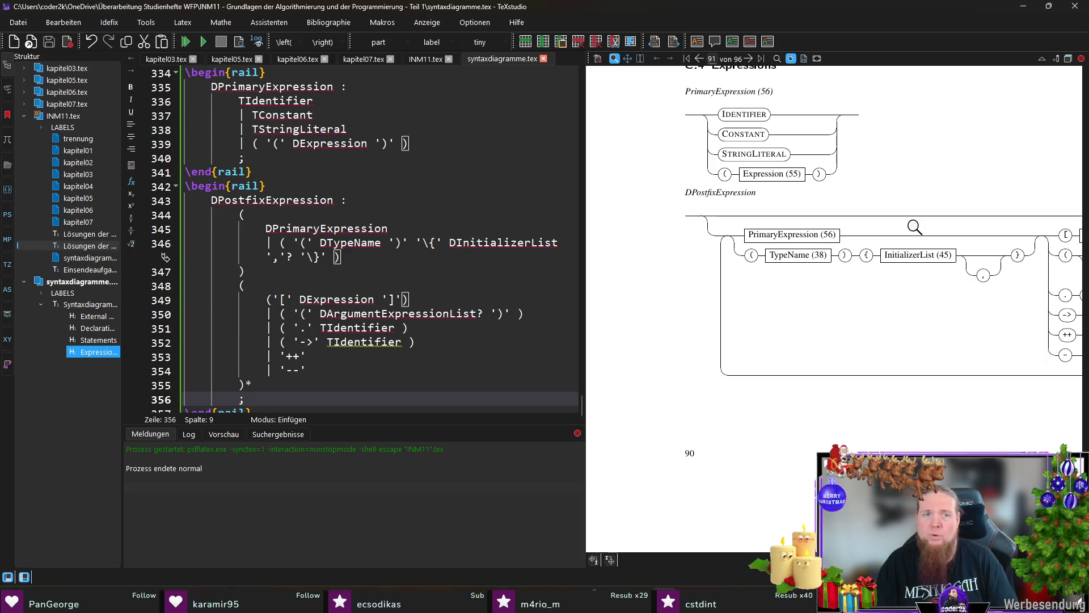
scroll(336, 317, "down", 1)
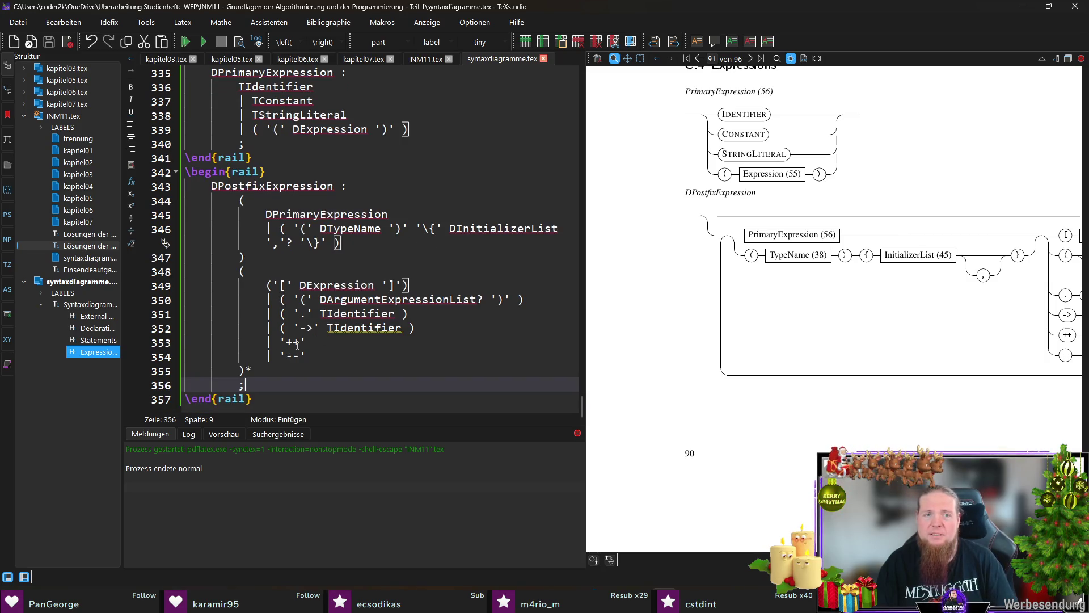
Wrap the repeated postfix block in parentheses, add \\ after line 347, and compile
mouse_move(239, 271)
left_mouse_down()
mouse_move(258, 288)
mouse_move(272, 384)
mouse_move(277, 369)
left_mouse_up()
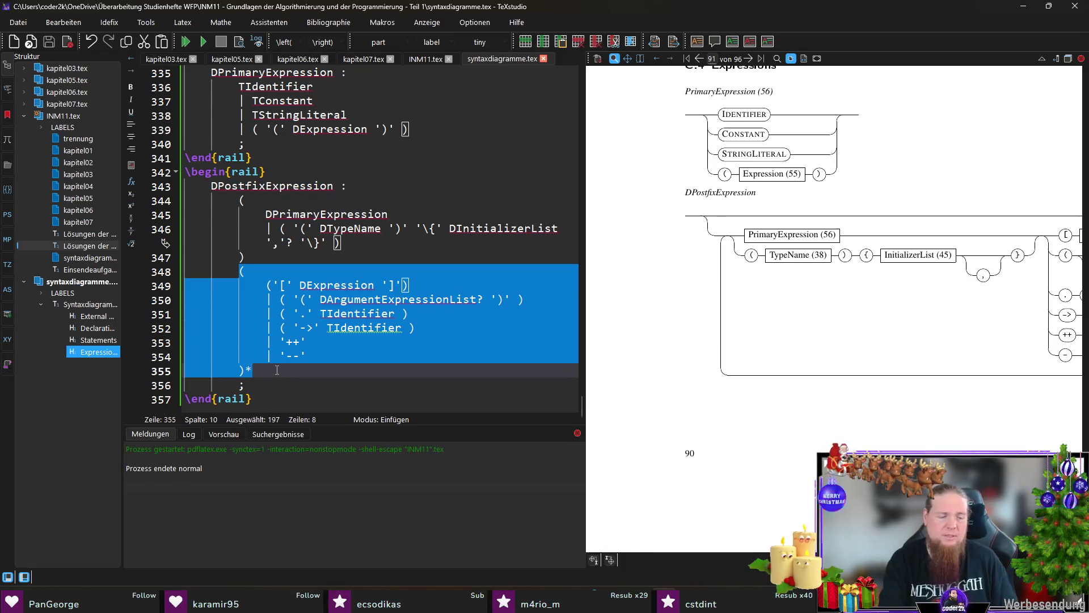
type("(")
left_click(273, 287)
type("\\")
key("F5")
Rerun 'rail INM11' in Git Bash and recompile to view the two-row diagram
key("alt+Tab")
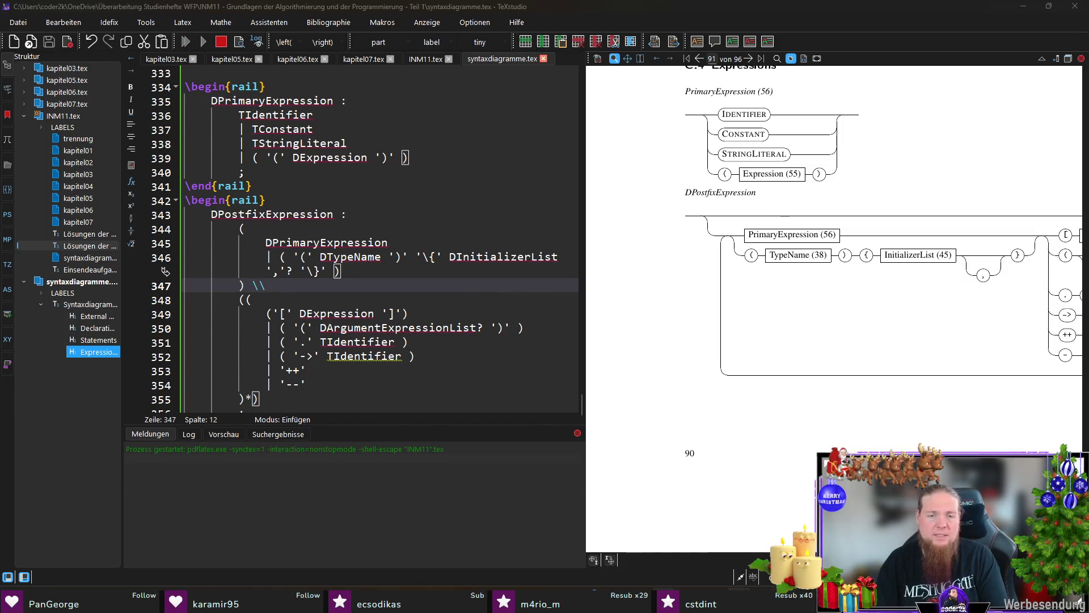
key("Up")
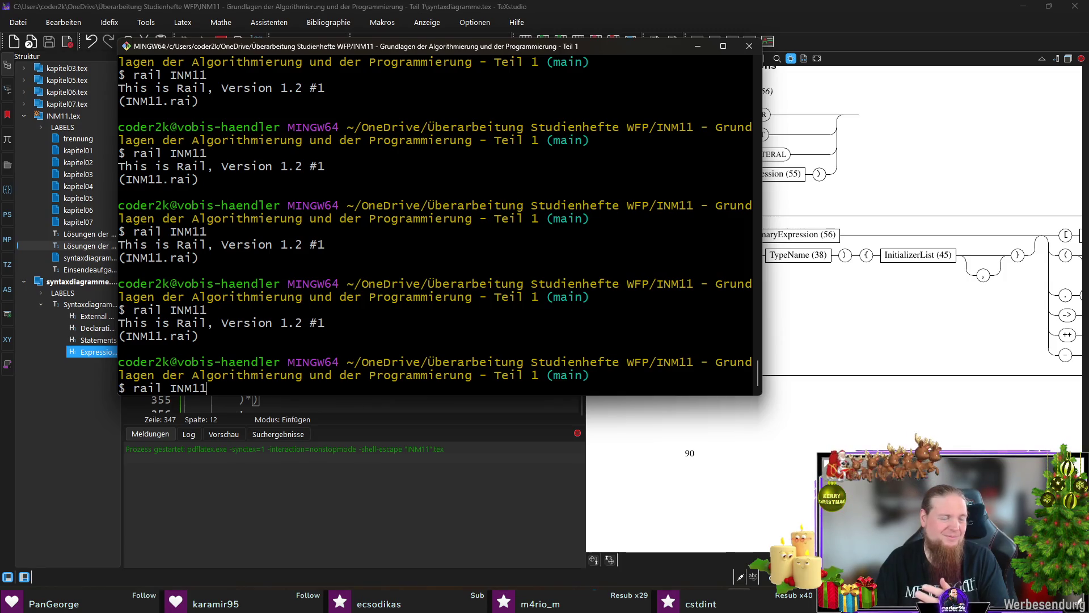
key("Return")
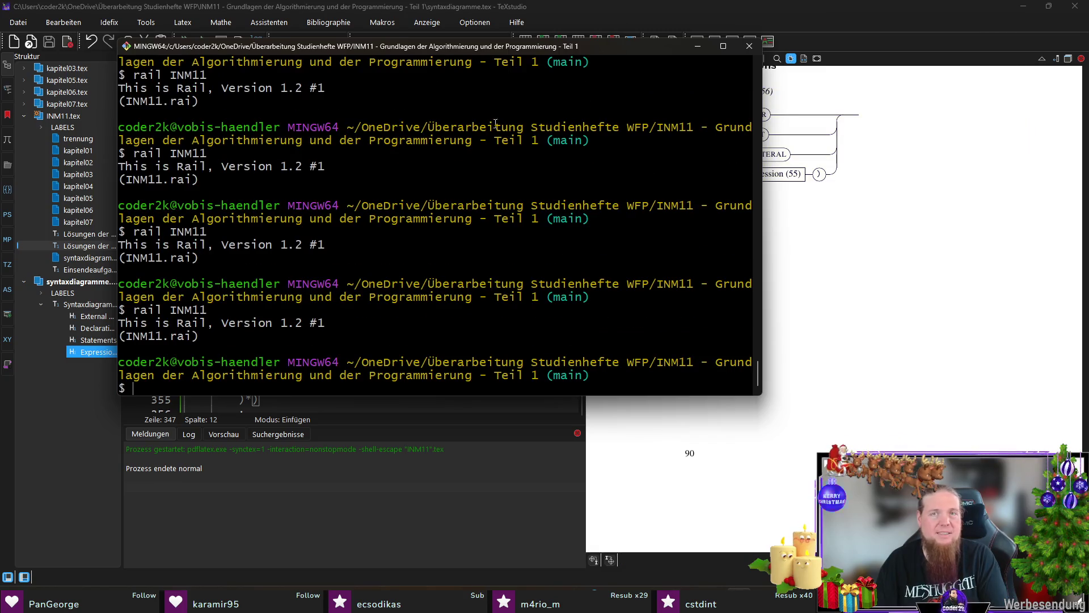
left_click(722, 23)
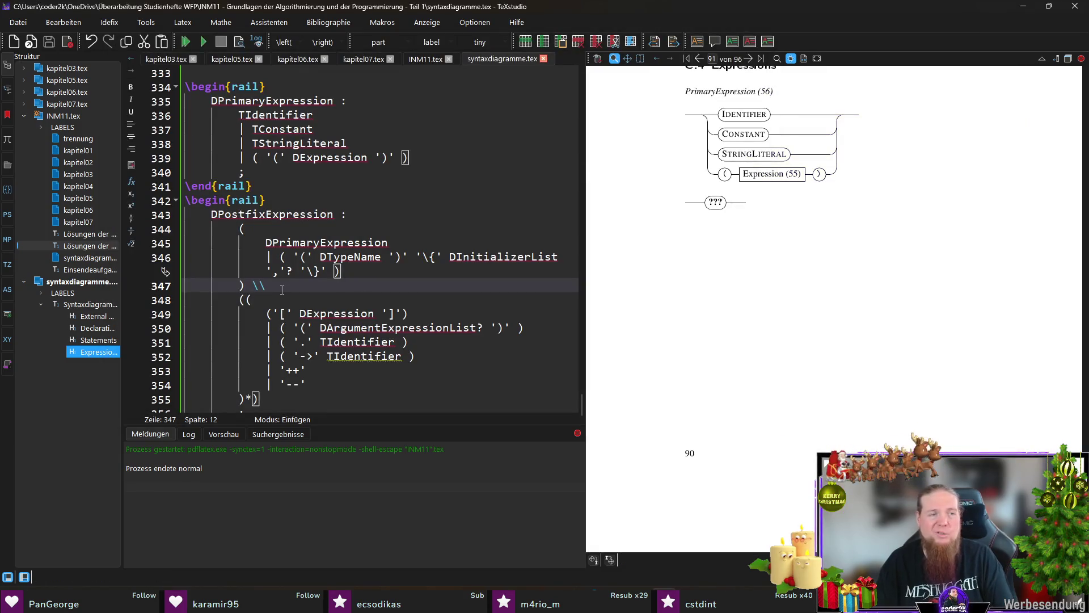
key("F5")
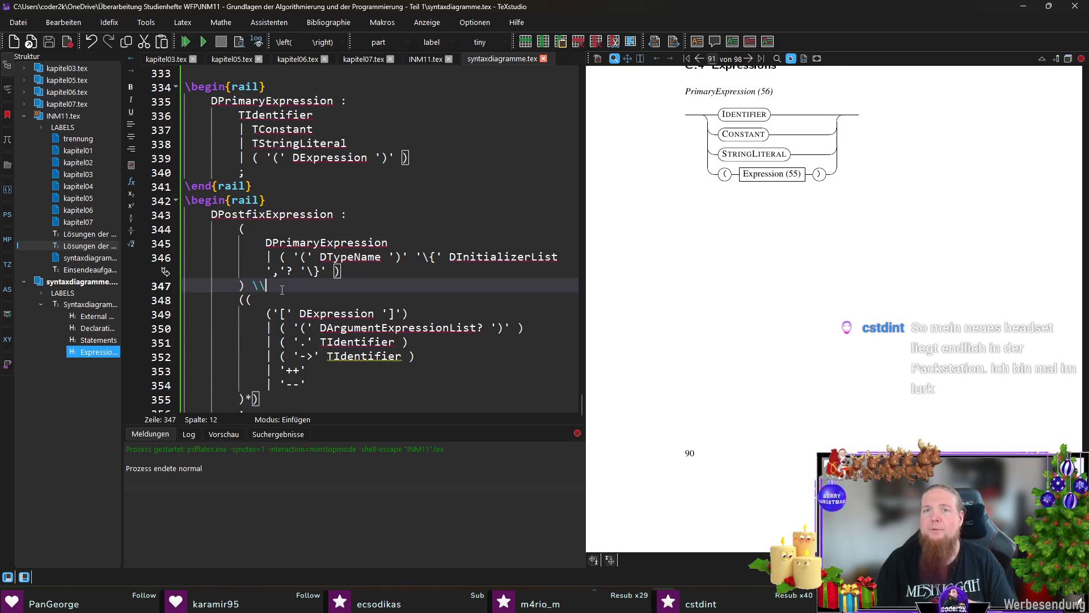
scroll(879, 301, "down", 5)
scroll(879, 300, "down", 1)
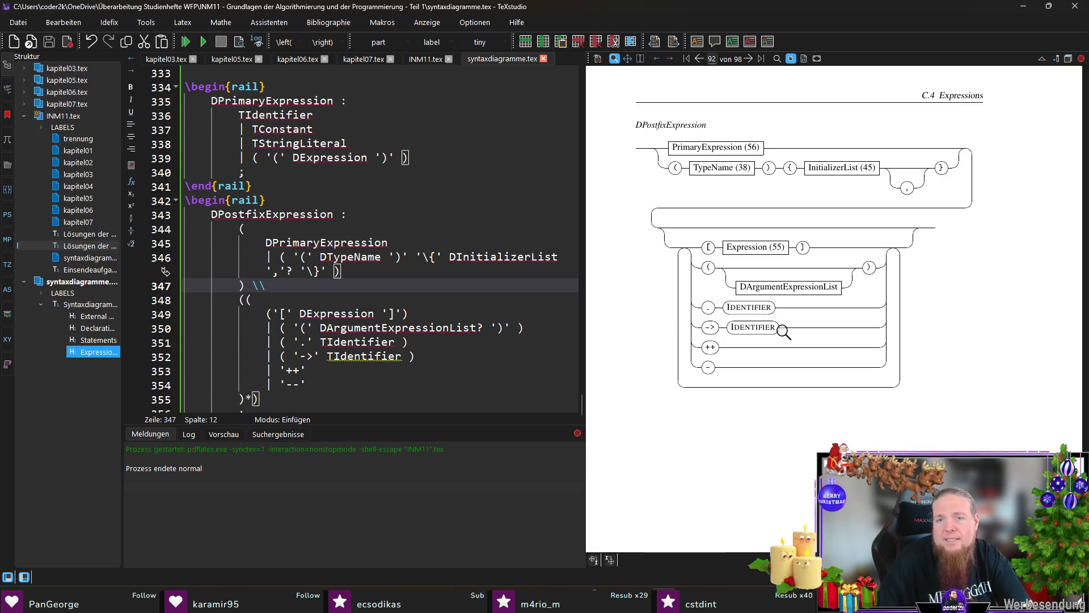
Change '--' to '-{}-' on line 354, rebuild with 'rail INM11', and check the preview
left_click(292, 386)
type("{}")
key("End")
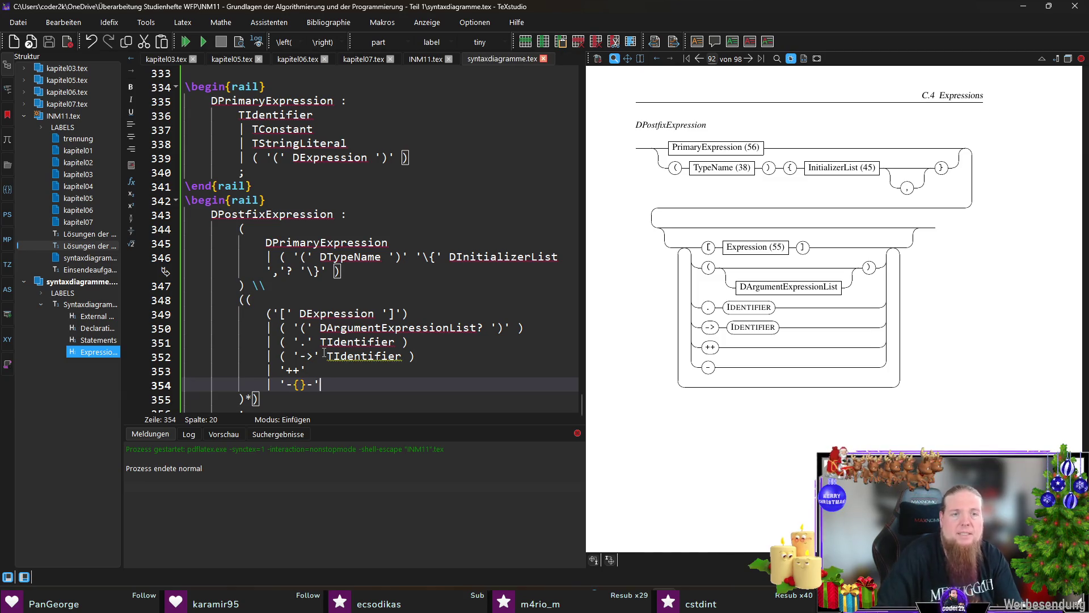
key("F5")
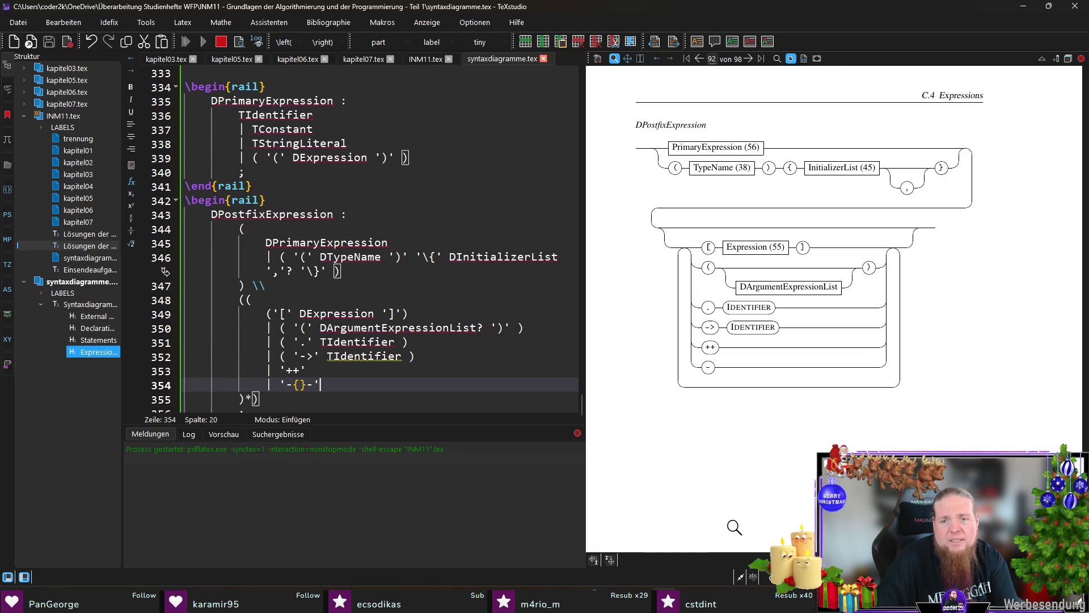
key("alt+Tab")
key("Up")
key("Return")
key("alt+Tab")
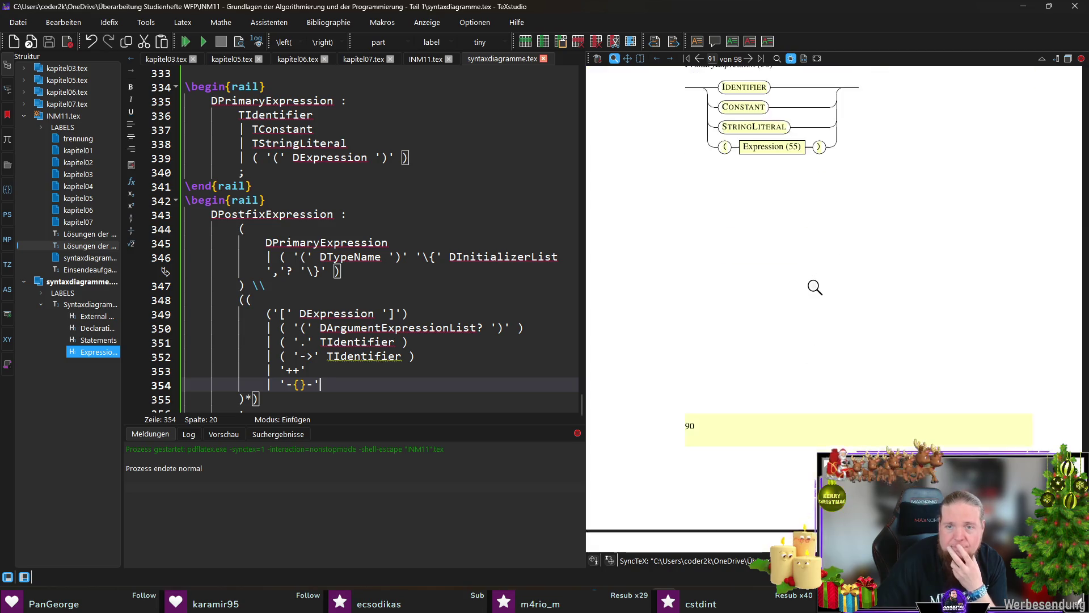
scroll(853, 286, "down", 4)
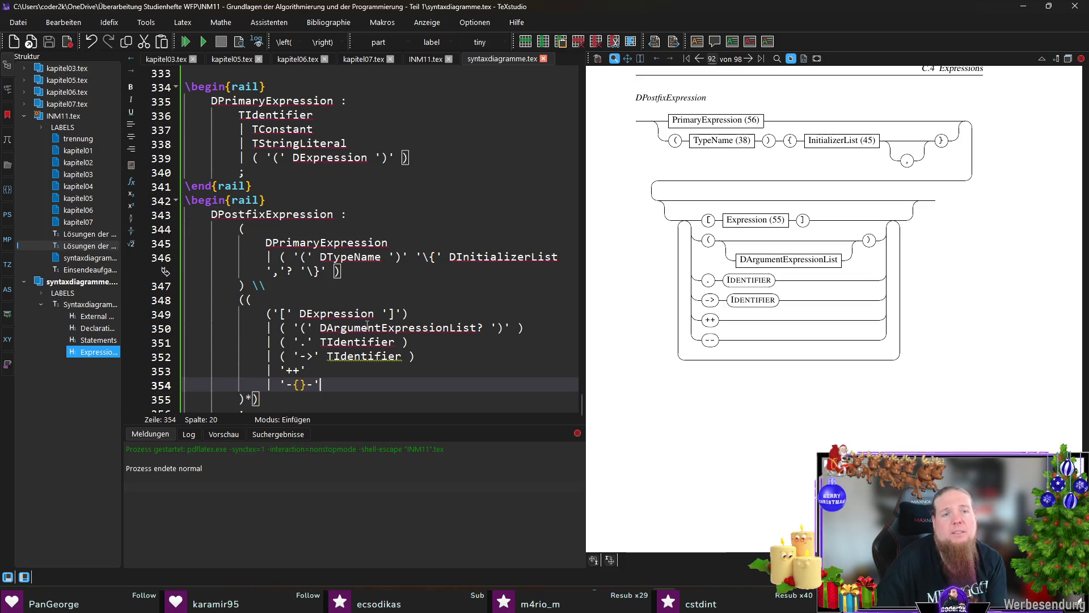
Insert a railalias mapping DArgumentExpressionList to 'ArgumentExpressionList (57)' and save INM11.tex
left_click(861, 317, "ctrl")
left_click(434, 58)
left_click(563, 242)
key("Return")
key("BackSpace")
type("ail")
key("Return")
type("DArgumentExpressionList")
type("DArgumentExpressionList")
key("ctrl+Left")
key("Delete")
type("(")
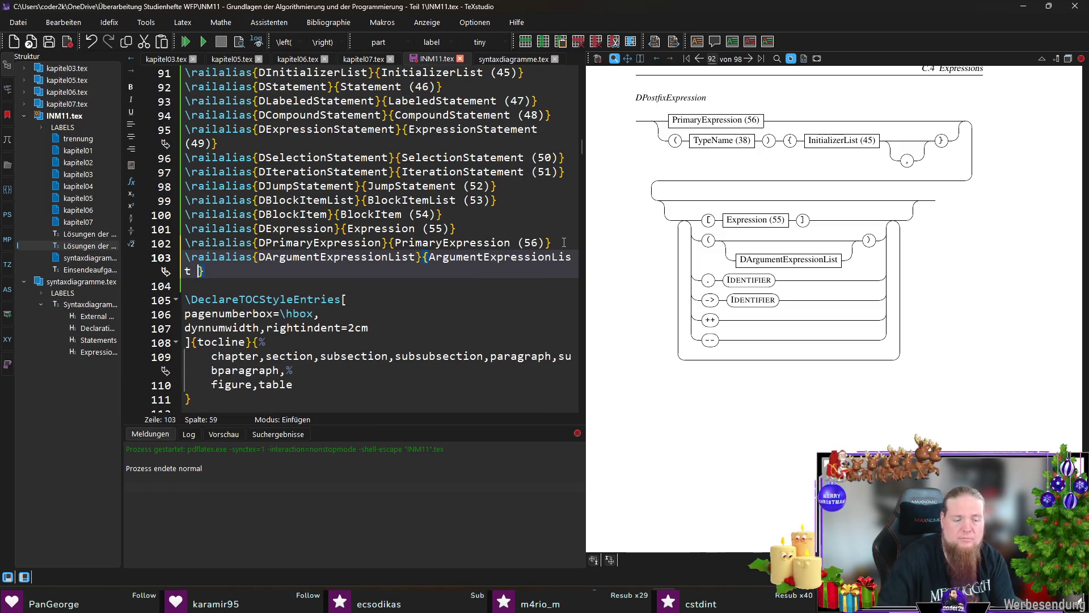
type("57")
key("End")
key("ctrl+s")
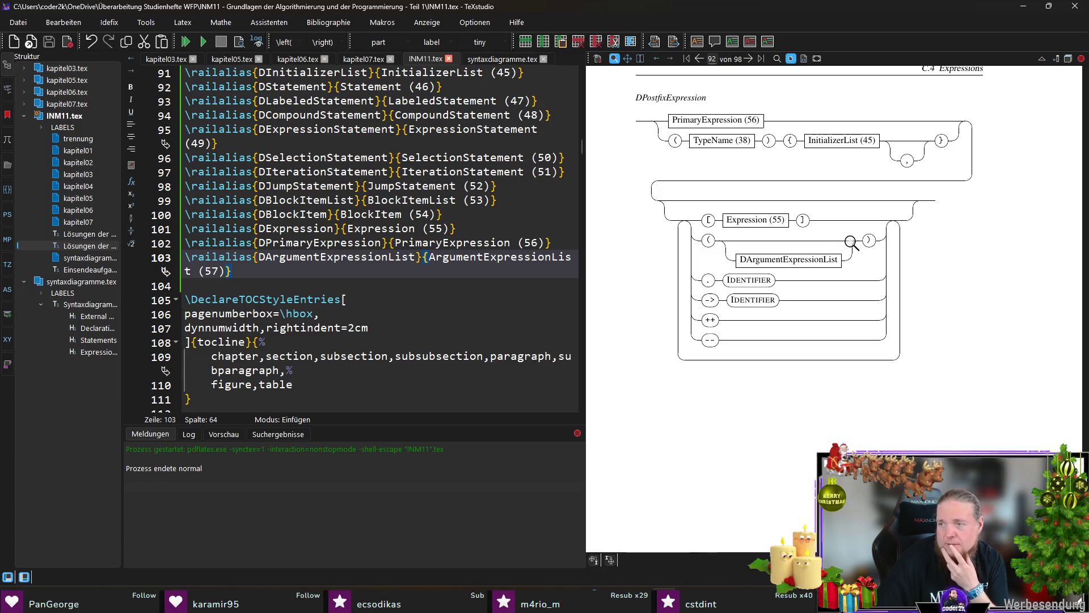
Copy the DPostfixExpression name from the diagram's source
scroll(937, 259, "up", 1)
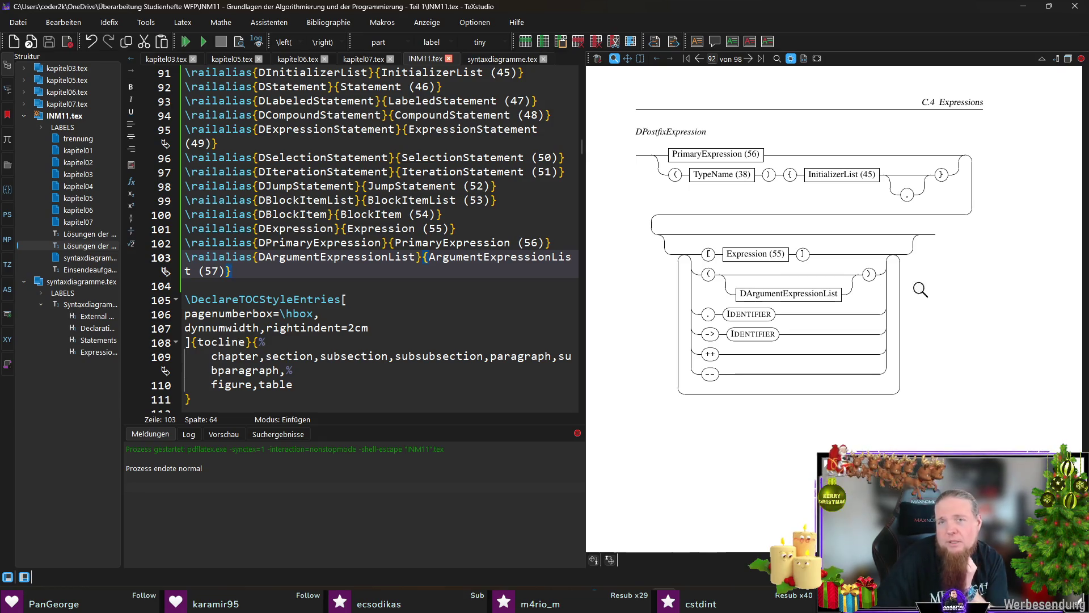
left_click(788, 294, "ctrl")
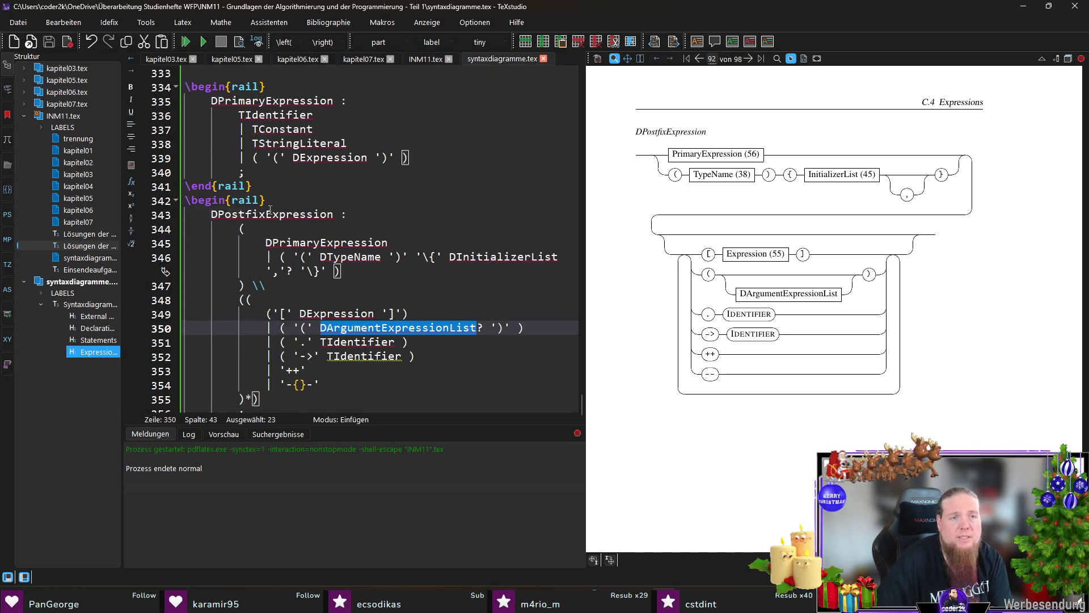
double_click(272, 214)
key("ctrl+c")
left_click(424, 59)
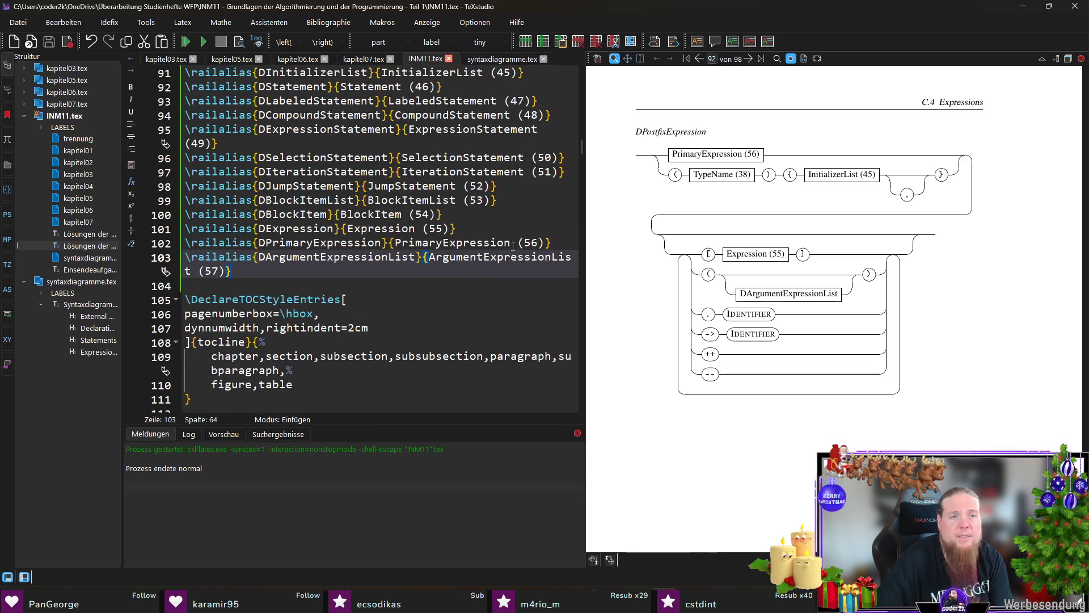
Add \railalias{DPostfixExpression}{PostfixExpression (57)} after the PrimaryExpression alias
left_click(558, 244)
key("Return")
type("\\al")
key("Down")
key("Return")
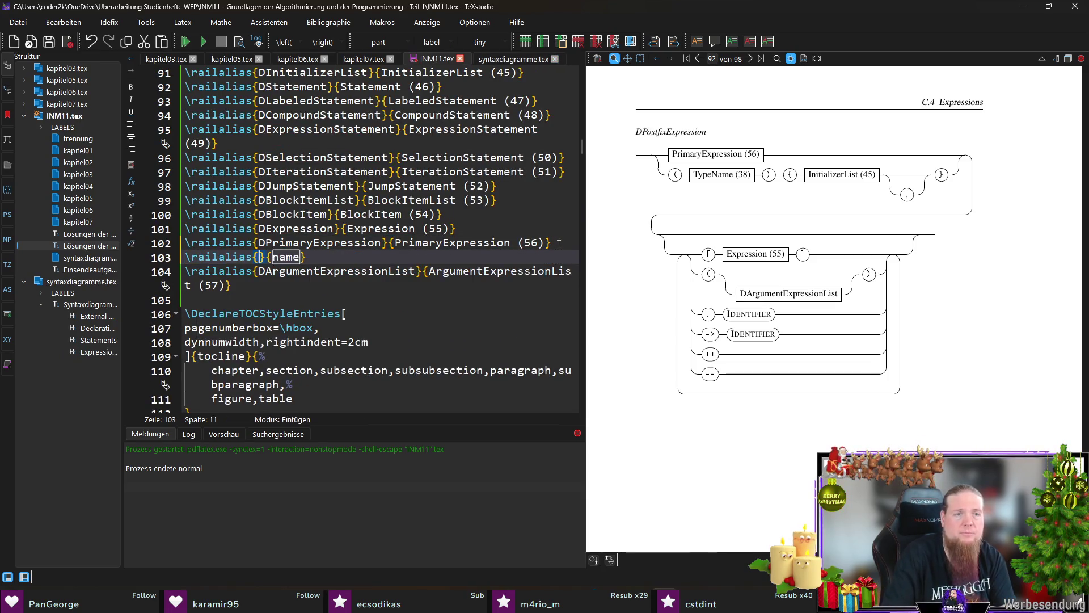
key("ctrl+v")
key("Tab")
key("ctrl+v")
key("ctrl+Left")
key("Delete")
key("ctrl+Right")
type("(57")
Renumber the ArgumentExpressionList alias to (58) and copy the DArgumentExpressionList name
key("Down")
key("Down")
key("BackSpace")
type("8")
key("End")
key("Return")
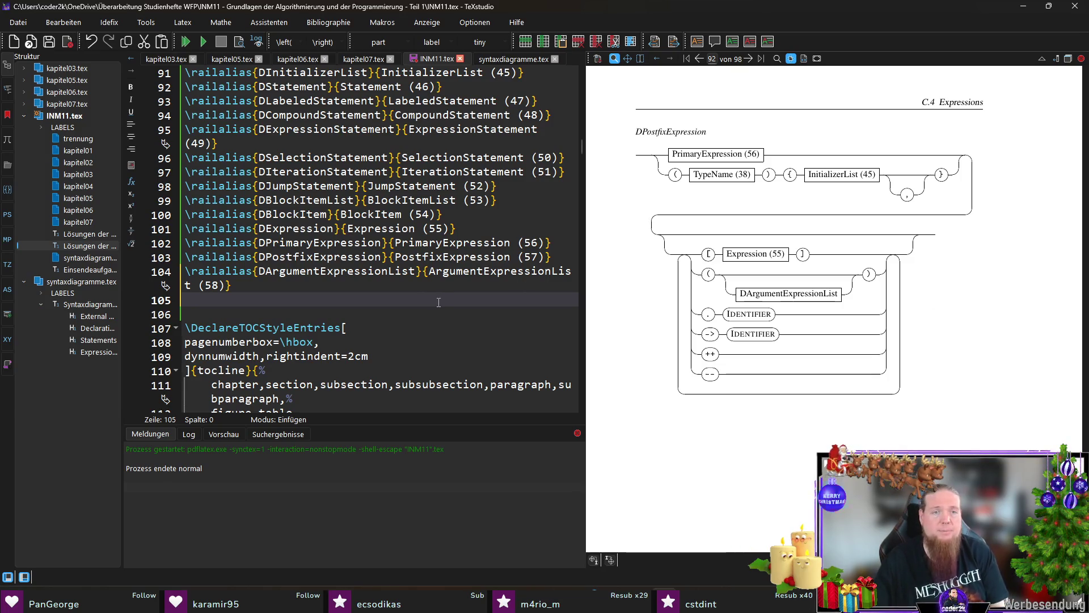
double_click(336, 274)
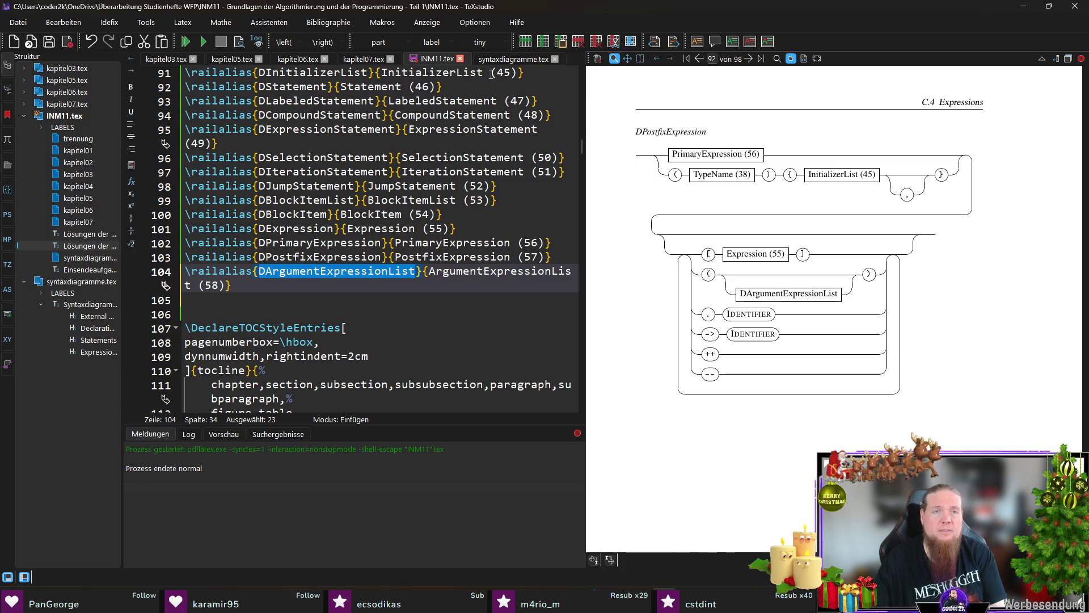
Add a new rail environment in syntaxdiagramme.tex starting the rule 'DArgumentExpressionList :'
left_click(502, 60)
left_click(280, 401)
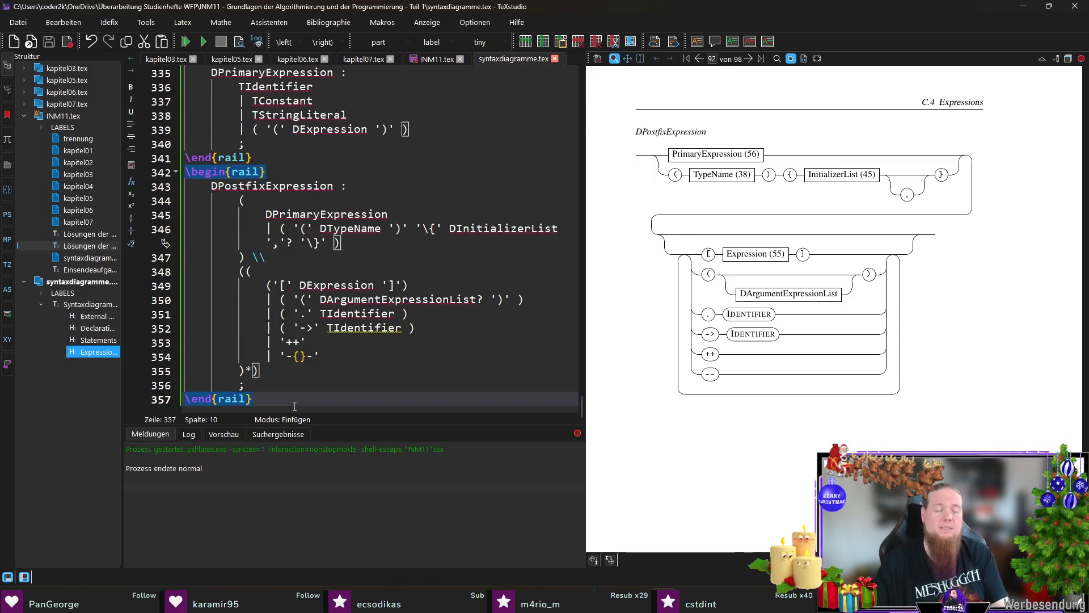
key("Return")
type("\\")
type("b")
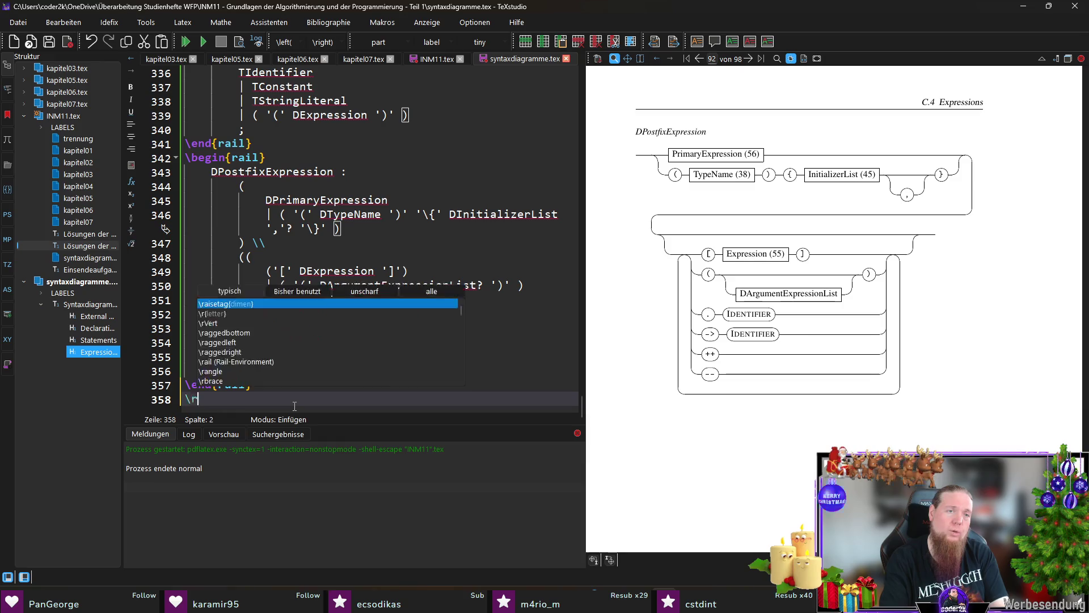
key("Return")
type("DArgumentExpressionList :")
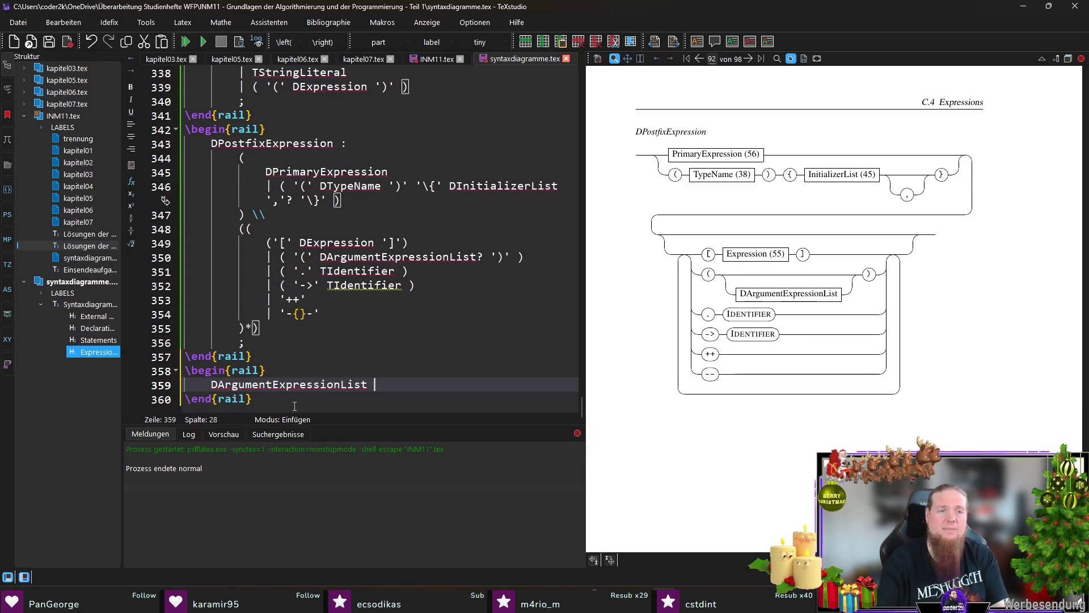
key("Return")
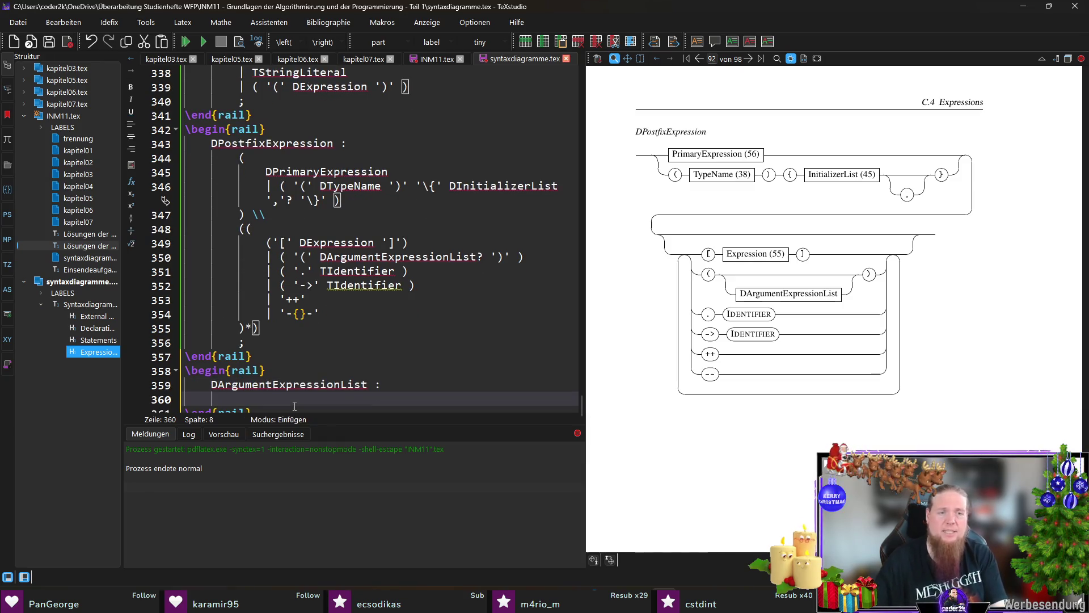
key("Tab")
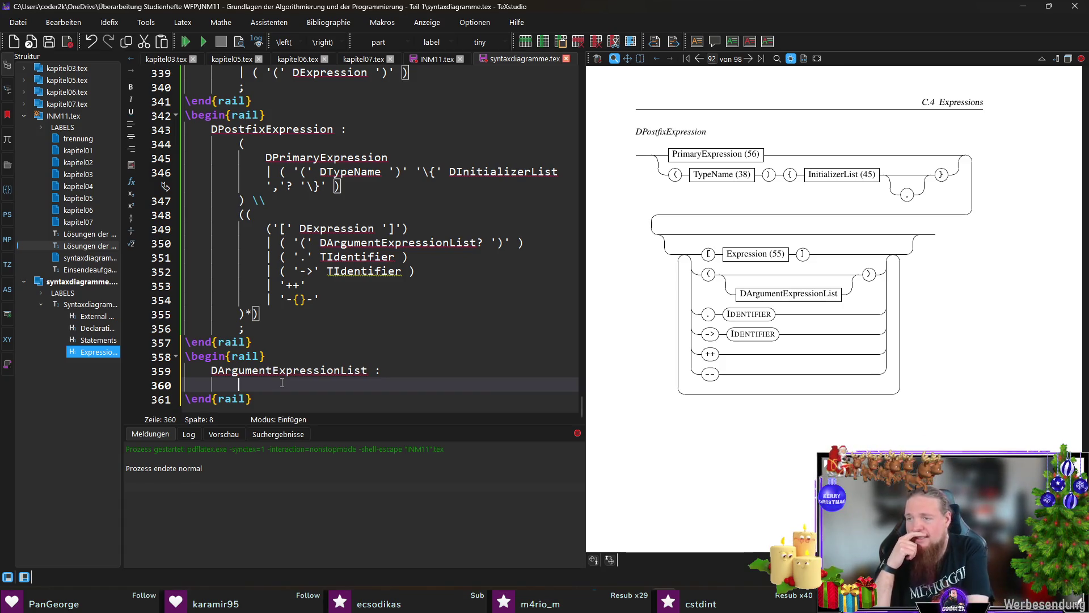
Write the rule body DAssignmentExpression + ',' and save the file
type("DAs")
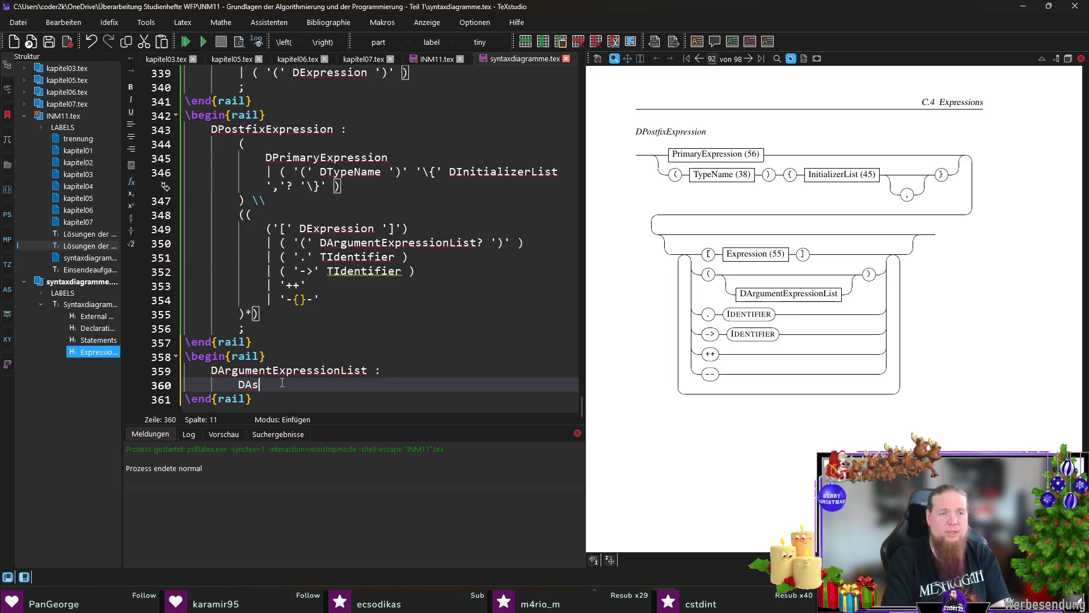
type("signmentExpression")
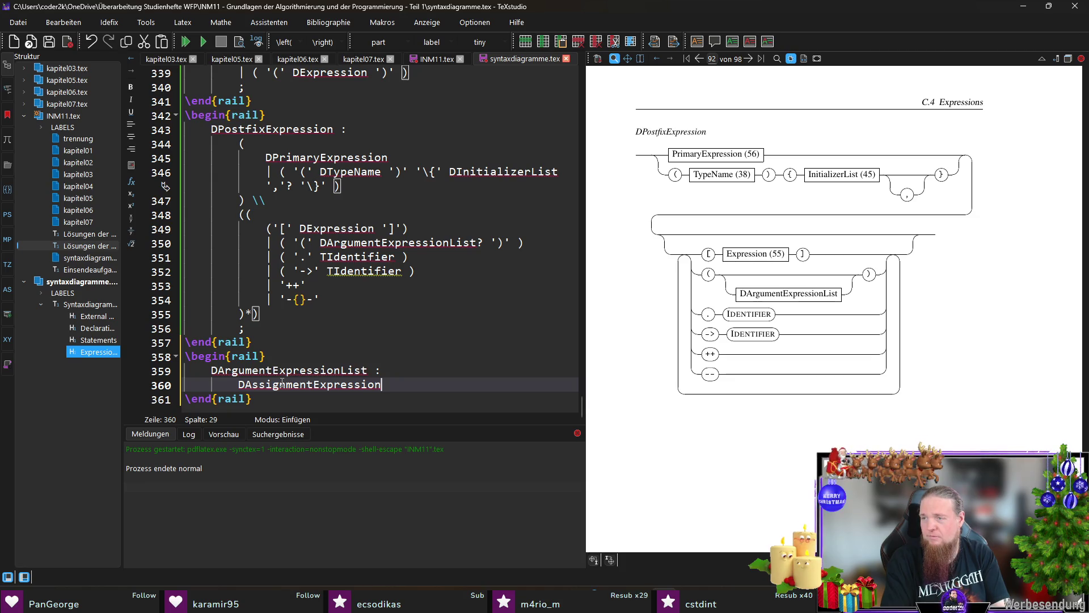
type(" + ','")
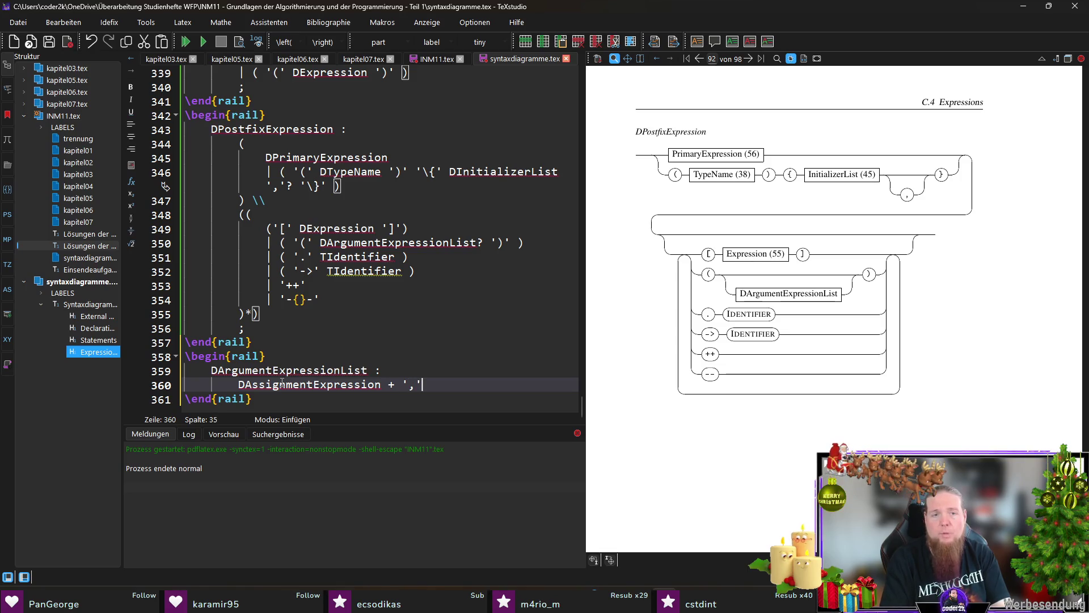
key("Return")
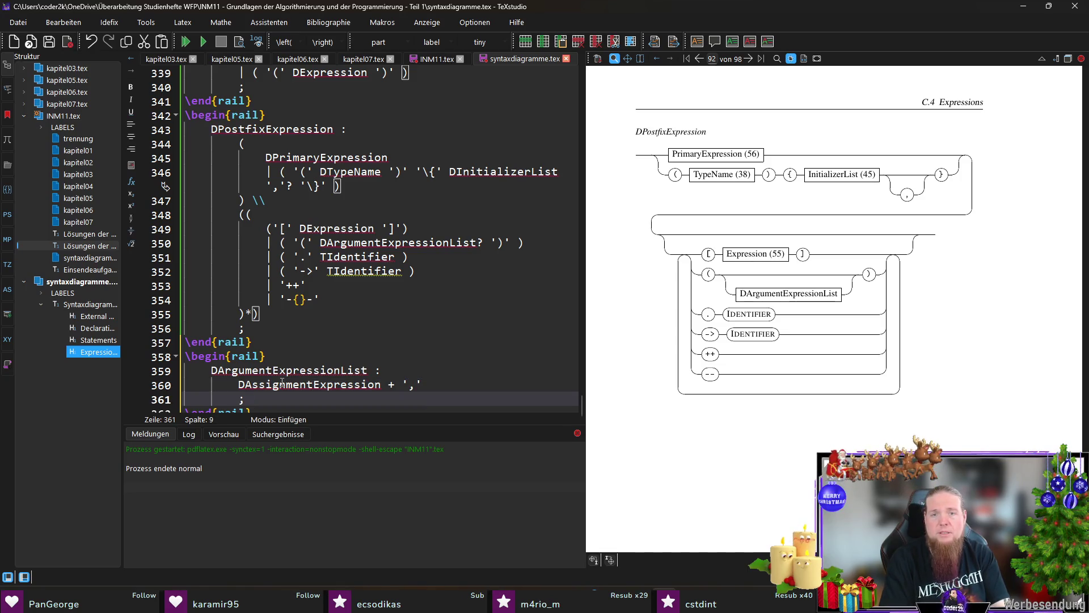
key("ctrl+s")
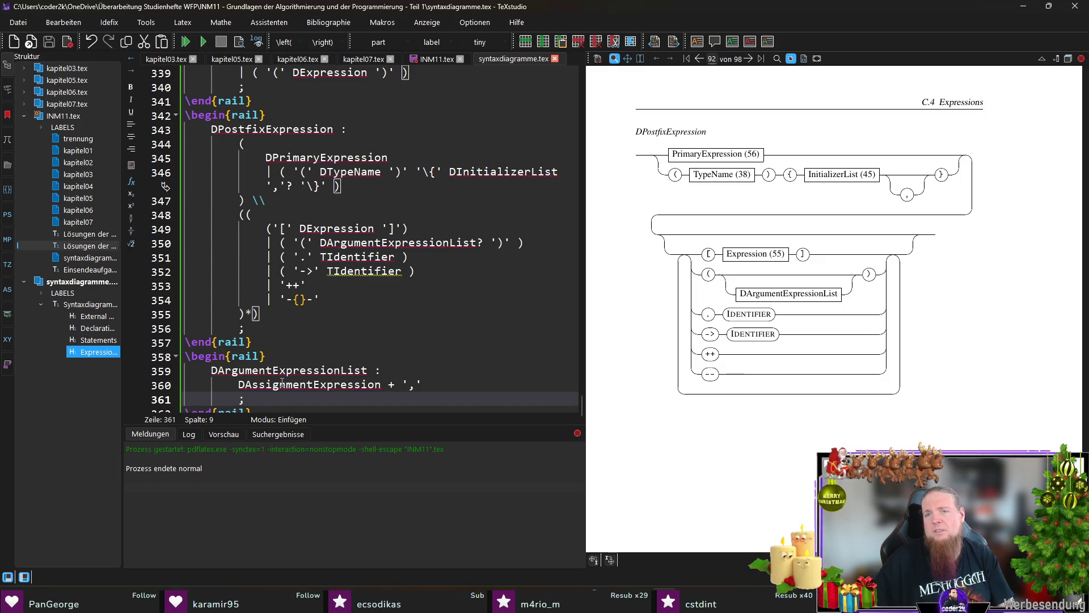
scroll(282, 383, "down", 1)
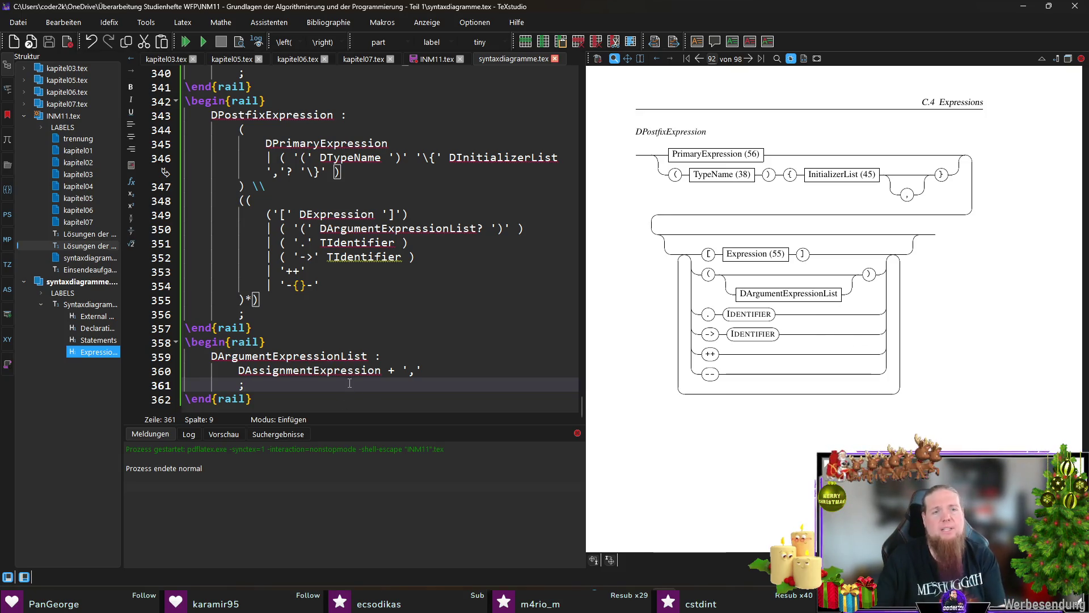
key("Down")
key("End")
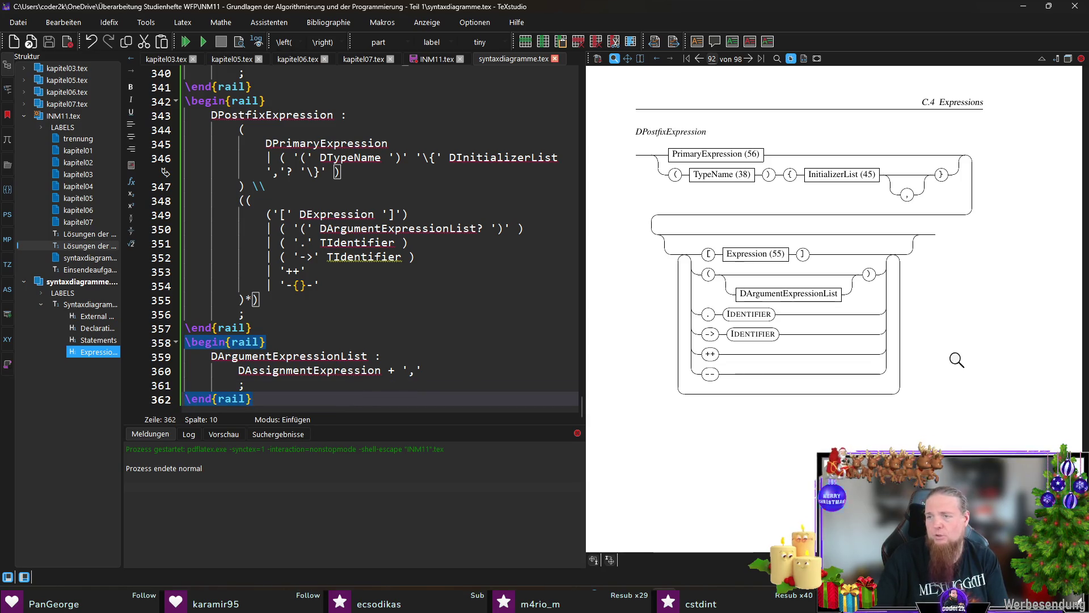
Below the previous rail block, insert a \rail environment headed 'DUnaryExpression :'
key("Return")
type("\\")
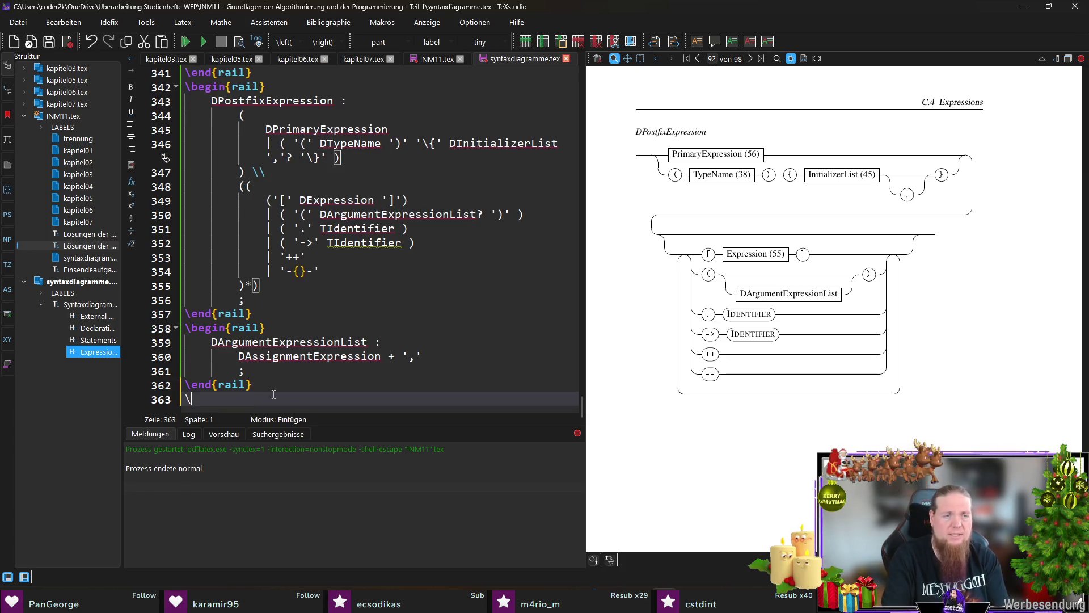
type("ai")
key("Down")
key("Return")
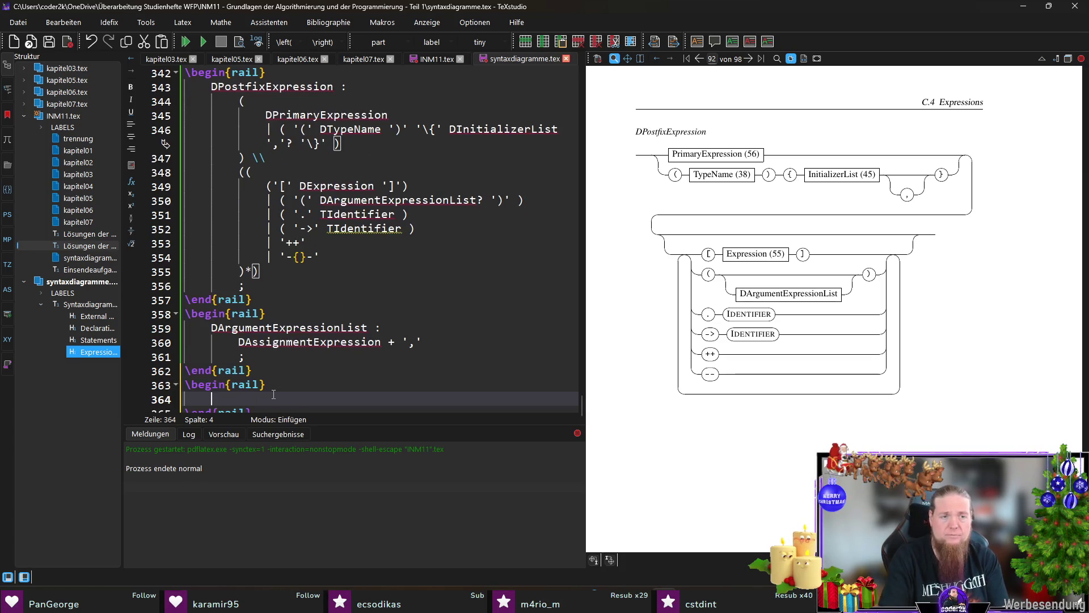
type("DUnary")
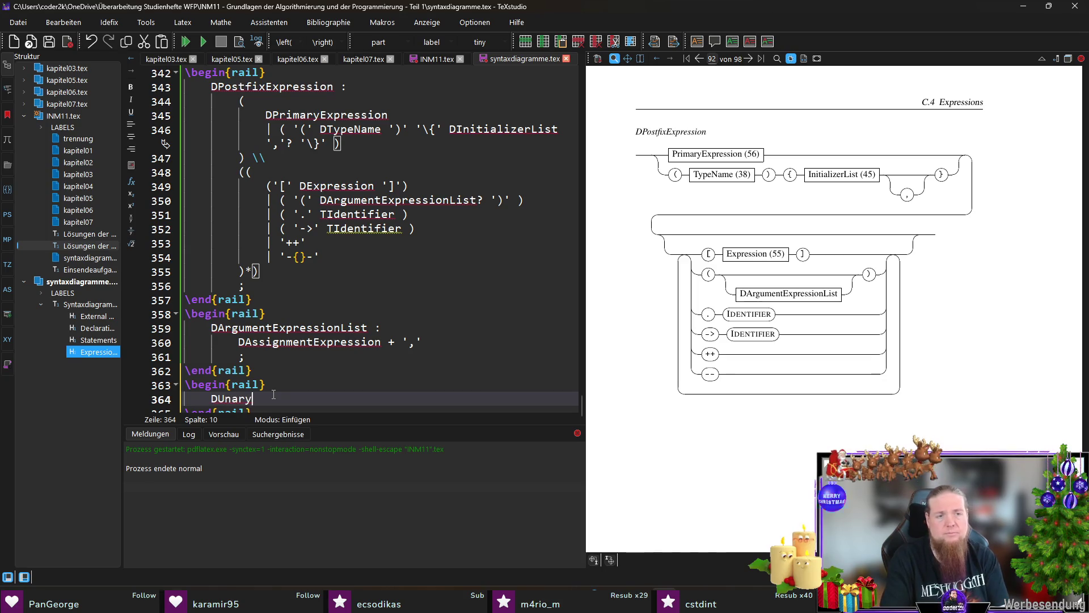
type("Expression :")
key("Return")
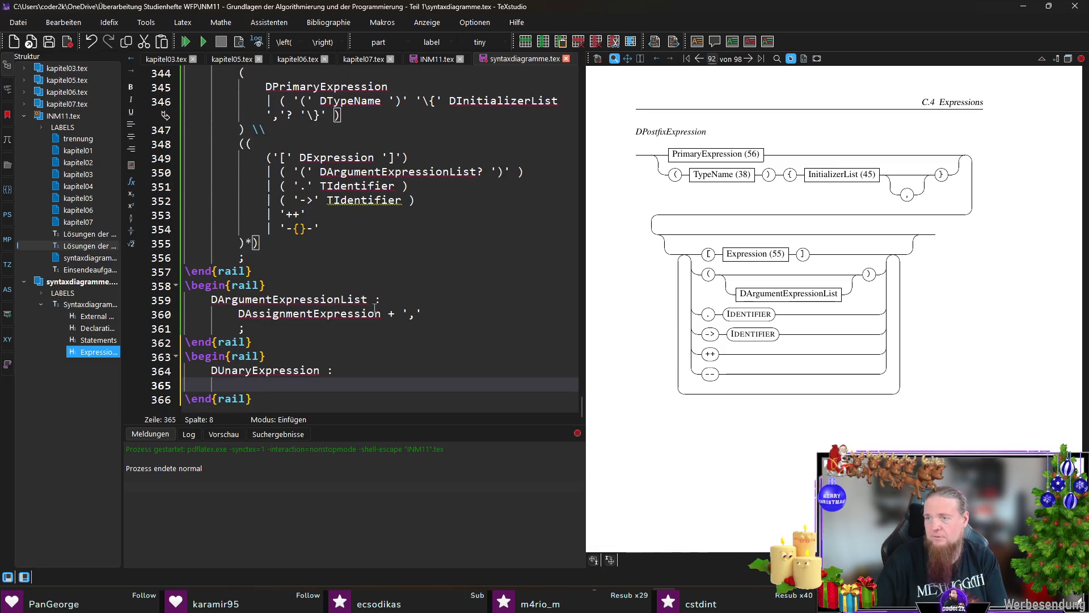
Add DPostfixExpression, ('++' DUnaryExpression) and (-{}- DUnaryExpression) alternatives
type("DPost")
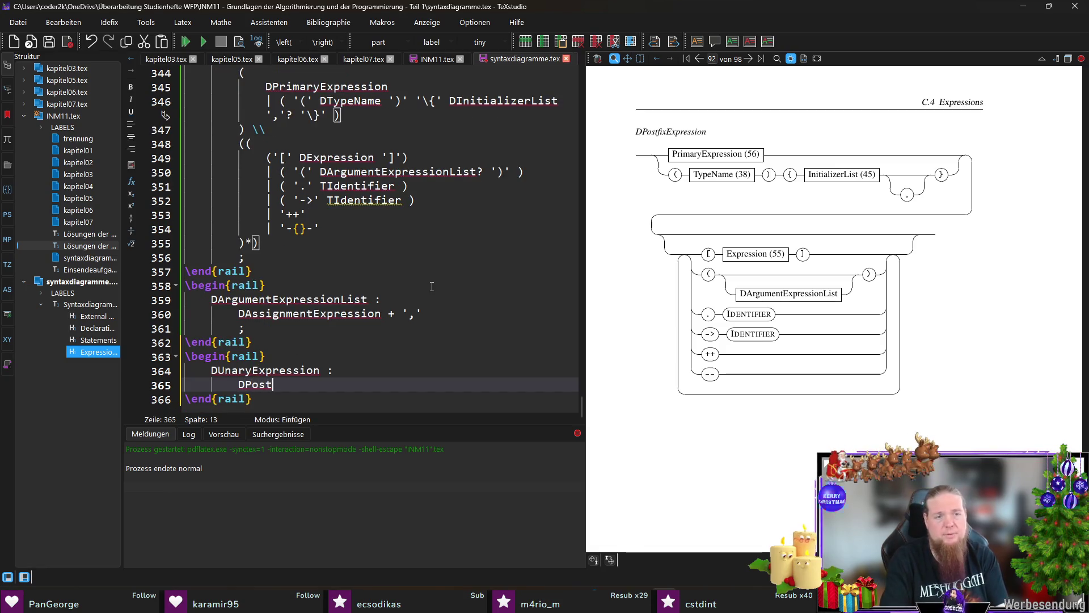
type("fixExpression")
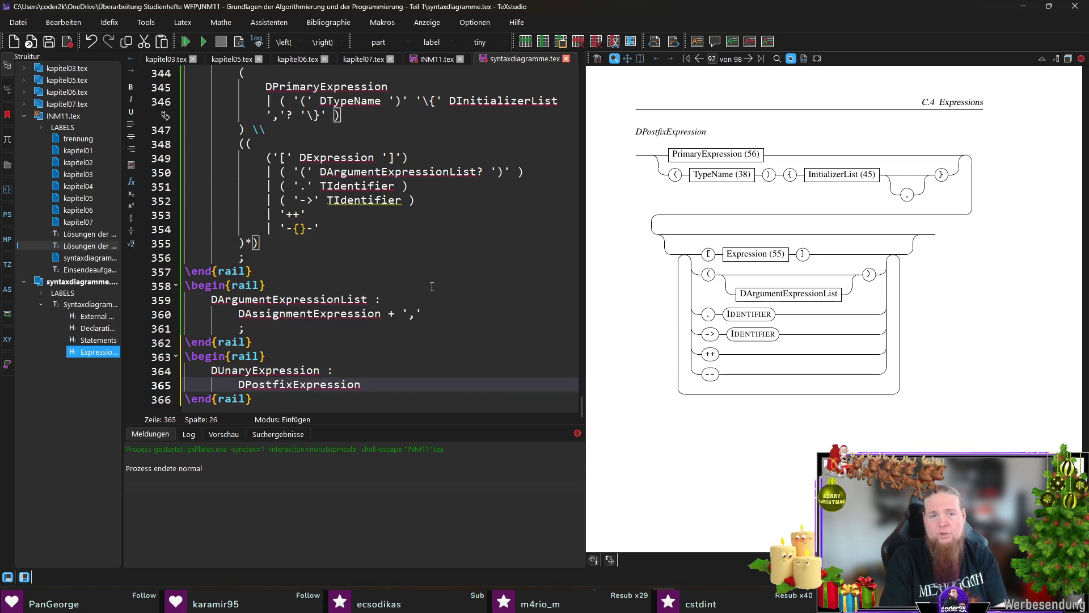
key("Return")
type("| ('++")
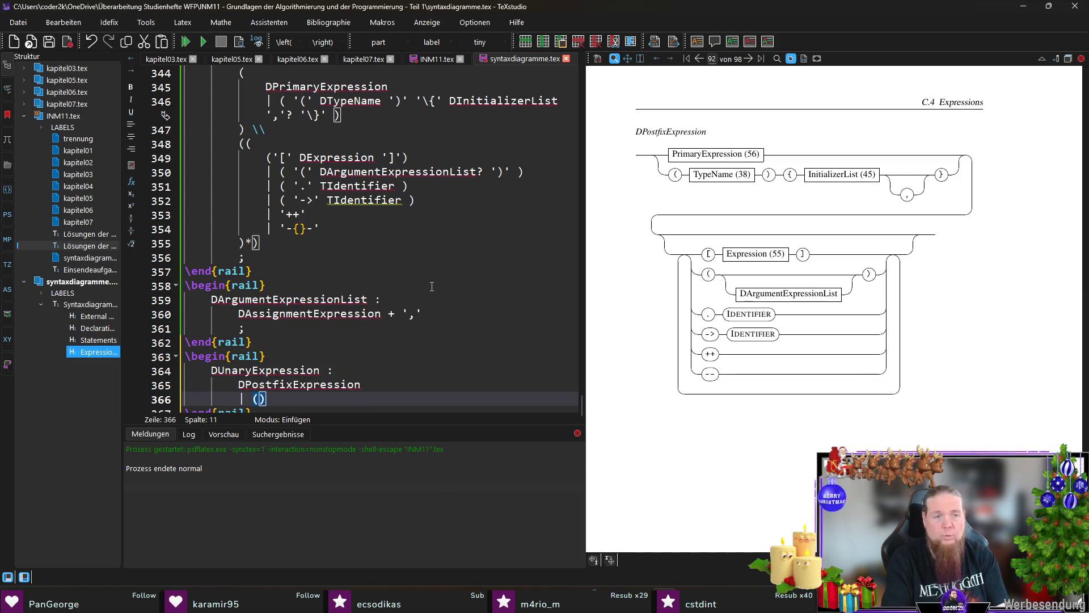
type("' ")
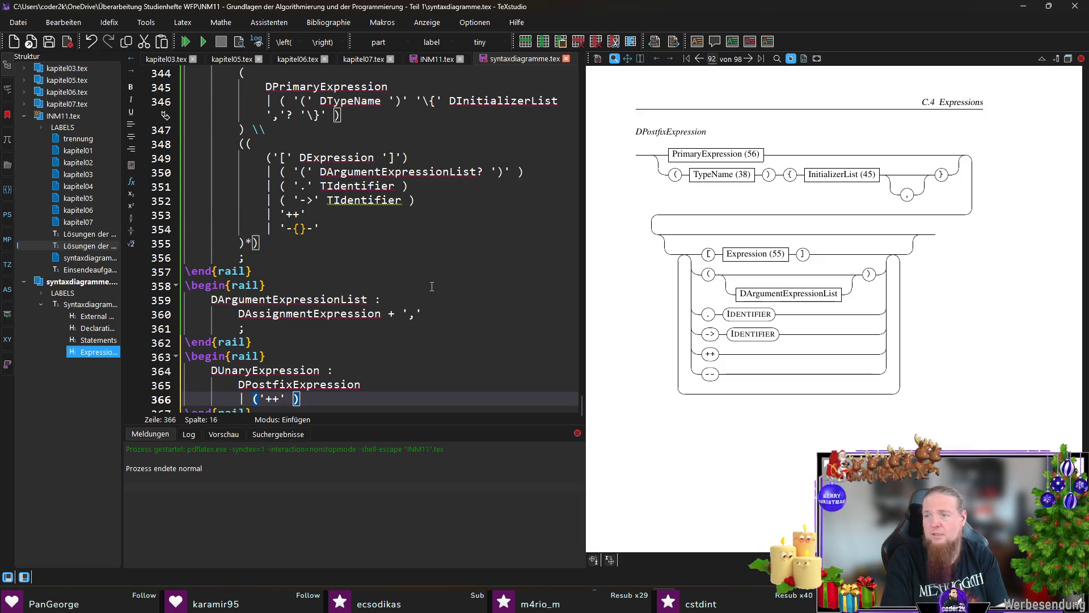
type("DUnaryExpres")
key("BackSpace")
key("BackSpace")
key("BackSpace")
type("pression")
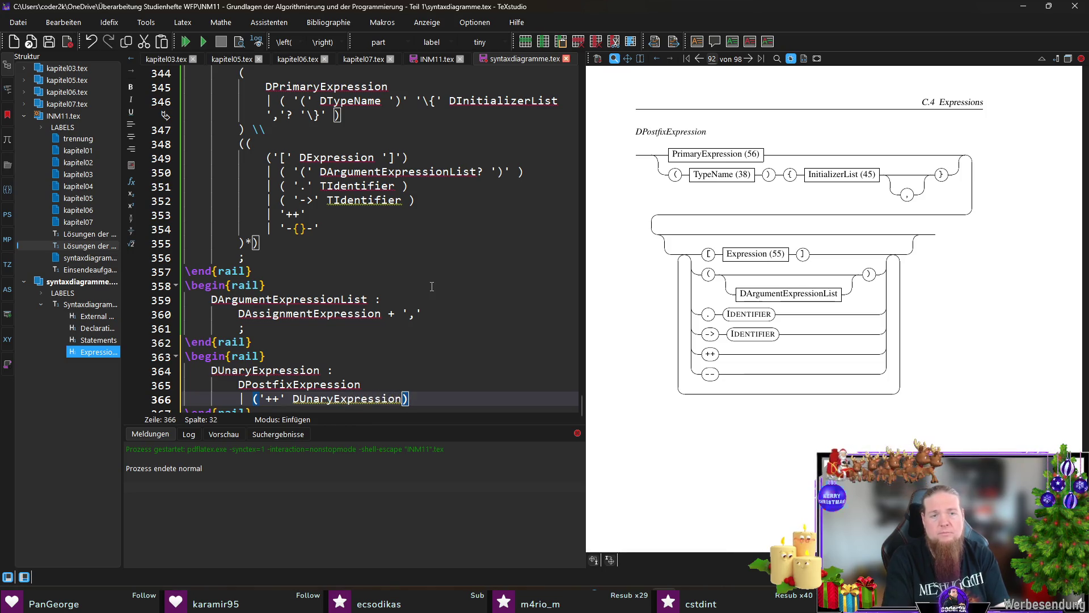
type(")")
key("Return")
type("| (-{}-")
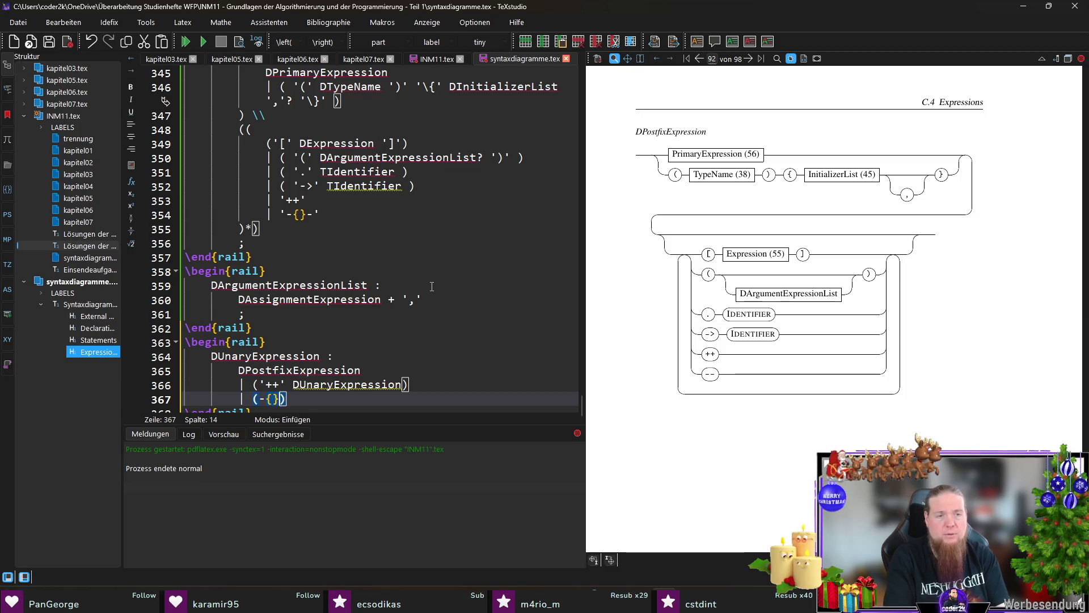
type(" DUnaryExp")
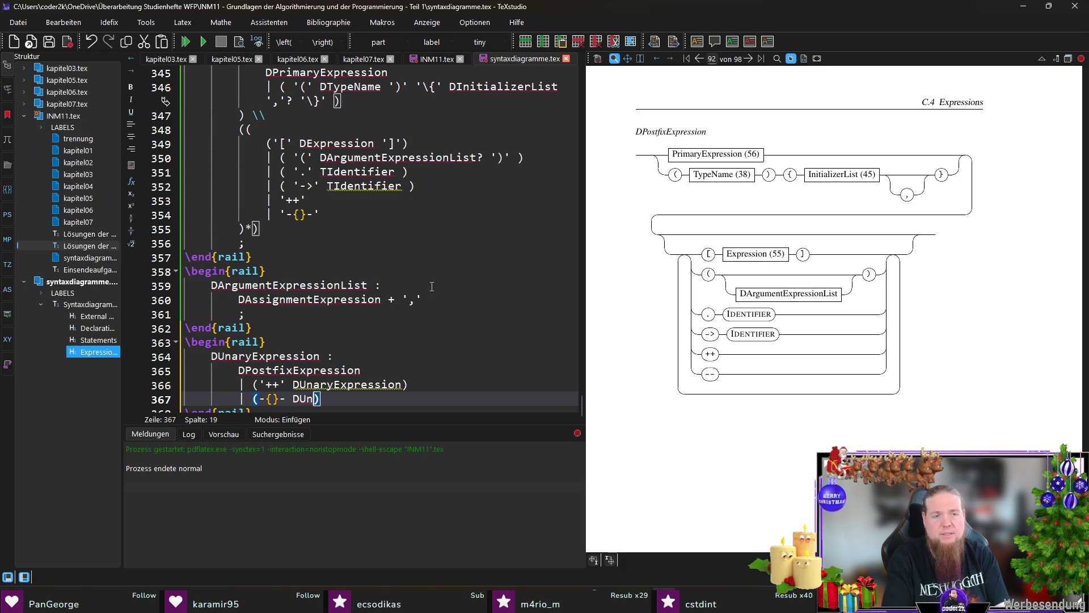
type("ression")
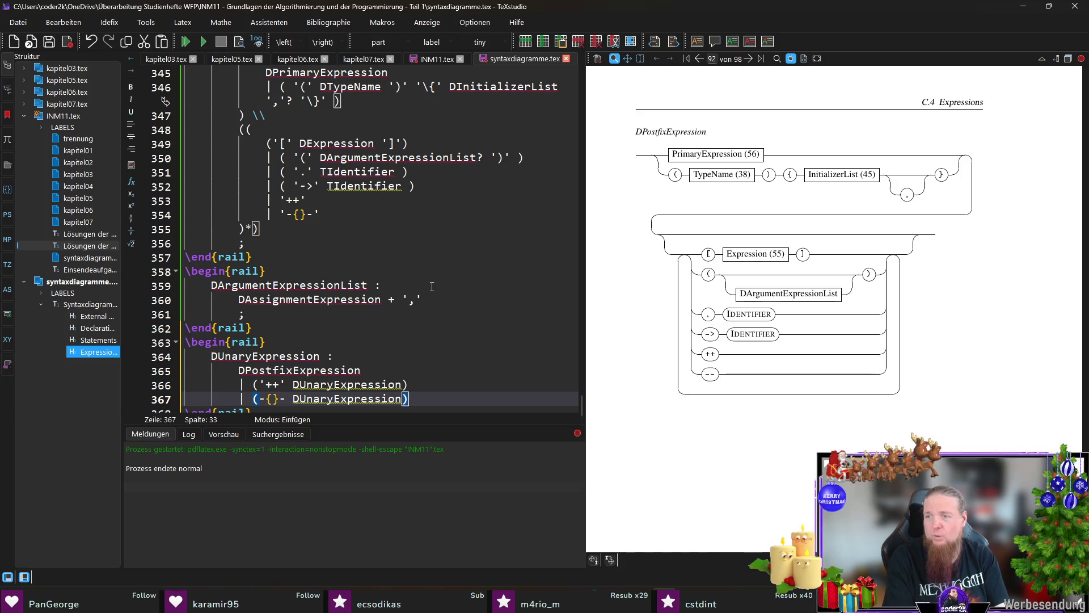
key("Return")
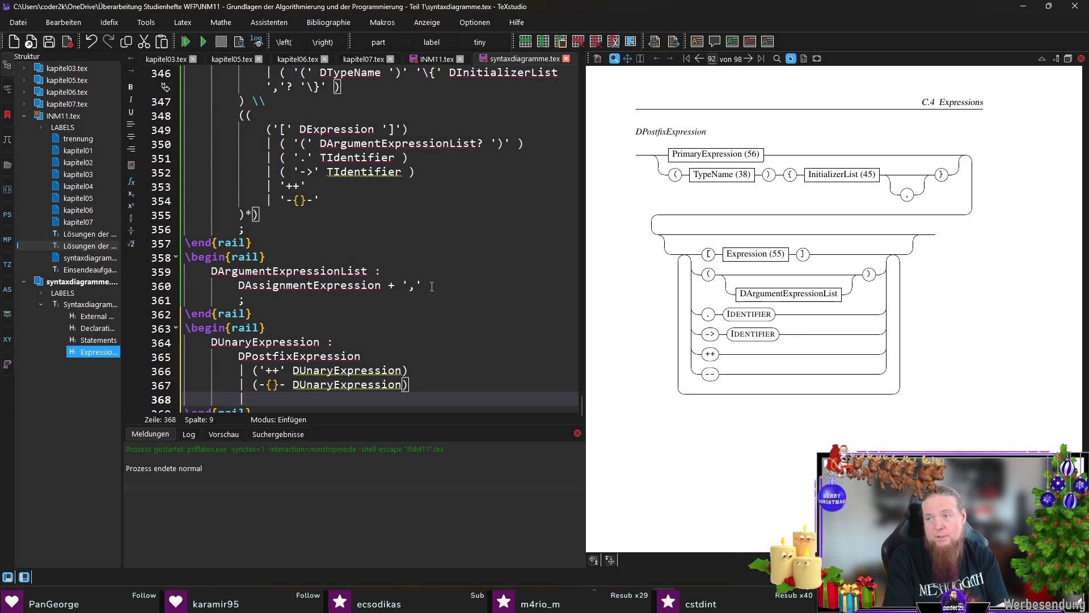
Add the alternative 'DUnaryOperator DCastExpression'
type("D")
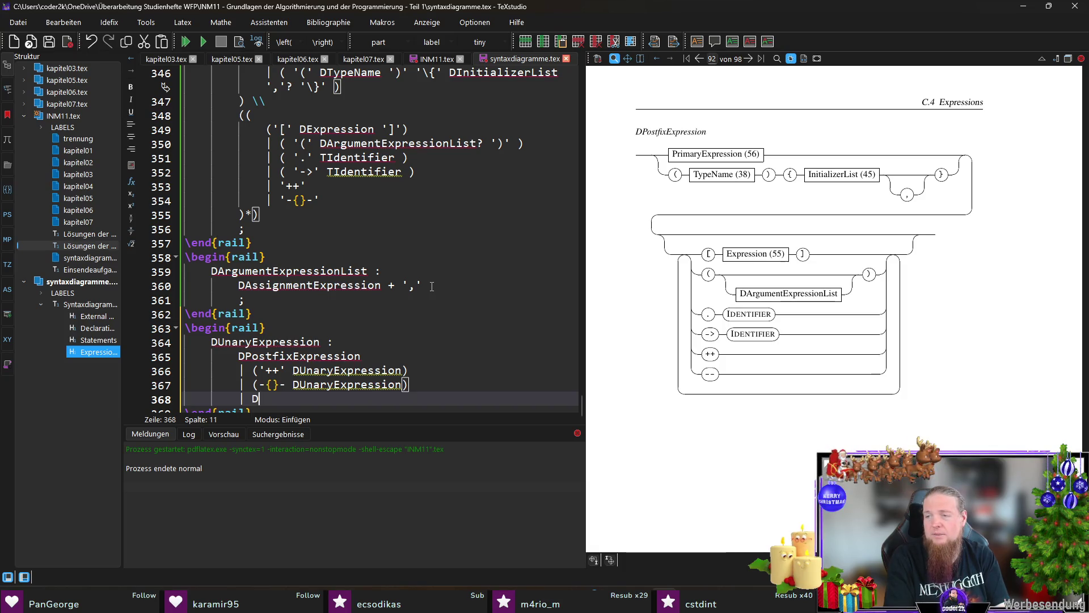
key("BackSpace")
type("(U")
key("BackSpace")
type("DUnaryOper")
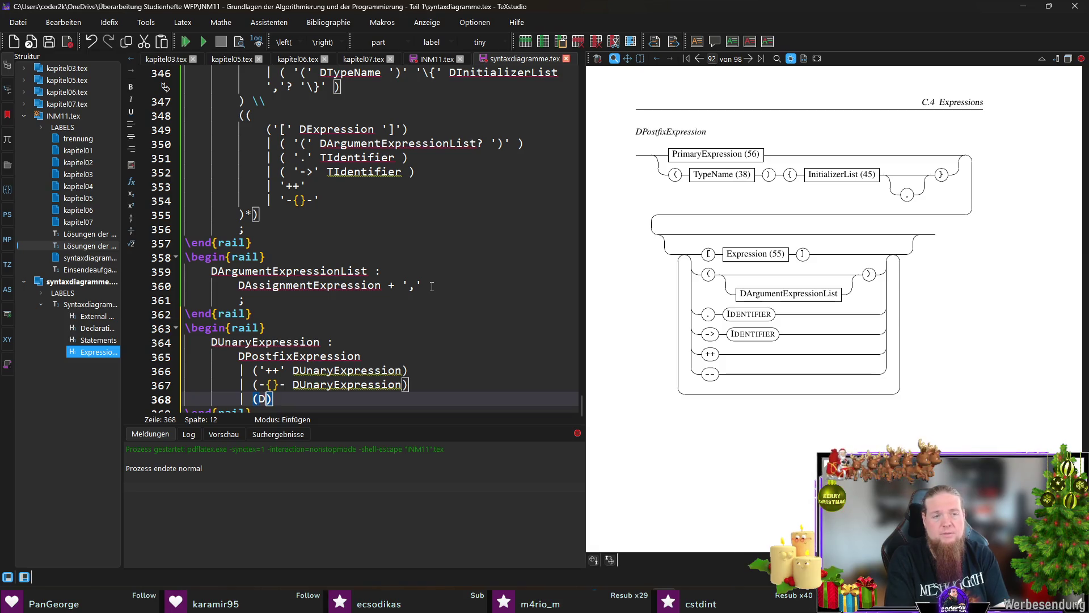
type("ator DC")
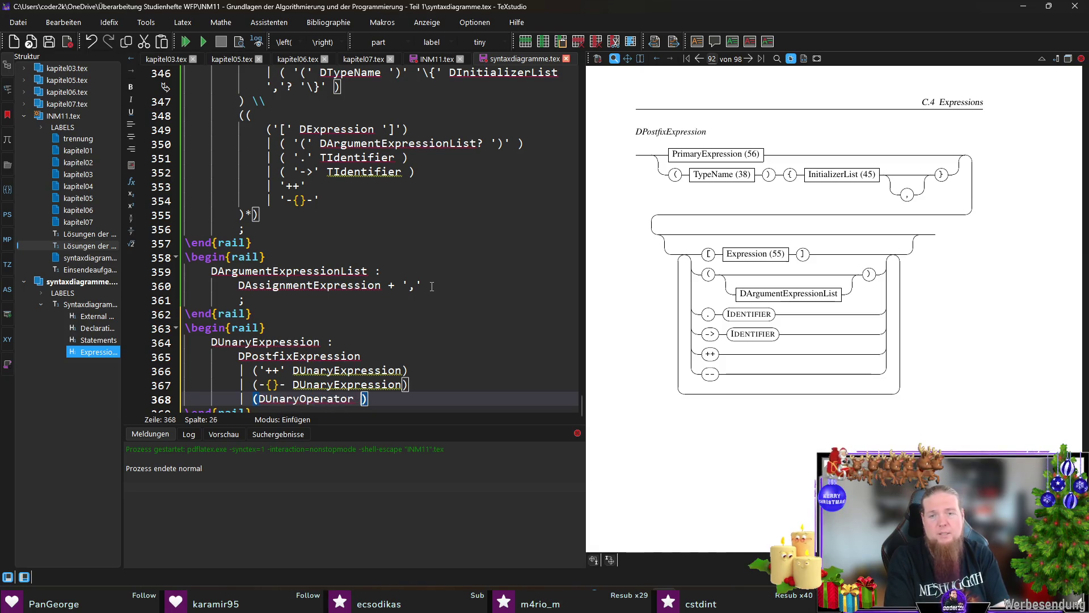
type("astExpression")
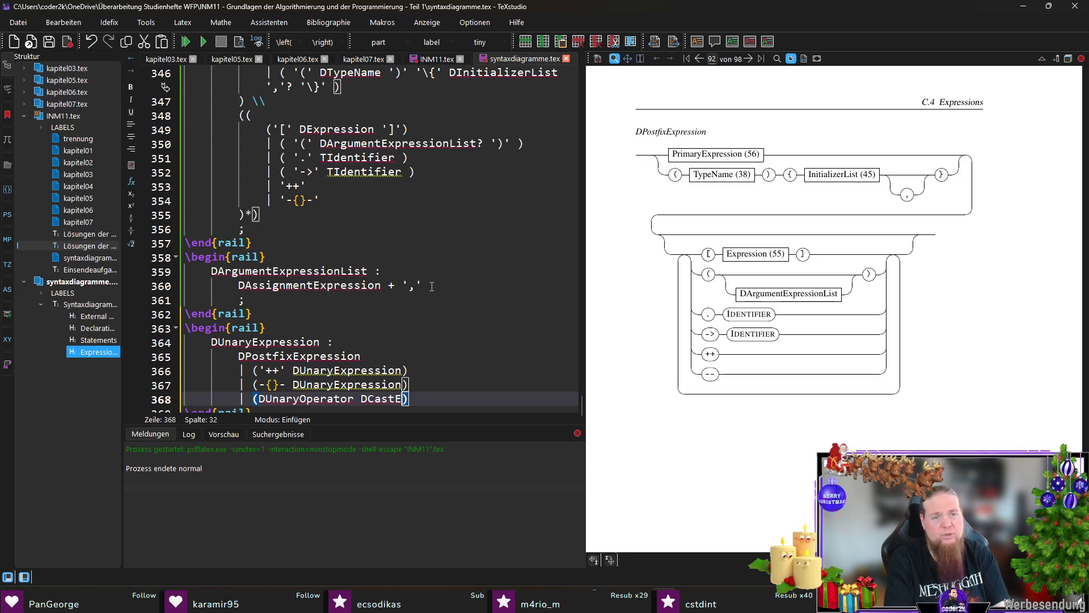
key("End")
key("Return")
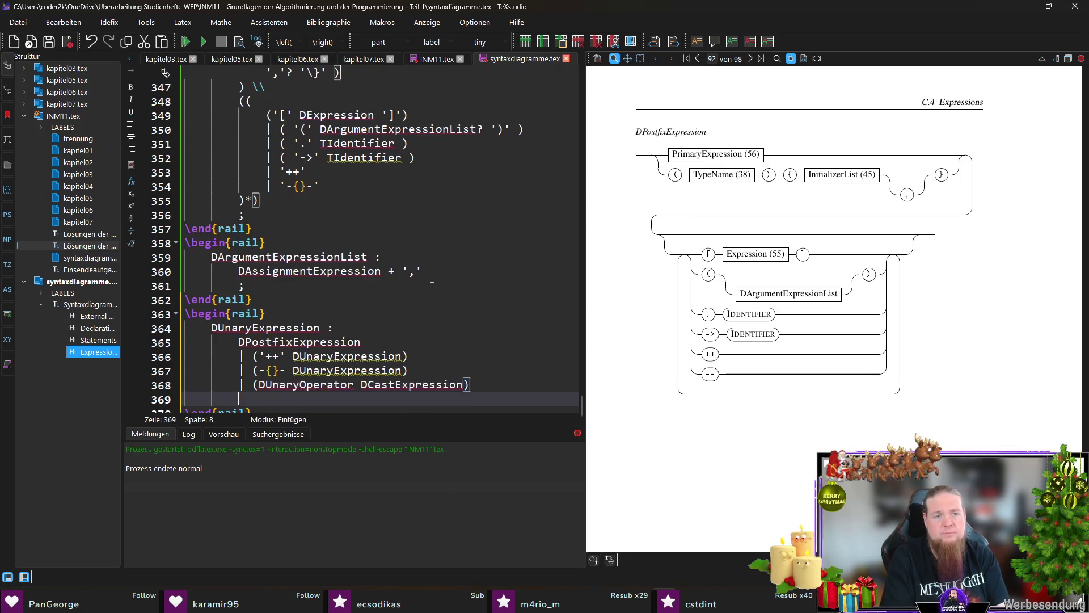
Add a ('sizeof' DUnaryExpression) alternative, copying DUnaryExpression from the line above
type("(")
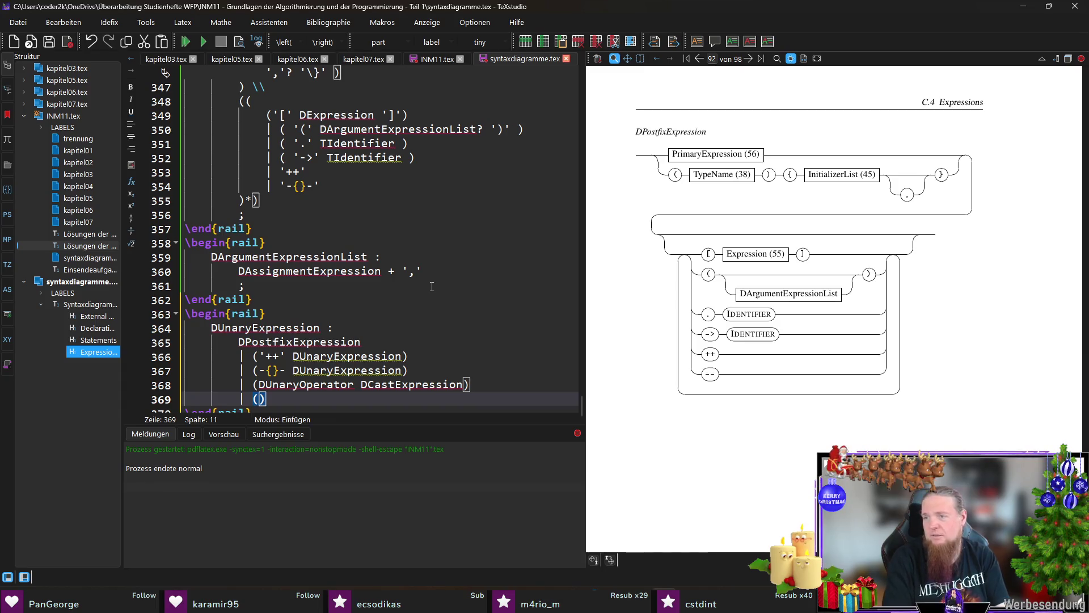
type("'sizeof'")
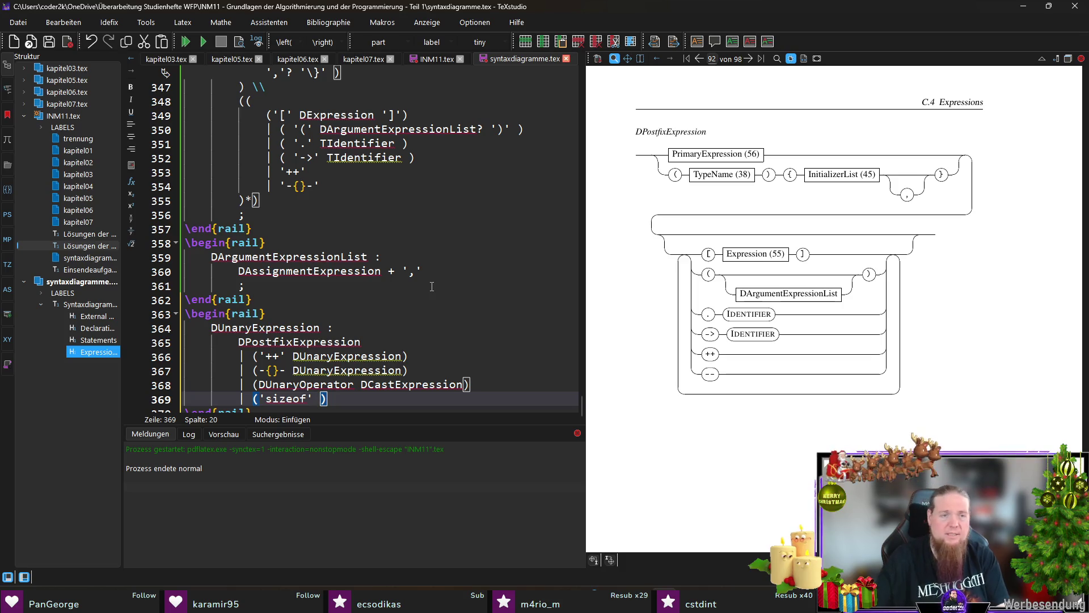
double_click(347, 357)
key("ctrl+c")
left_click(321, 399)
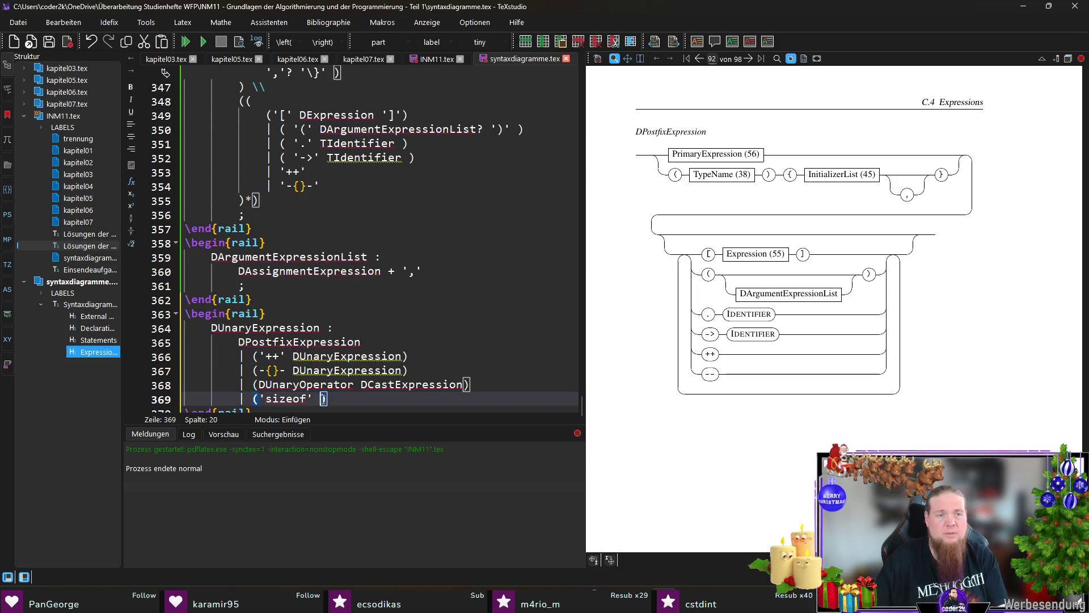
key("ctrl+v")
key("End")
key("Return")
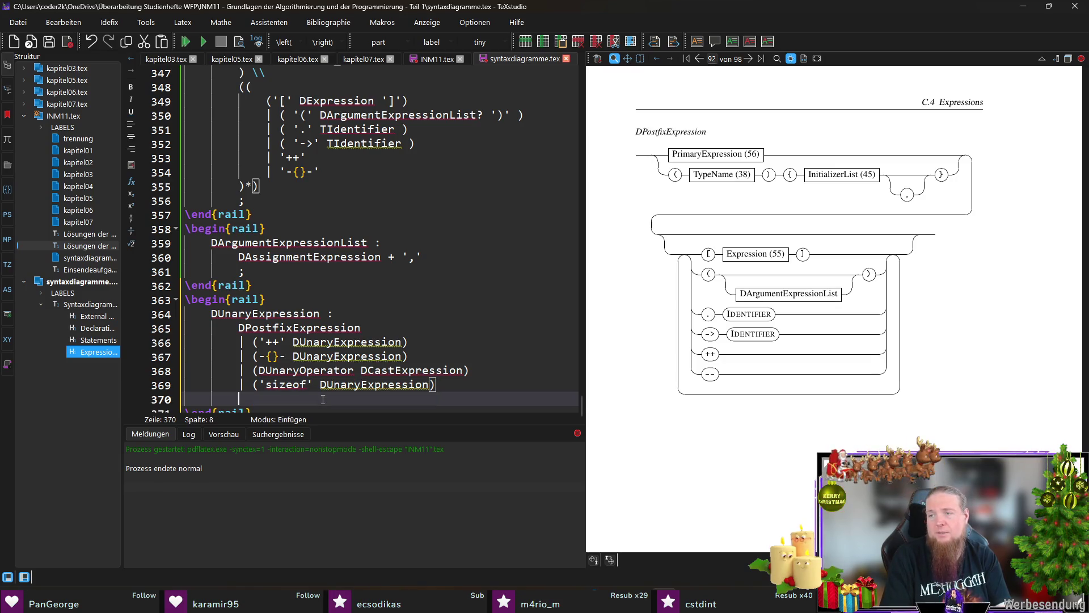
key("BackSpace")
key("BackSpace")
key("BackSpace")
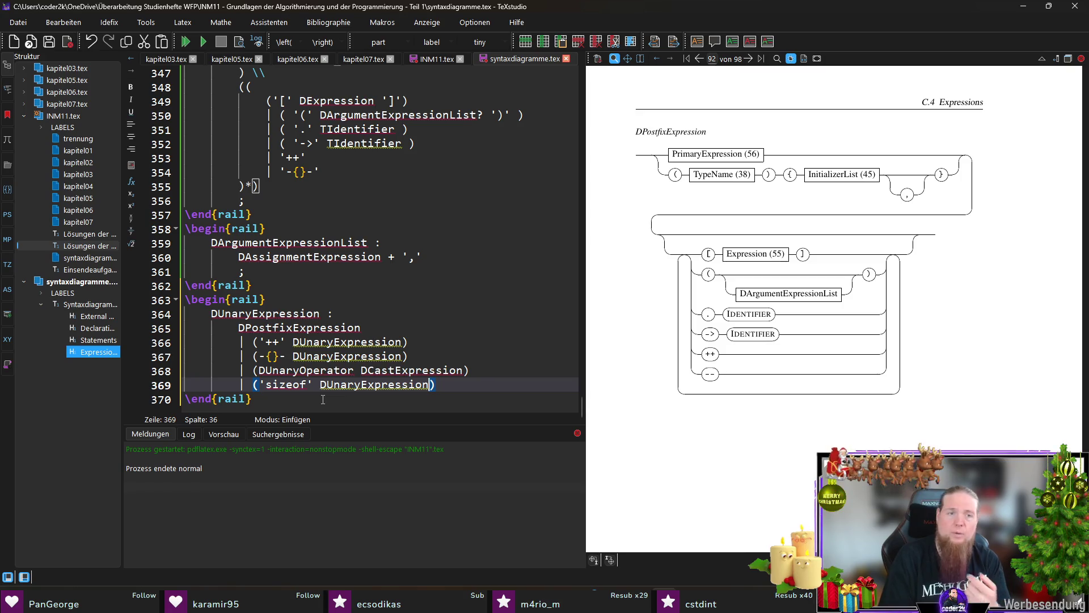
Group the sizeof operand and put the sizeof alternative and its closing parenthesis on separate lines
key("ctrl+shift+Right")
type("(")
key("ctrl+Left")
key("ctrl+Left")
key("ctrl+Left")
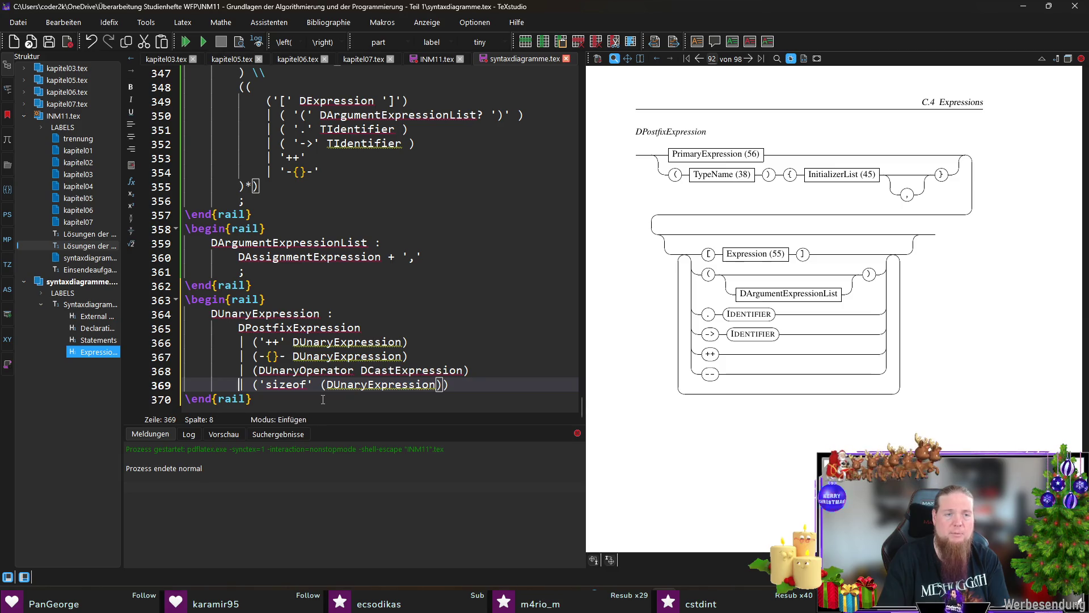
key("Return")
key("Tab")
key("End")
key("Left")
key("Return")
key("Up")
key("Home")
Move DUnaryExpression onto its own indented line and open a new alternative line below it
key("ctrl+Right")
key("ctrl+Right")
key("Right")
key("Left")
key("Left")
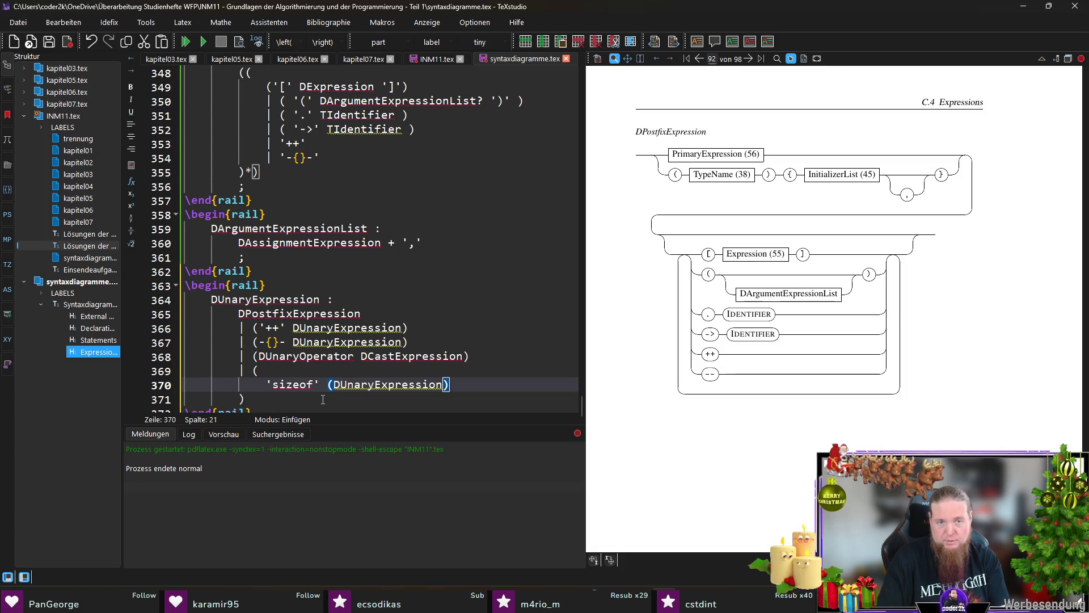
key("Return")
key("Tab")
key("ctrl+Right")
key("Return")
key("Up")
key("End")
key("Return")
Write the second sizeof branch as | ('(' DTypeName ')')
type("| '(")
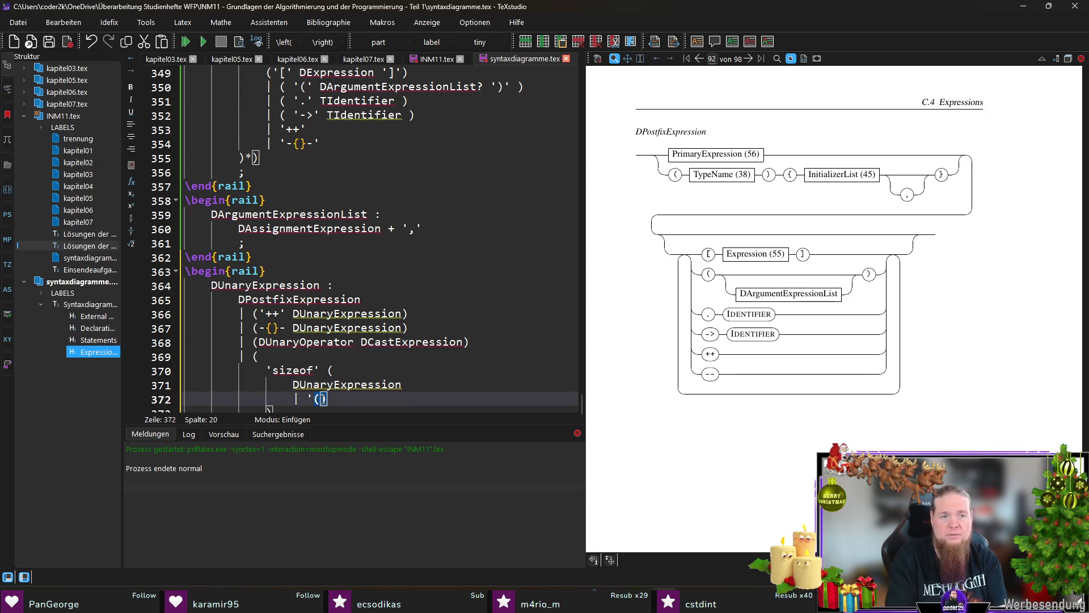
type("')'")
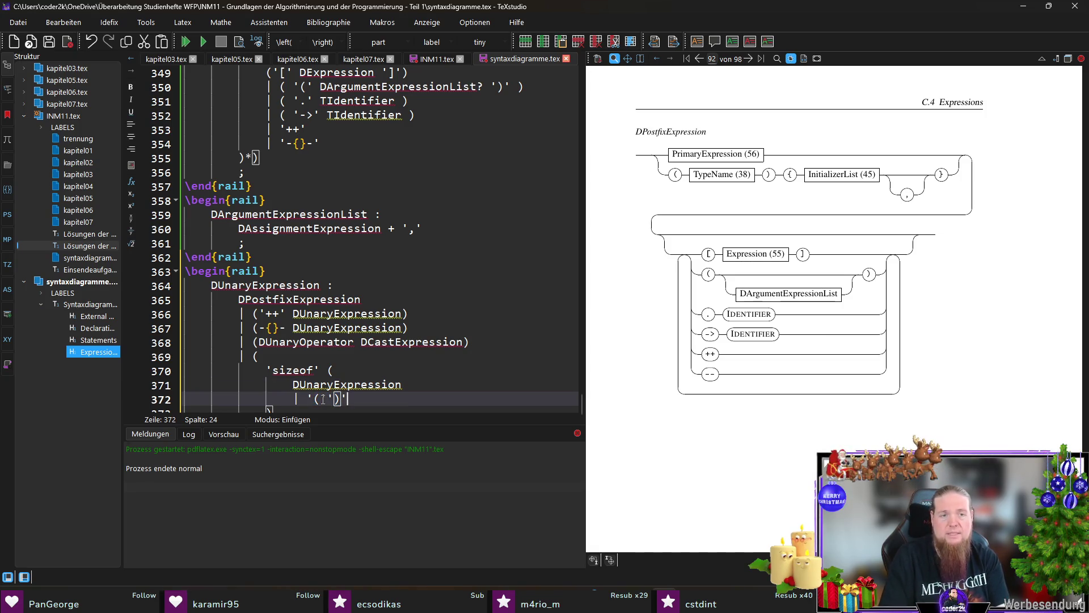
key("ctrl+shift+Left")
key("Delete")
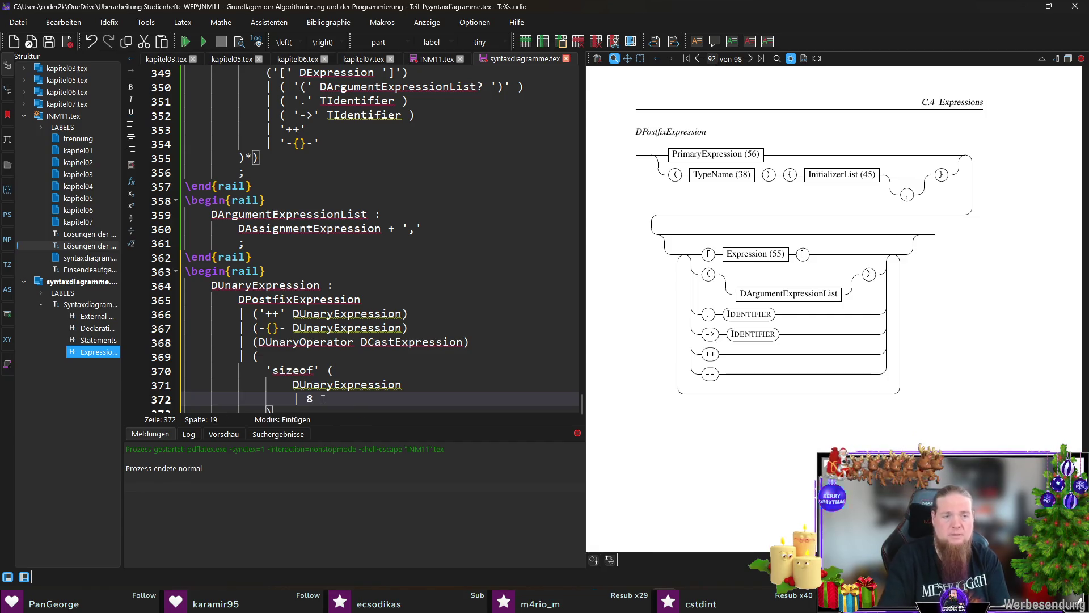
key("ctrl+shift+Left")
type("('(''")
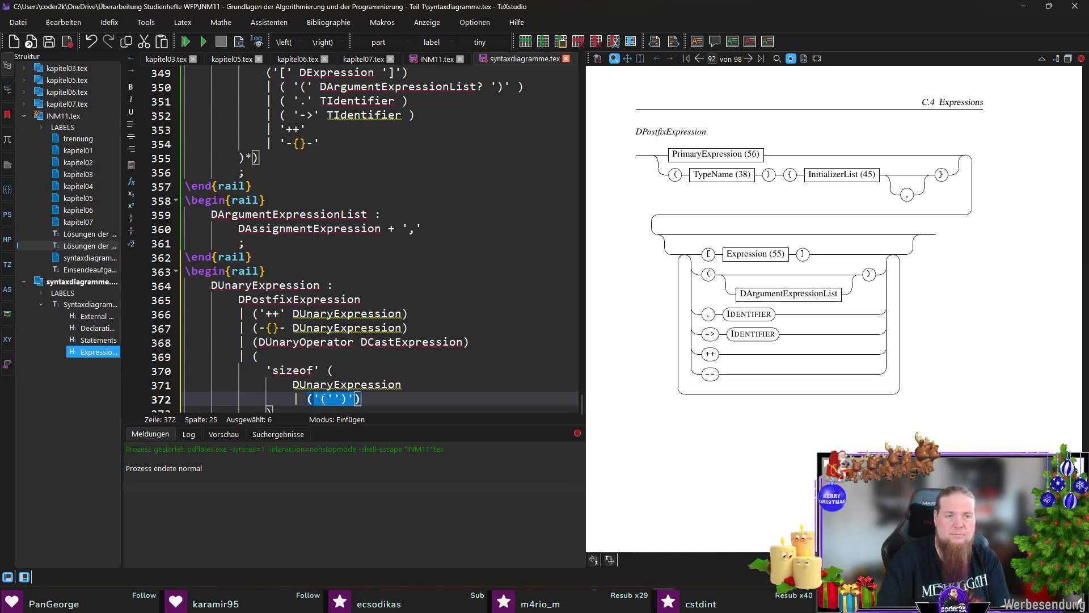
key("Right")
key("Left")
type("('(' ")
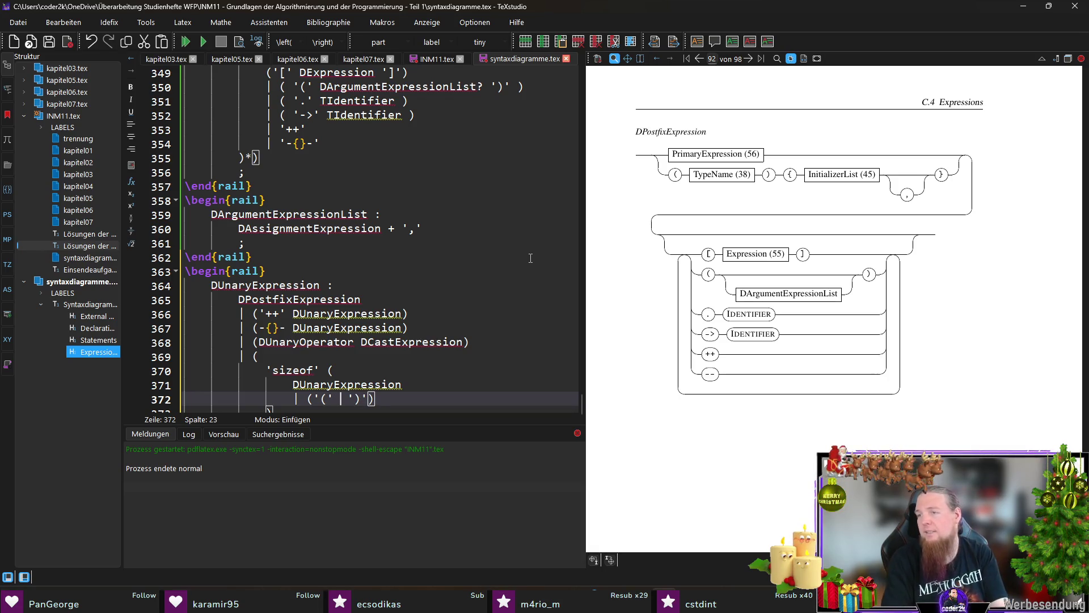
type("DTypeName")
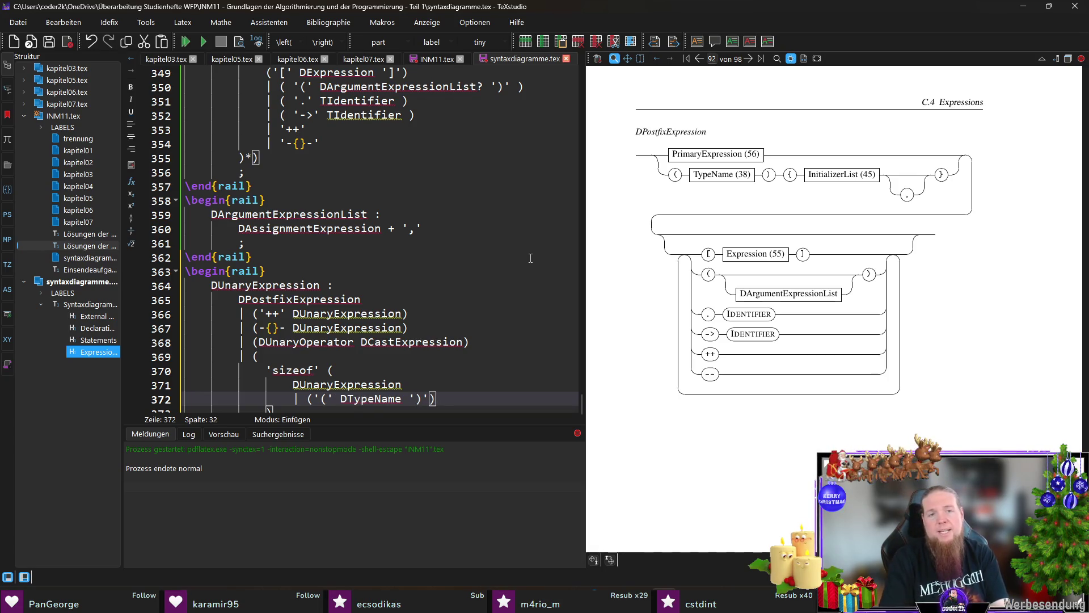
End the DUnaryExpression rule with a ';' line after the closing parenthesis
key("Down")
key("Down")
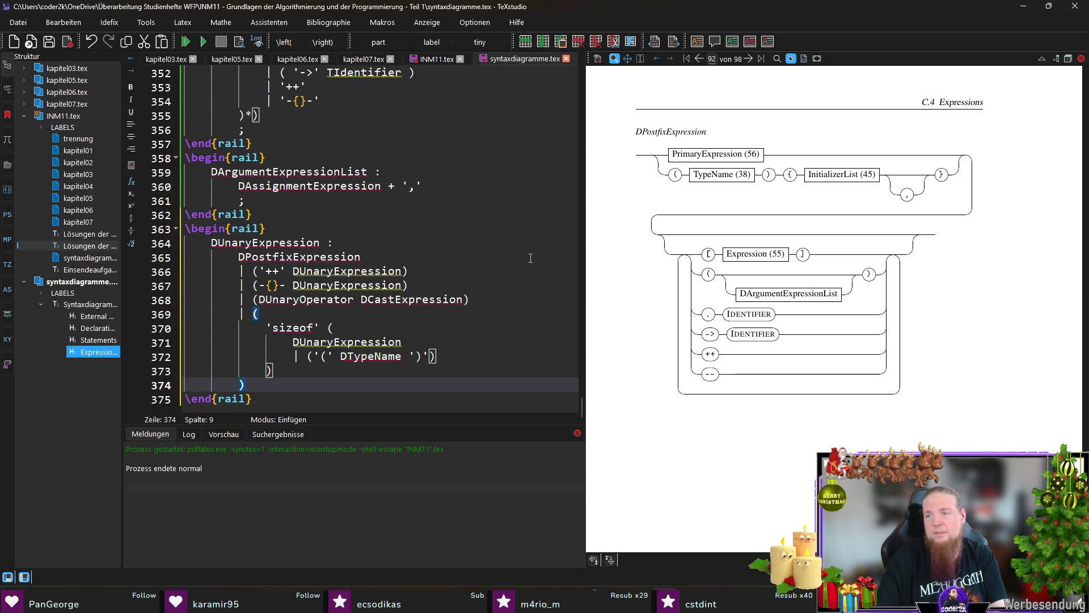
key("Return")
type(";")
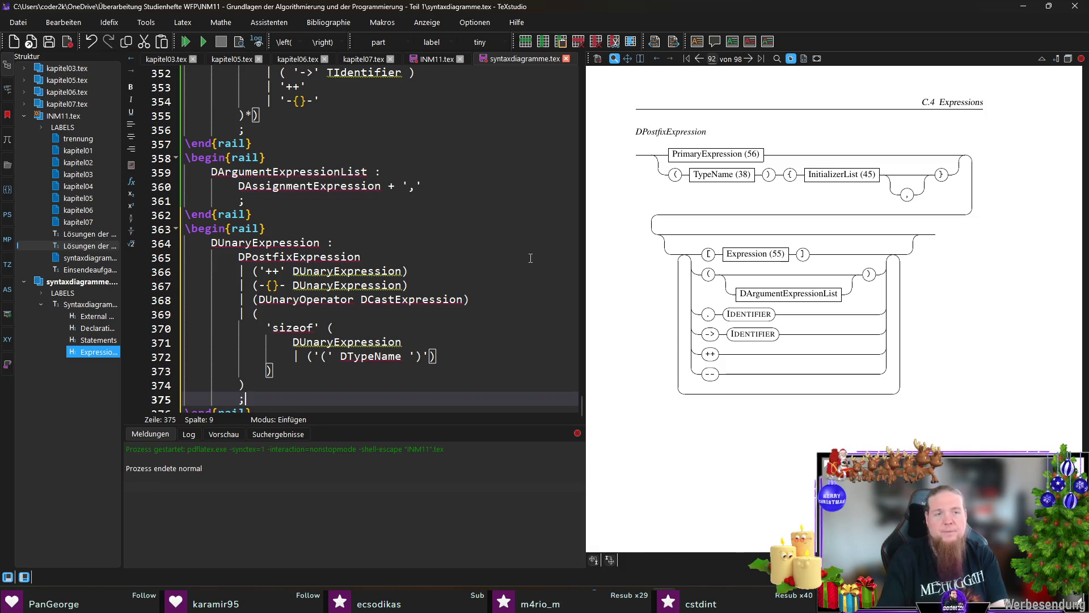
scroll(527, 255, "down", 1)
left_click(351, 291)
Start a new rail block 'DUnaryOperator :' with the escaped '\&' alternative
left_click(289, 399)
key("Return")
type("\\begin{rail}     ")
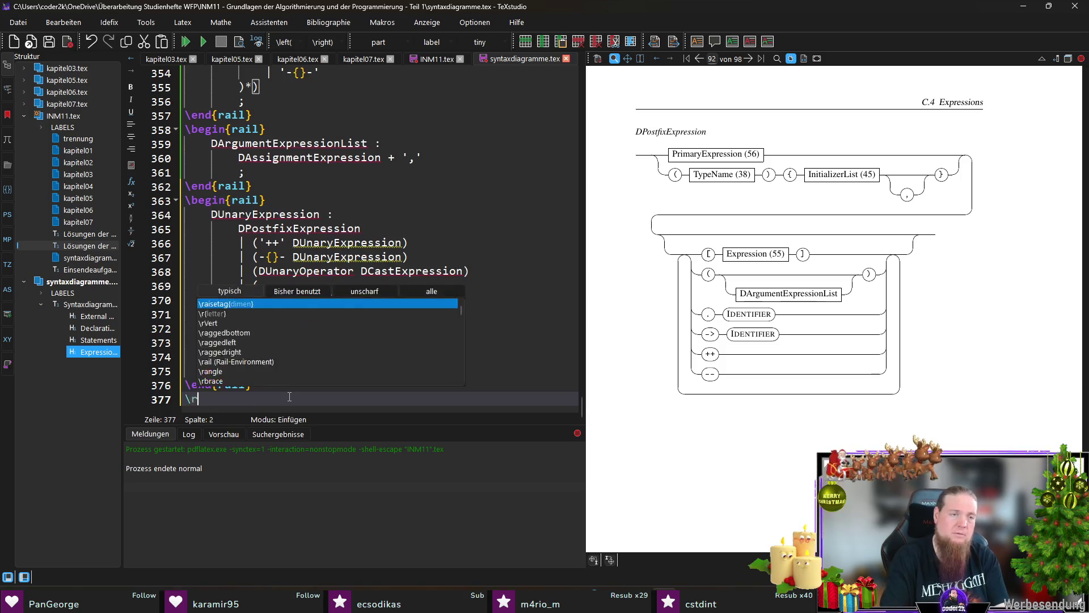
type("DUnaryOperator :")
key("Return")
type("'")
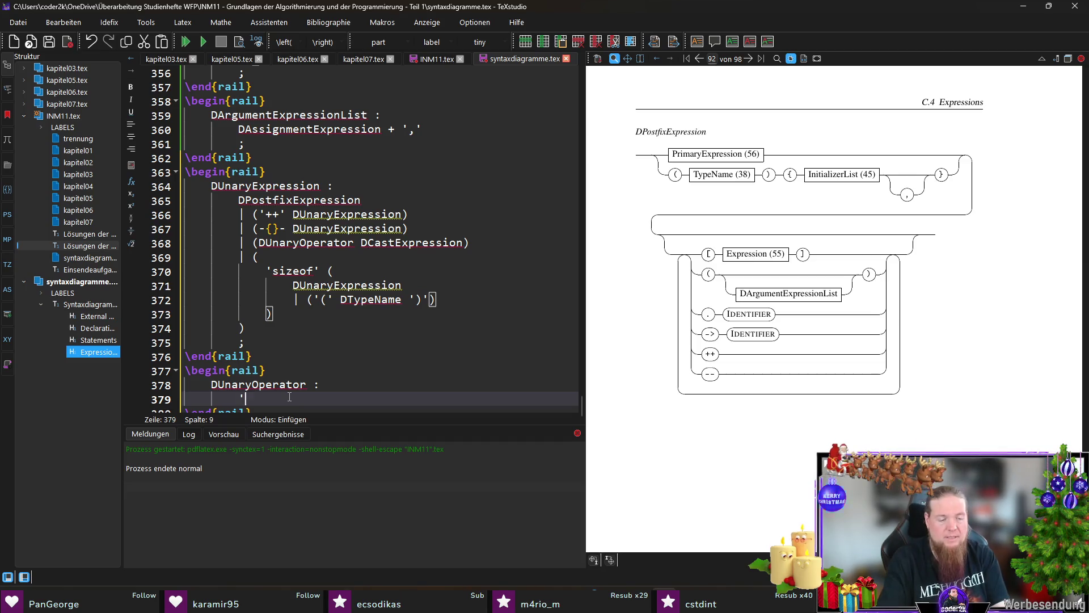
type("&'")
key("Left")
key("Left")
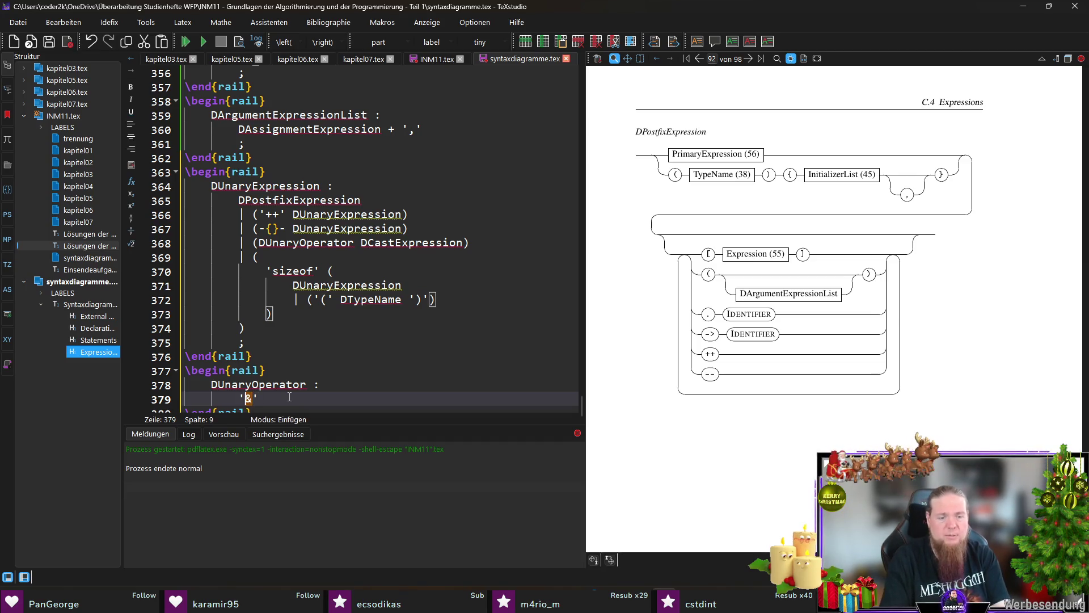
type("\\")
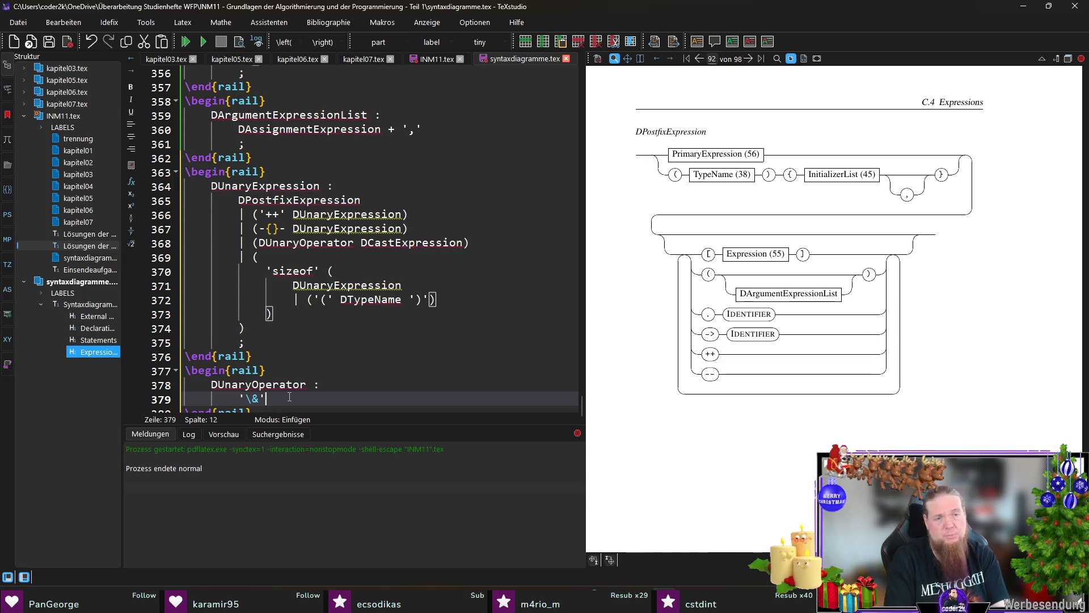
Add '*', '+', '-', '~' and '!' alternatives, end with ';', then save and compile
key("Return")
type("| '*")
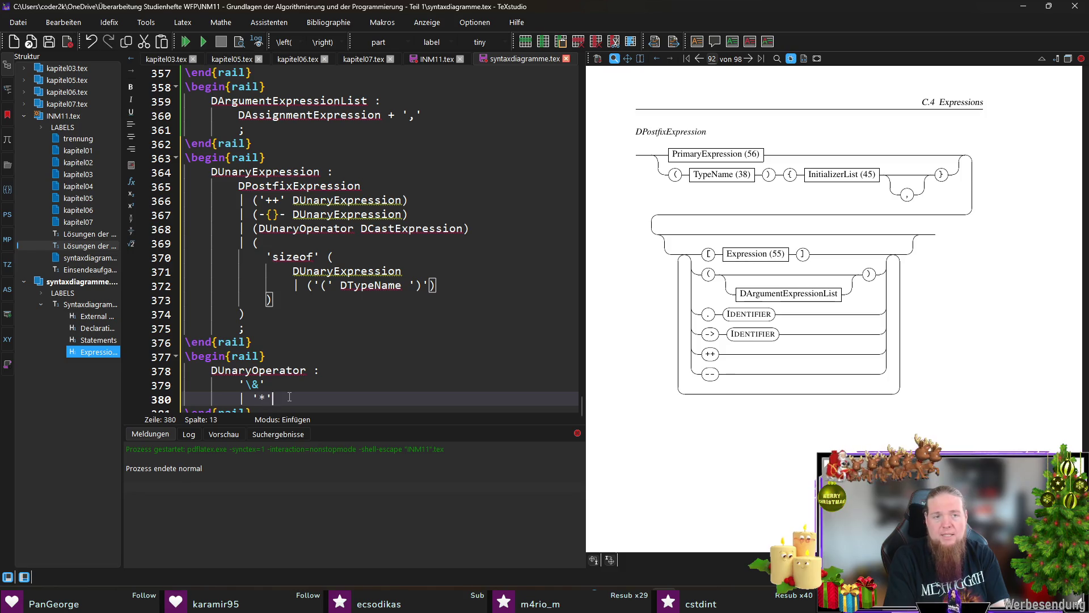
key("Return")
type("| '-")
key("Return")
type("| '-'")
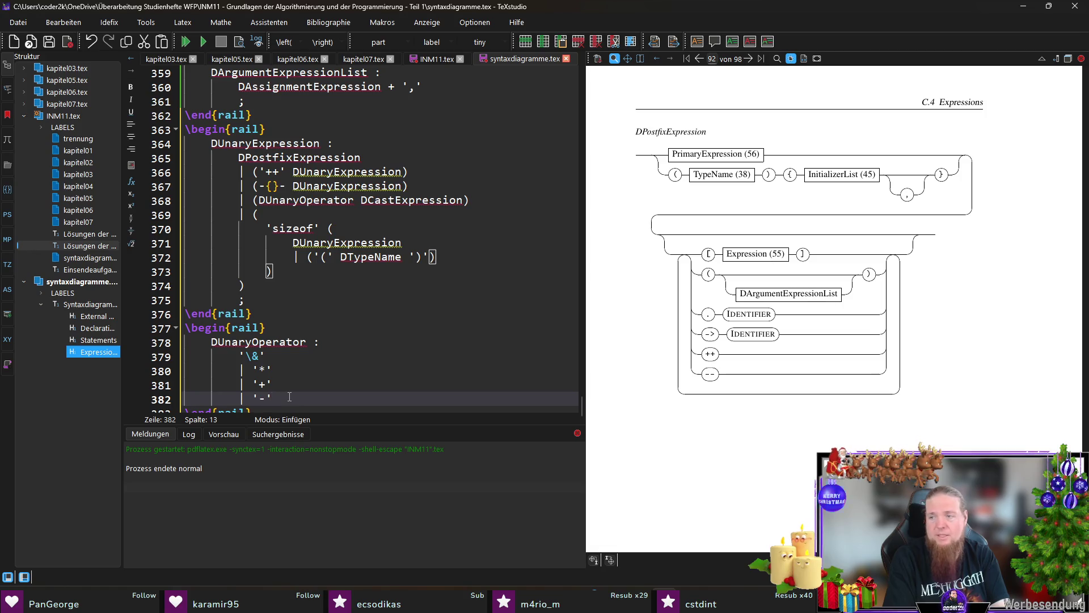
key("Return")
type("| '~'")
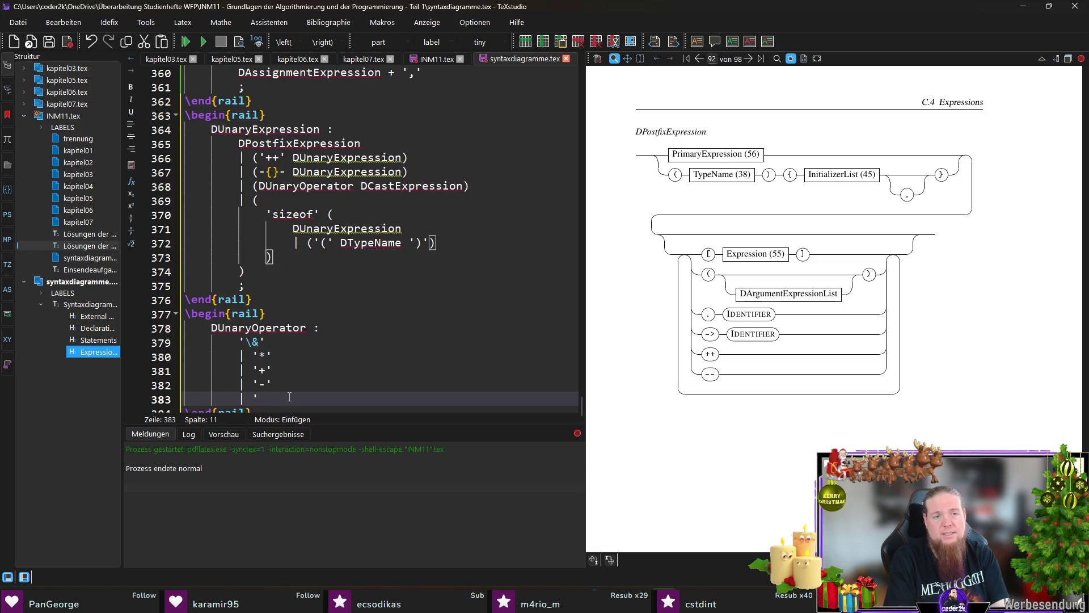
key("Return")
type("| '!'")
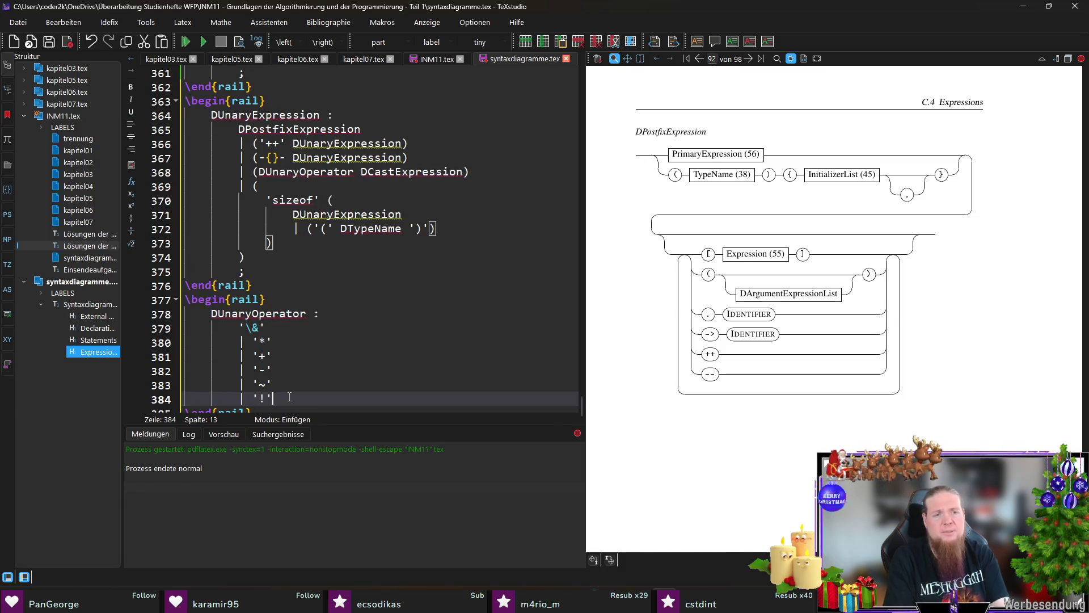
key("Return")
type(";")
key("F5")
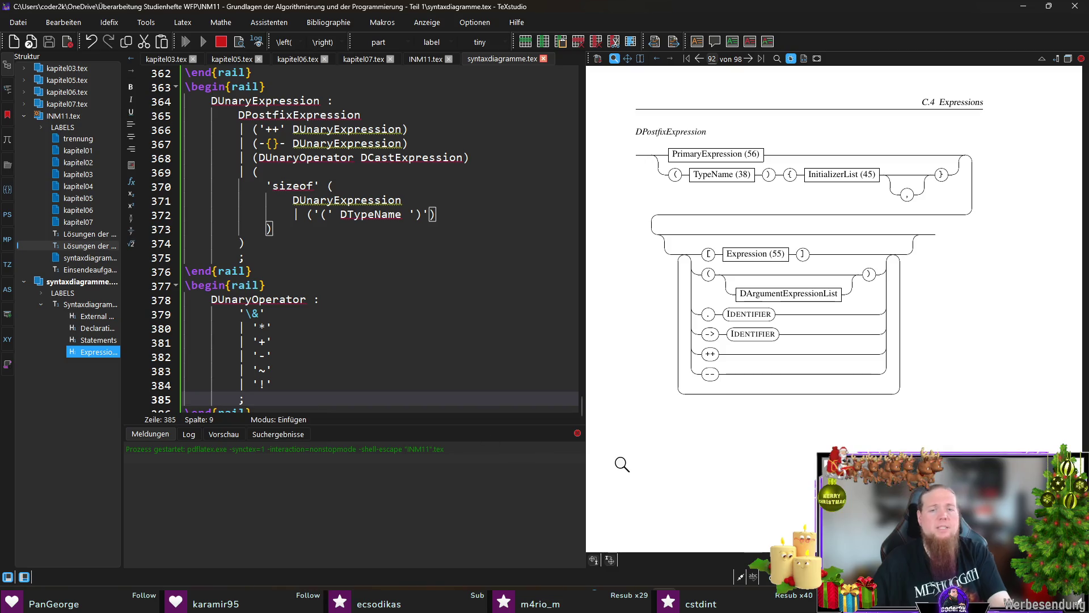
key("alt+Tab")
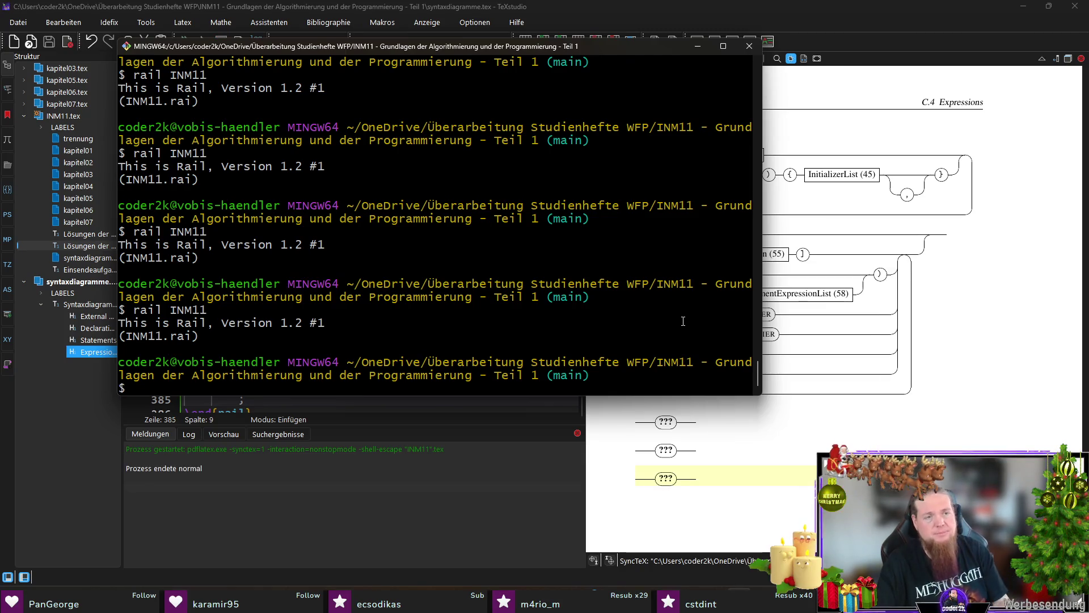
After rail INM11 reports an error, quote the decrement on line 367 as '-{}-'
key("Up")
key("Return")
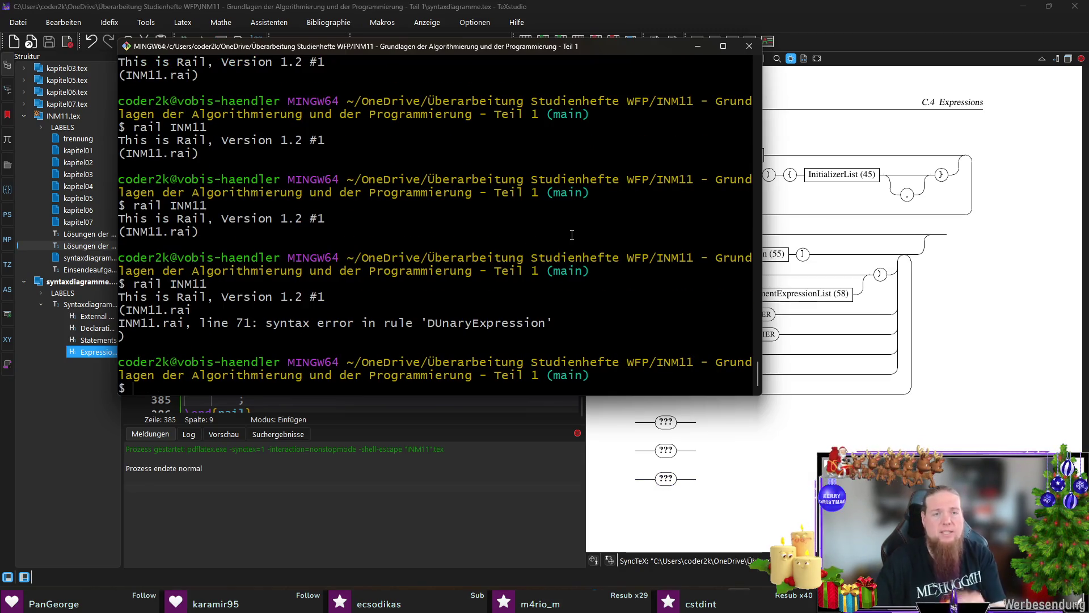
left_click(638, 10)
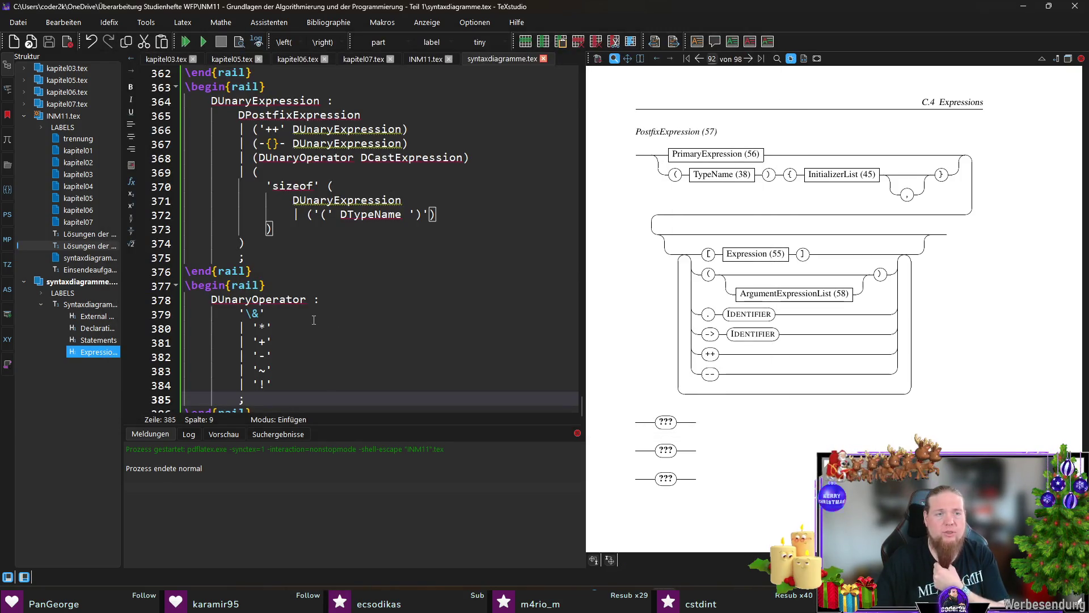
scroll(313, 320, "up", 1)
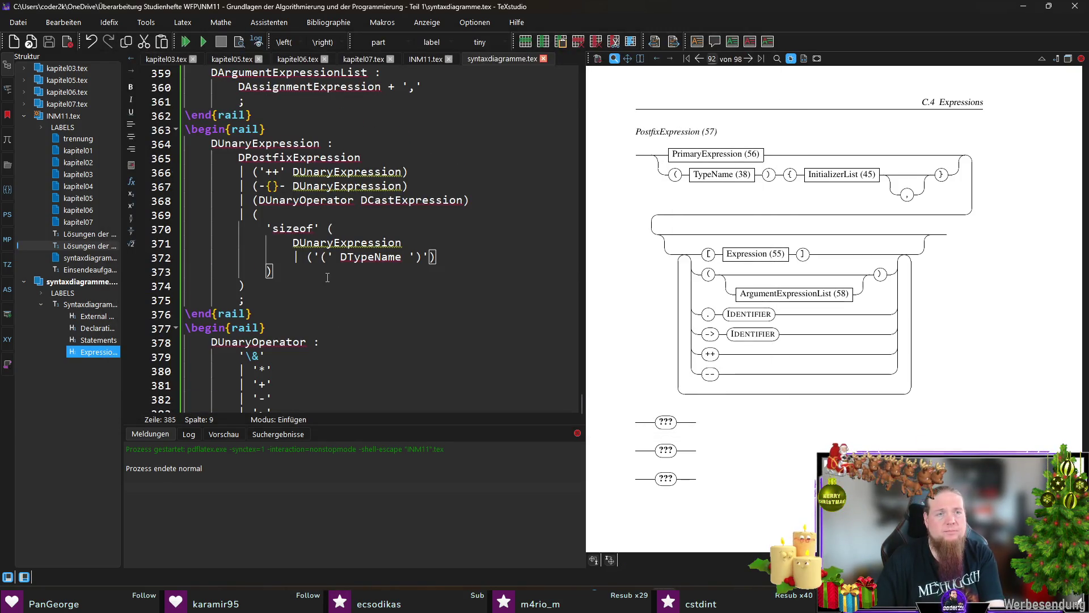
left_click(287, 186)
key("BackSpace")
key("BackSpace")
key("BackSpace")
type("'")
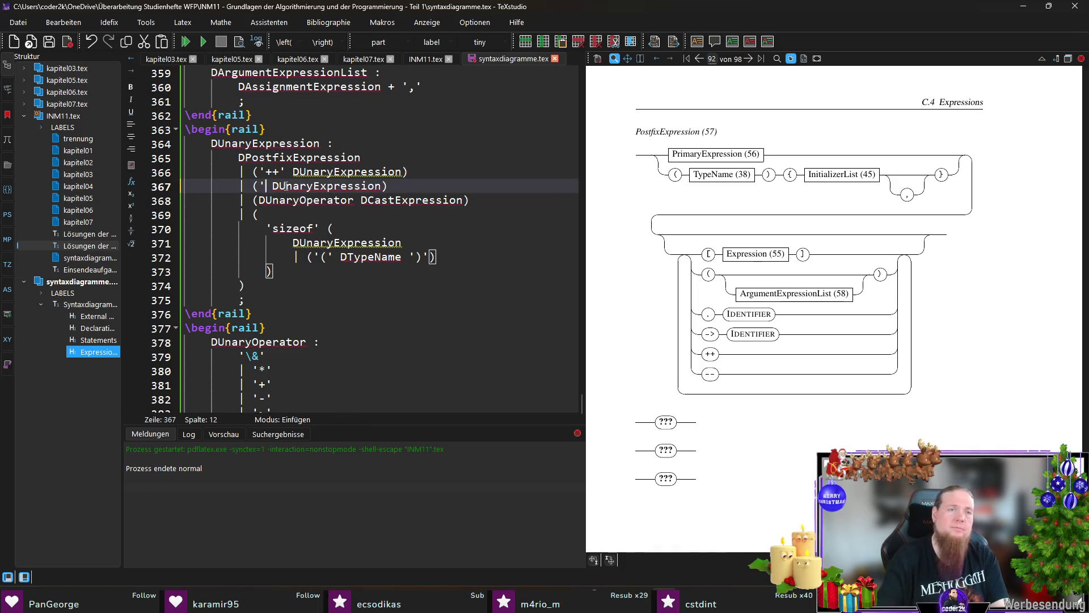
key("ctrl+t")
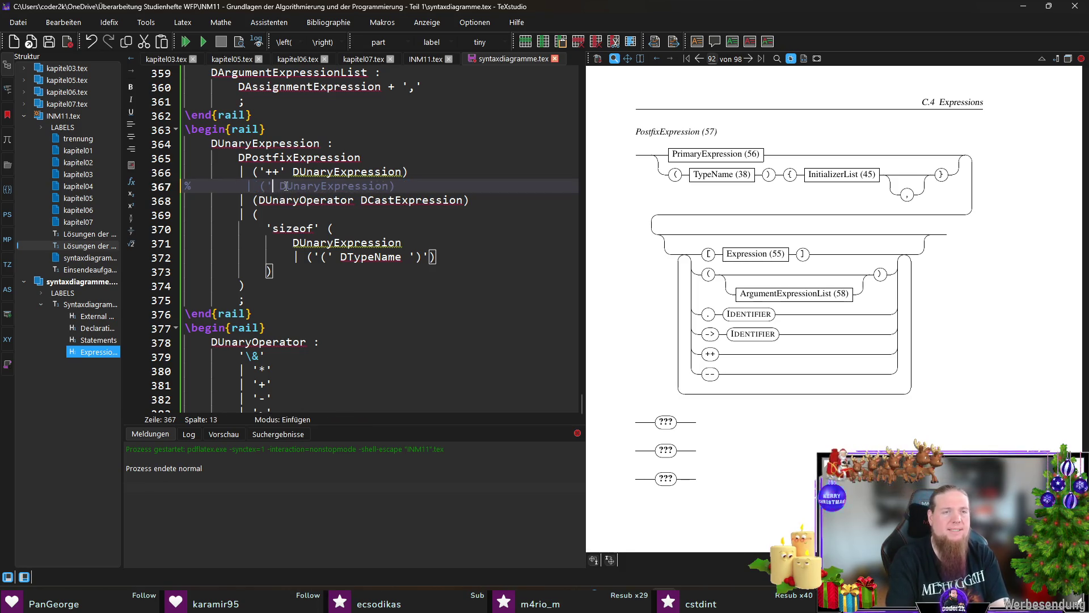
key("ctrl+z")
key("ctrl+z")
key("ctrl+z")
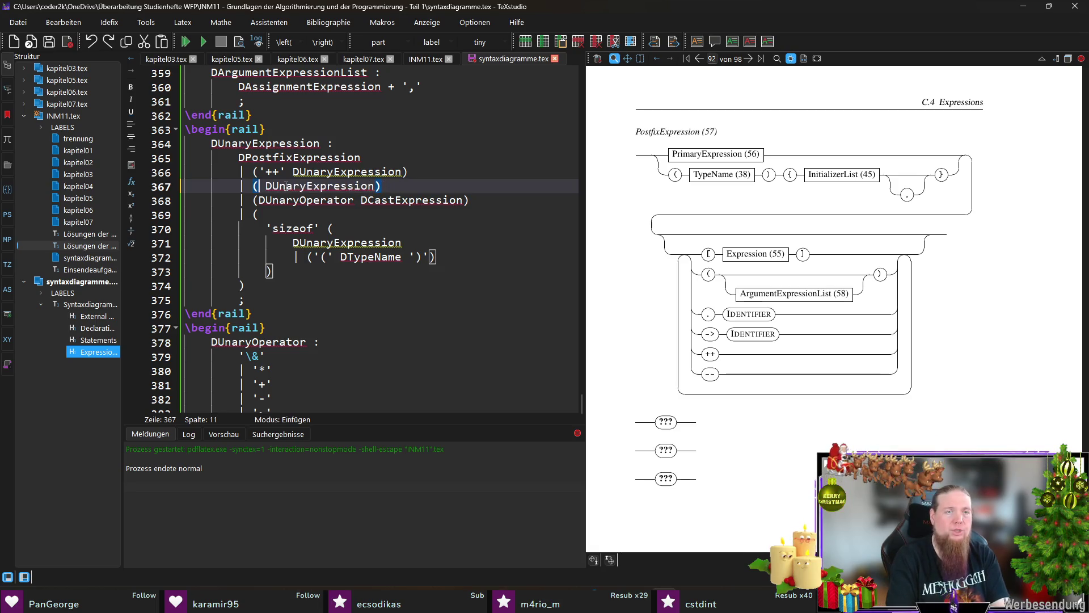
type("-{}-'")
key("Left")
key("Left")
key("Left")
type("'")
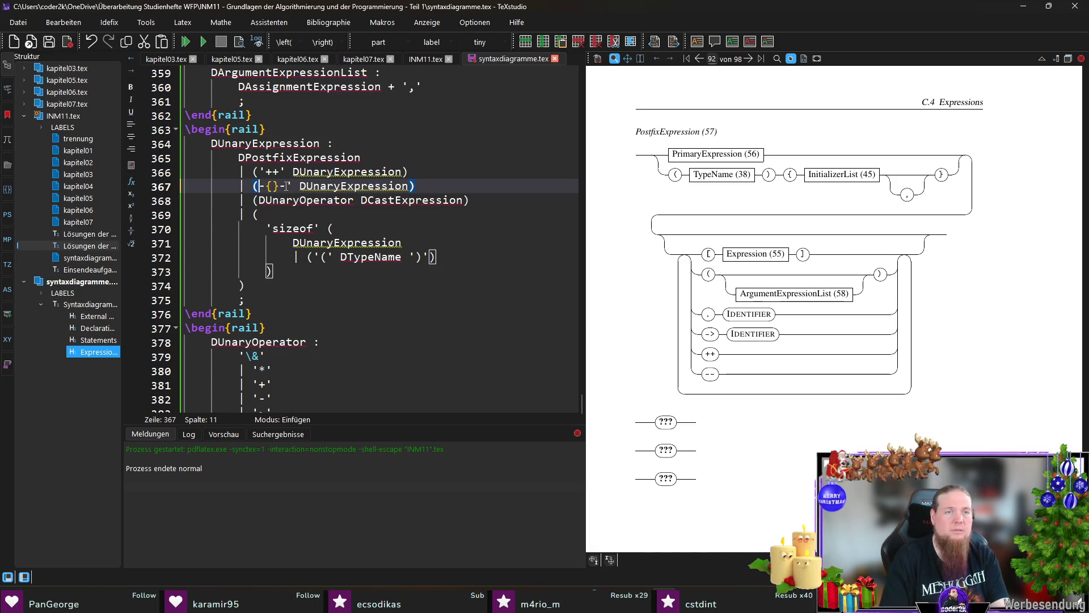
key("End")
Save and compile, then rerun 'rail INM11' in Git Bash
key("F5")
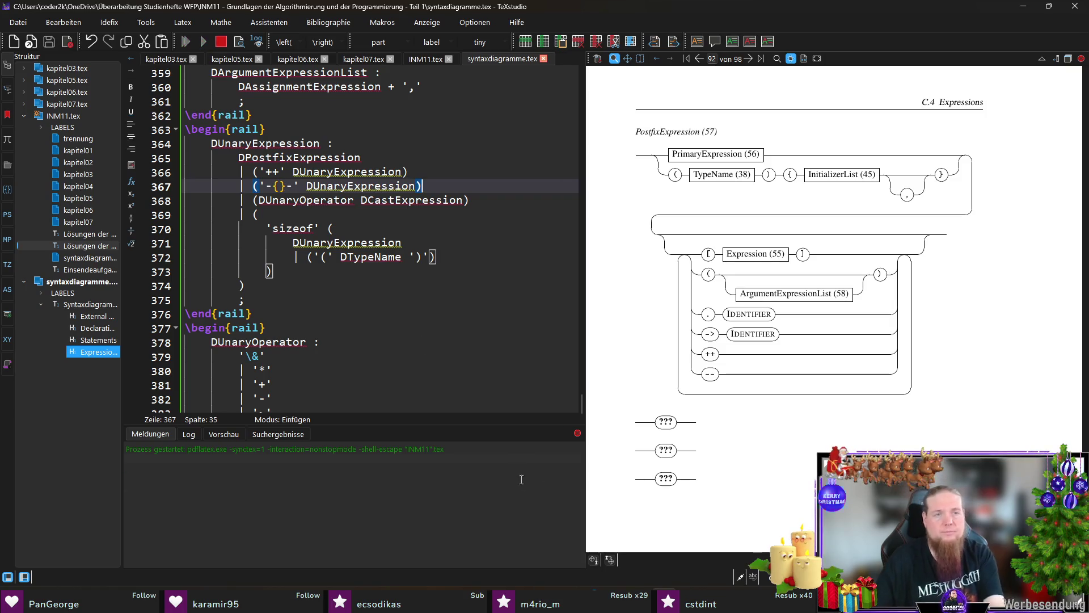
key("alt+Tab")
key("Up")
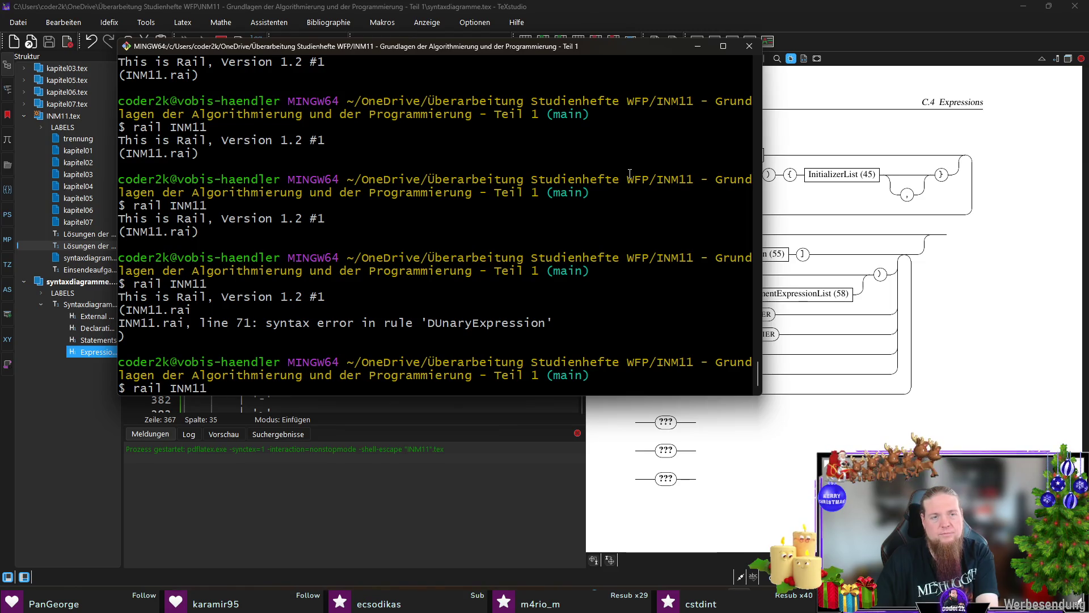
key("Return")
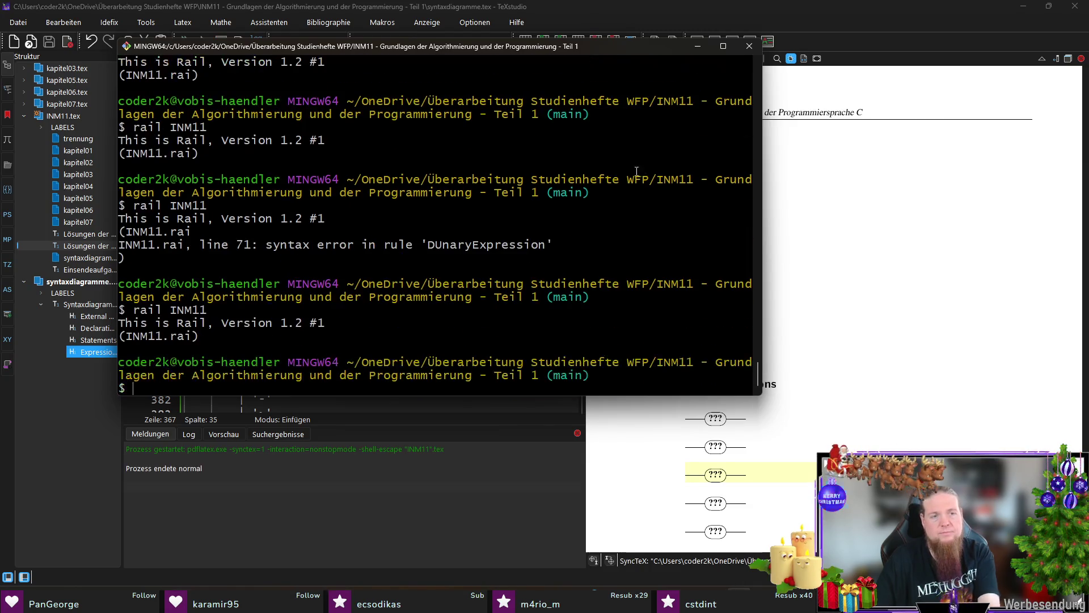
key("alt+Tab")
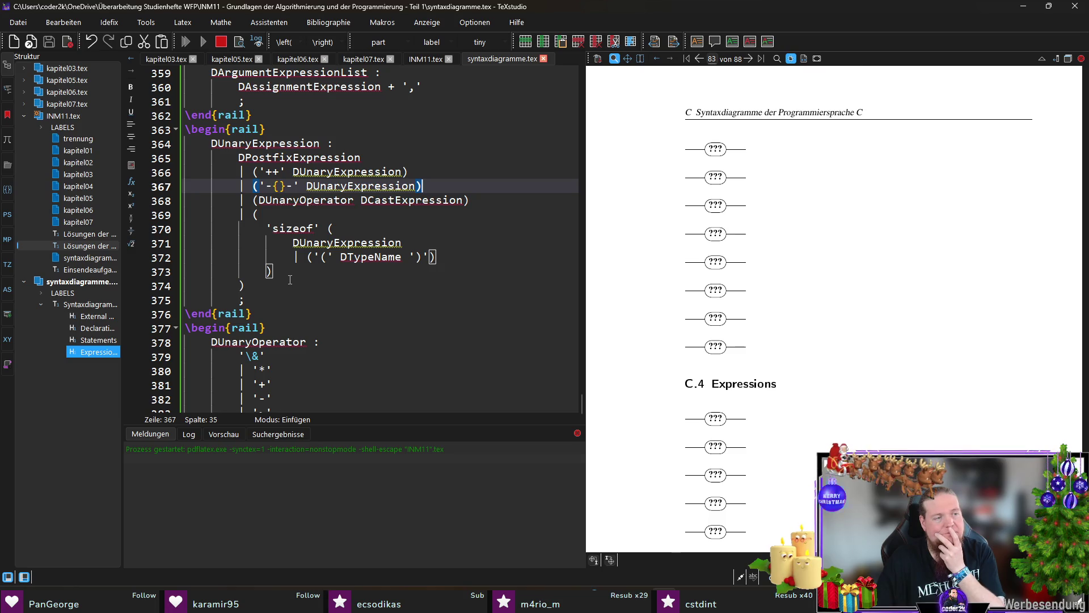
Escape the tilde alternative on line 383 as '\~'
scroll(794, 321, "down", 5)
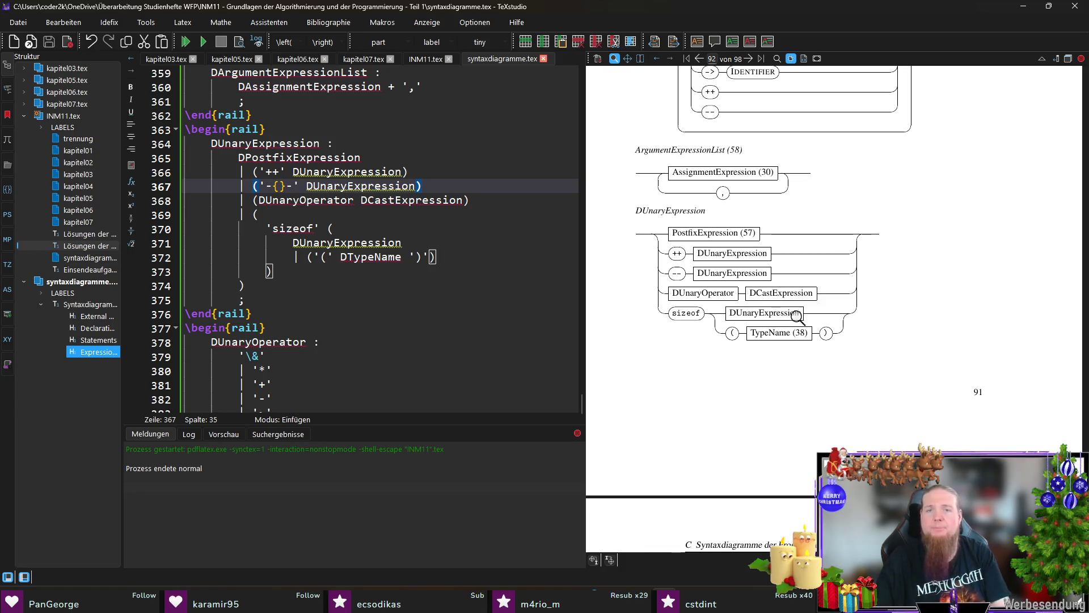
scroll(794, 317, "down", 5)
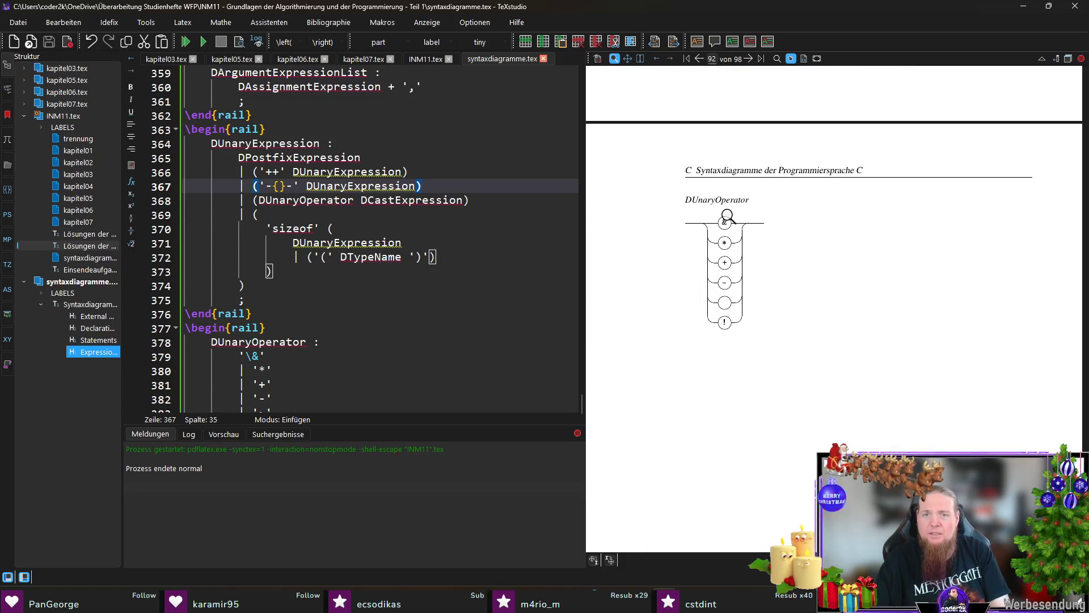
scroll(375, 301, "down", 2)
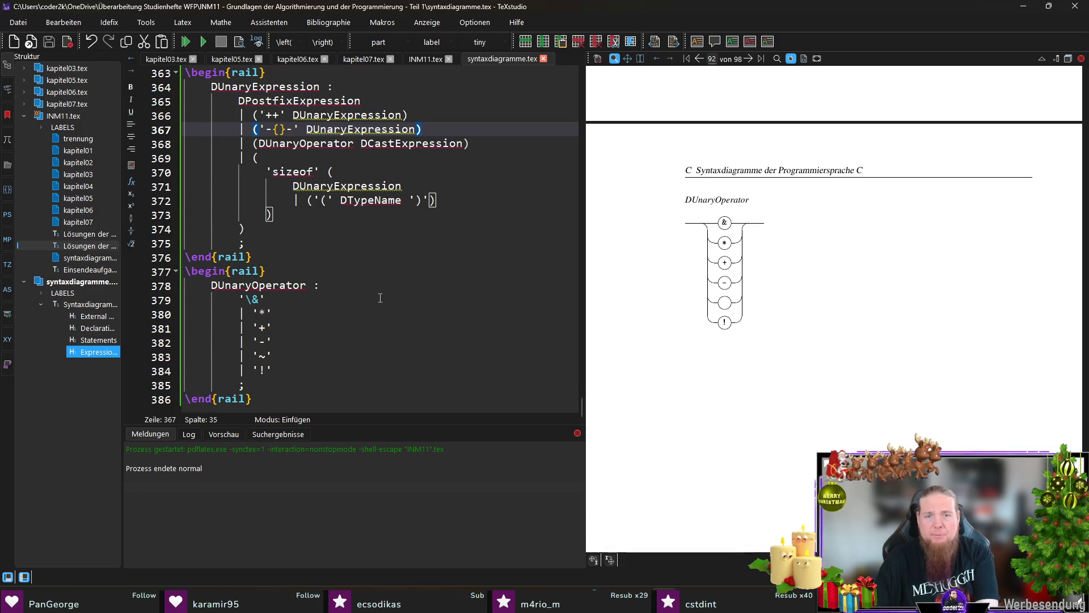
left_click(258, 356)
type("\\")
Compile, recall the rail INM11 command in the terminal, and check the refreshed preview
key("F5")
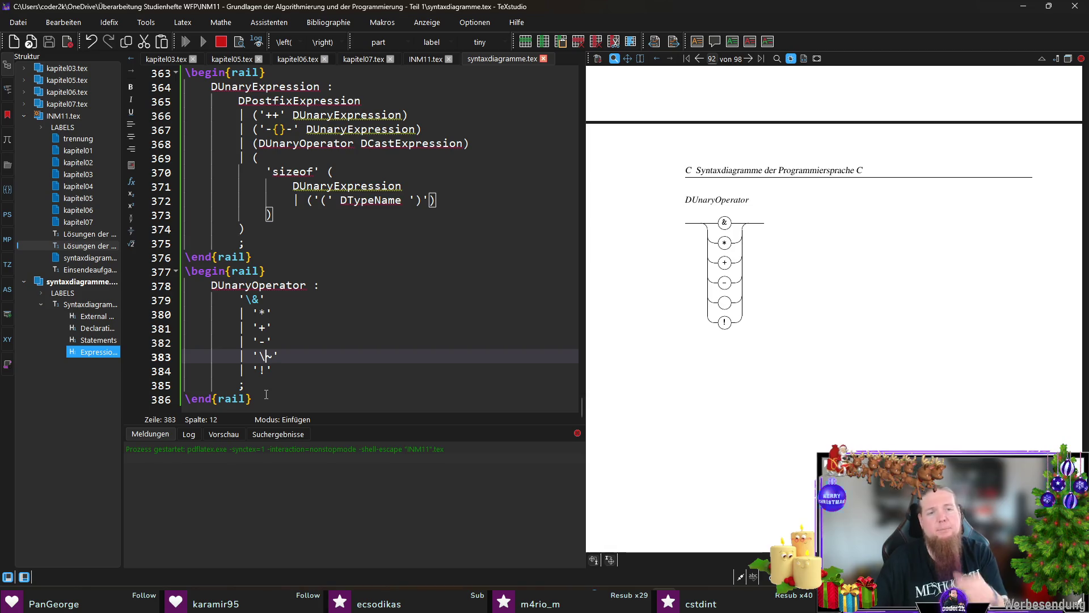
key("alt+Tab")
key("Up")
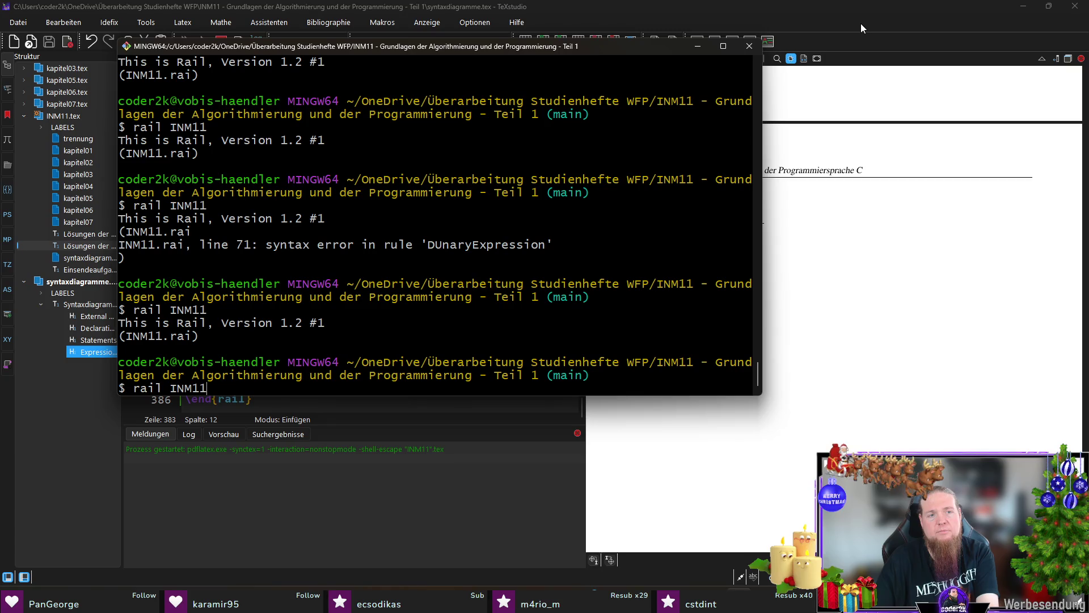
key("alt+Tab")
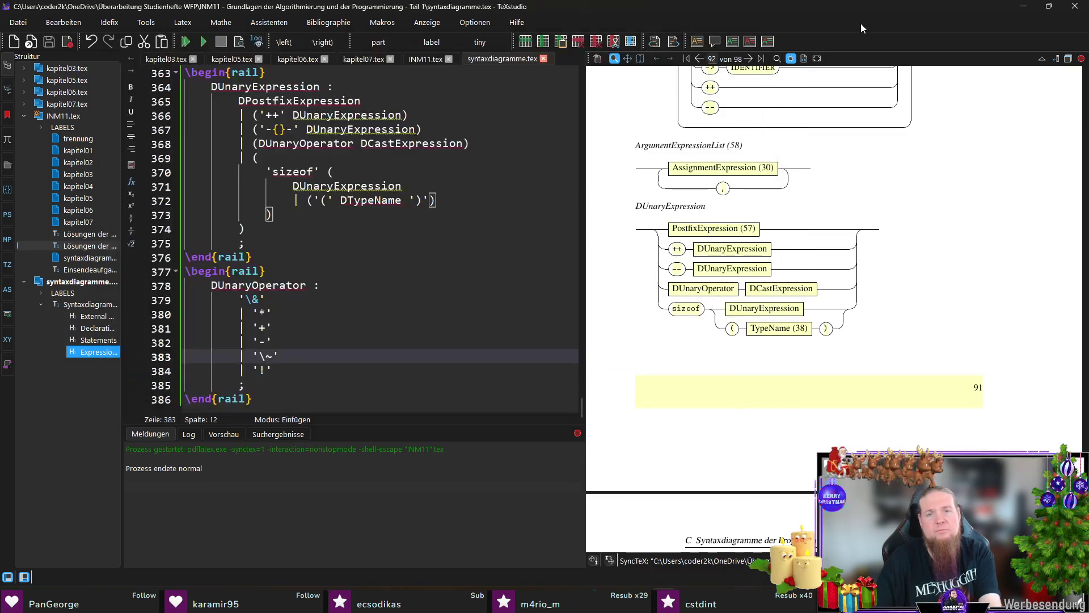
scroll(795, 114, "down", 6)
scroll(795, 187, "up", 5)
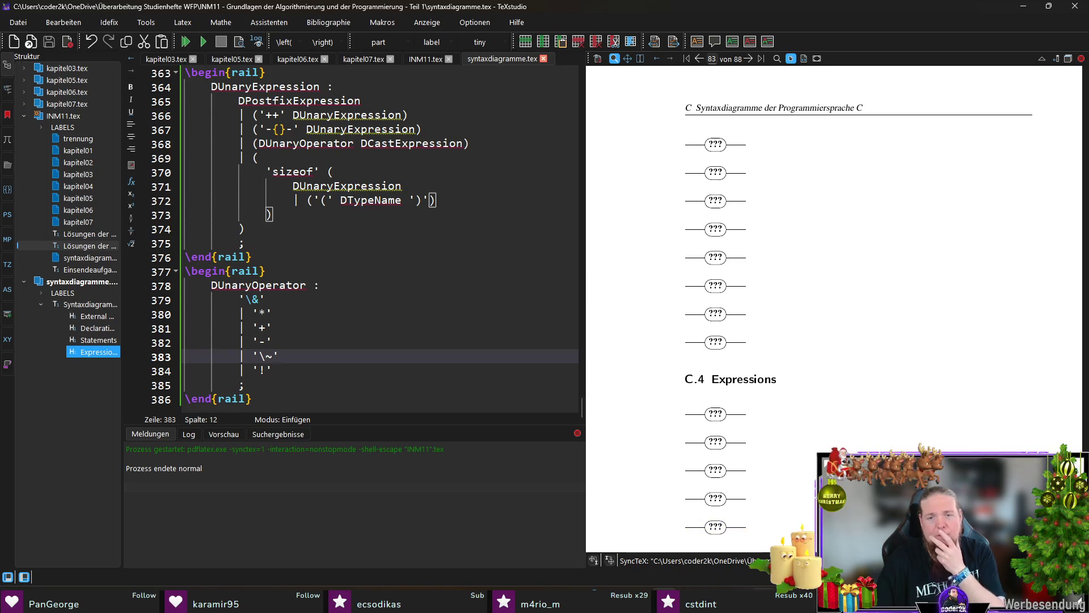
Rerun 'rail INM11' in the MINGW64 terminal
mouse_move(739, 603)
left_click(737, 536)
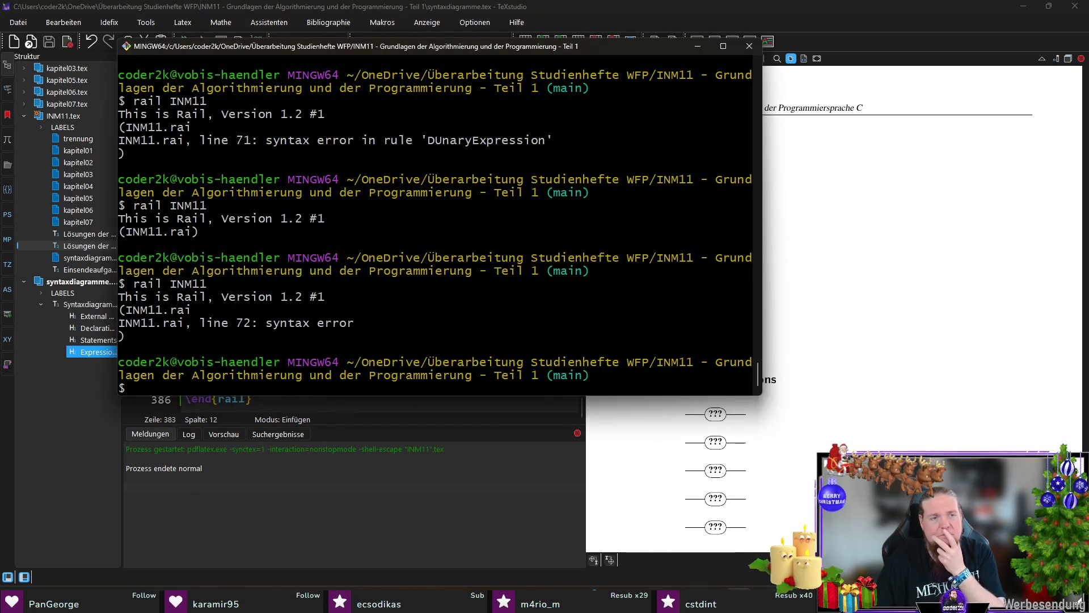
key("Up")
key("Return")
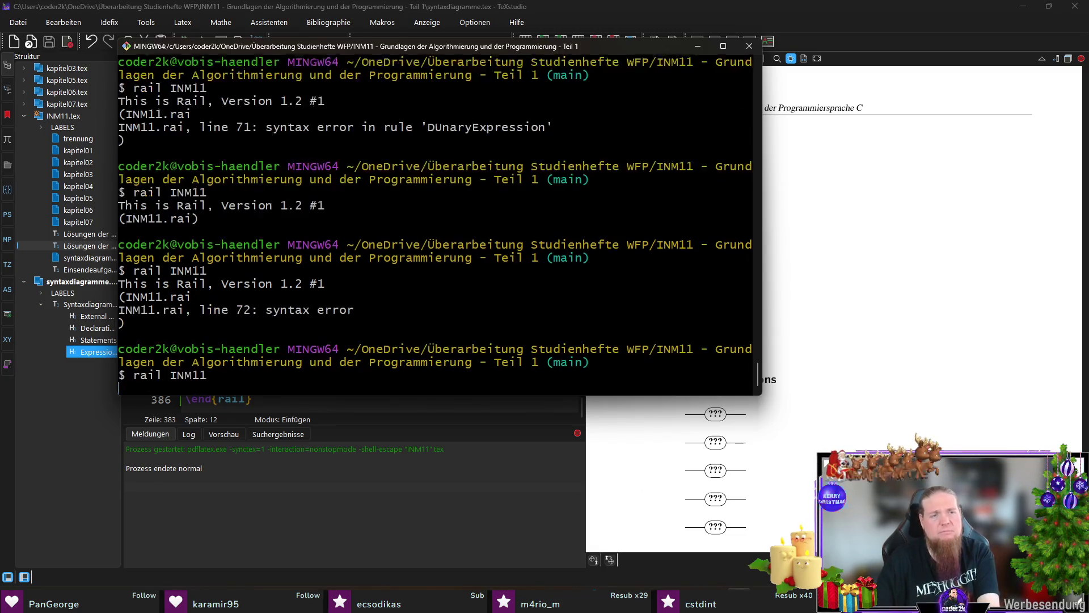
key("alt+Tab")
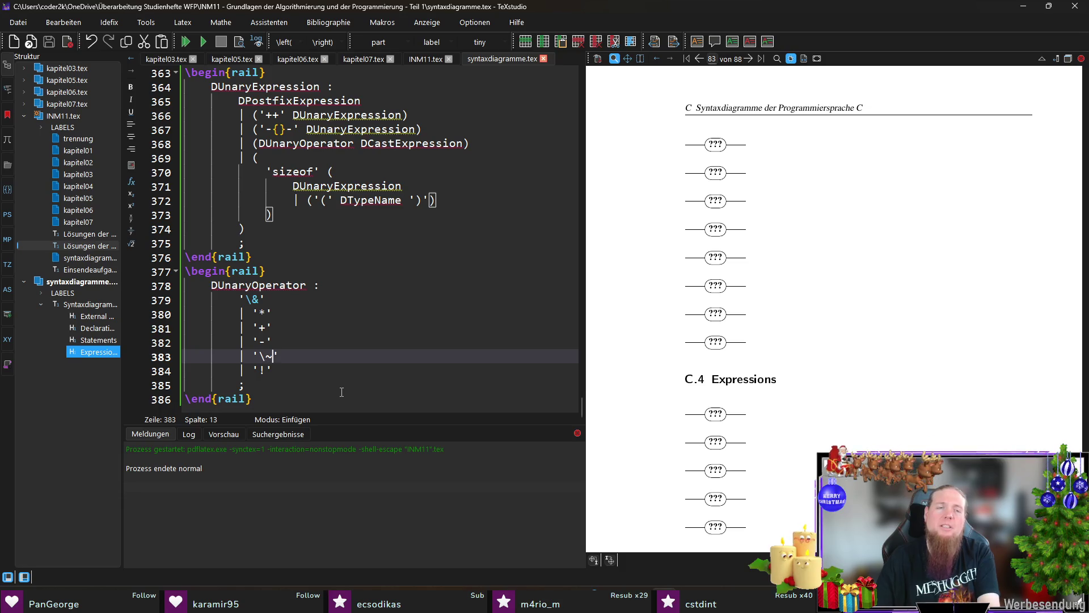
Replace '\~' with '\tilde{}' on line 383, save syntaxdiagramme.tex and compile
key("BackSpace")
type("tilde")
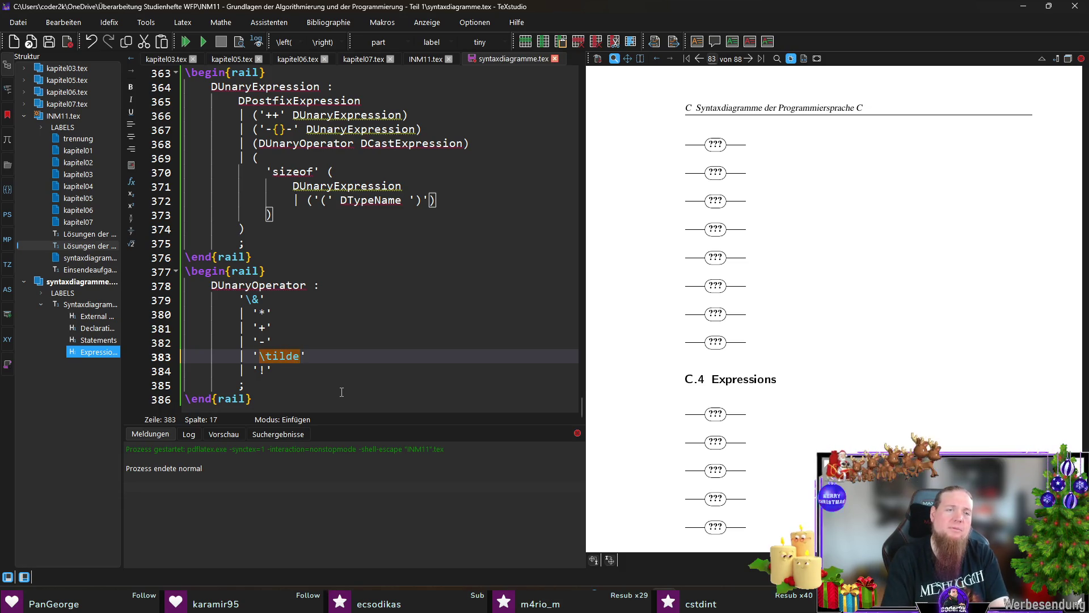
key("ctrl+shift+Left")
key("BackSpace")
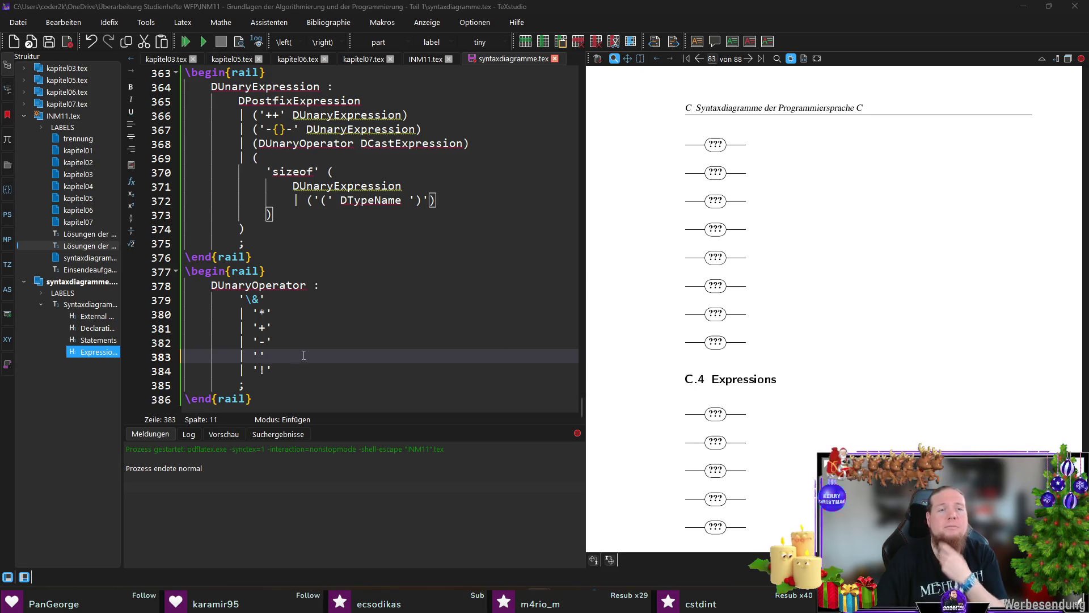
type("ilde{}")
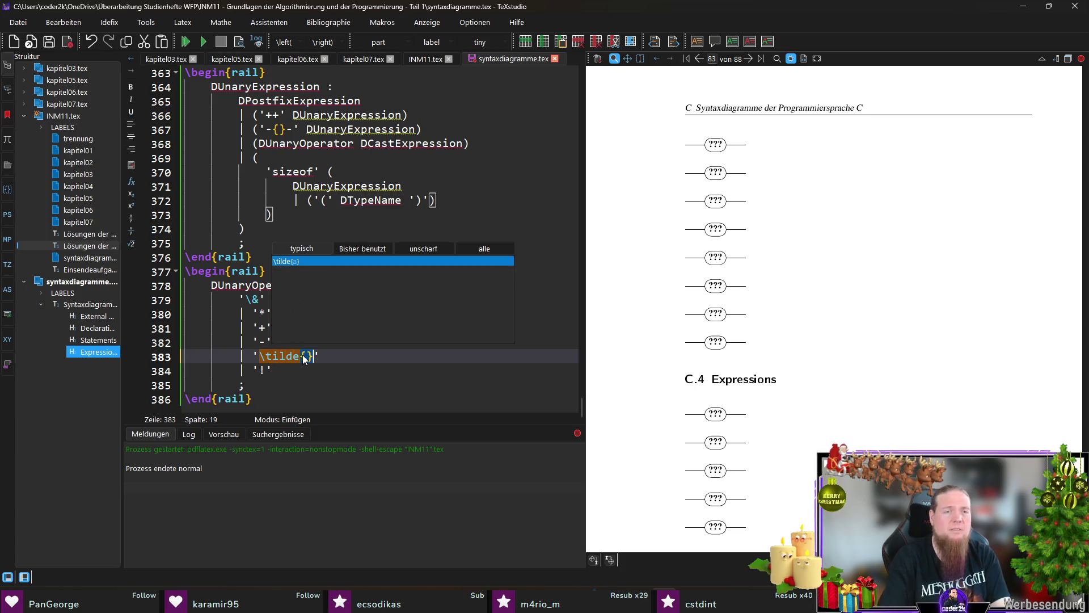
key("Escape")
key("Right")
key("ctrl+s")
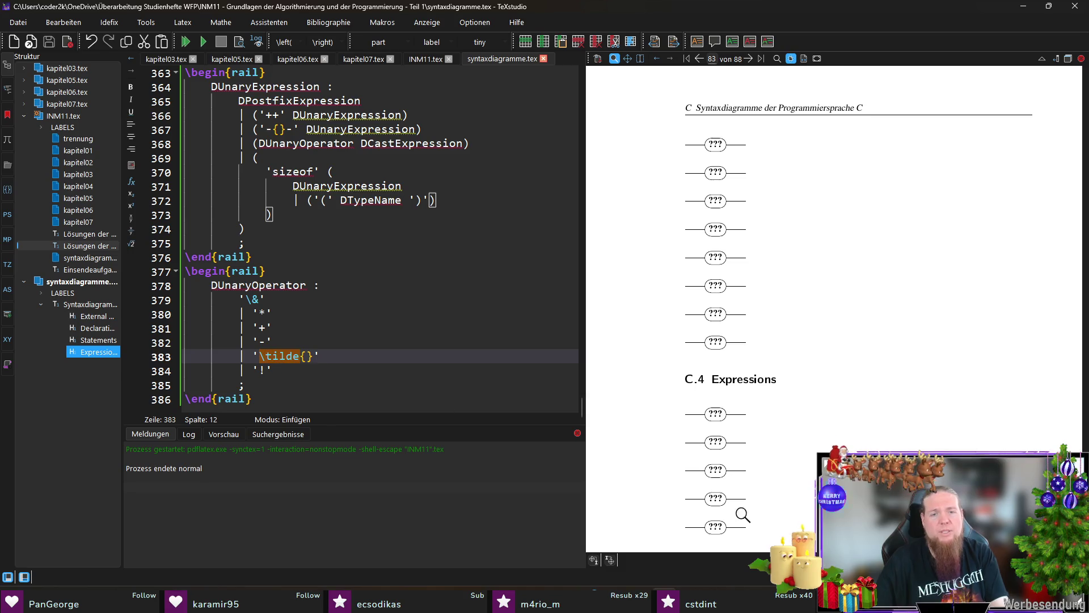
key("F5")
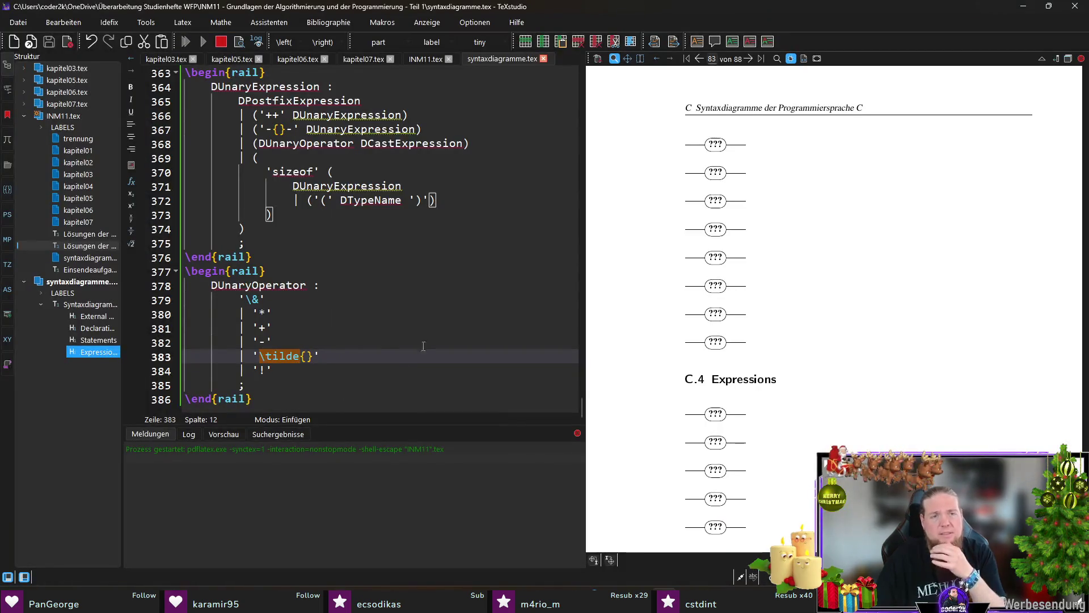
Recall the rail command in the terminal, then switch to the INM11.tex file
left_click(379, 342)
left_click(383, 360)
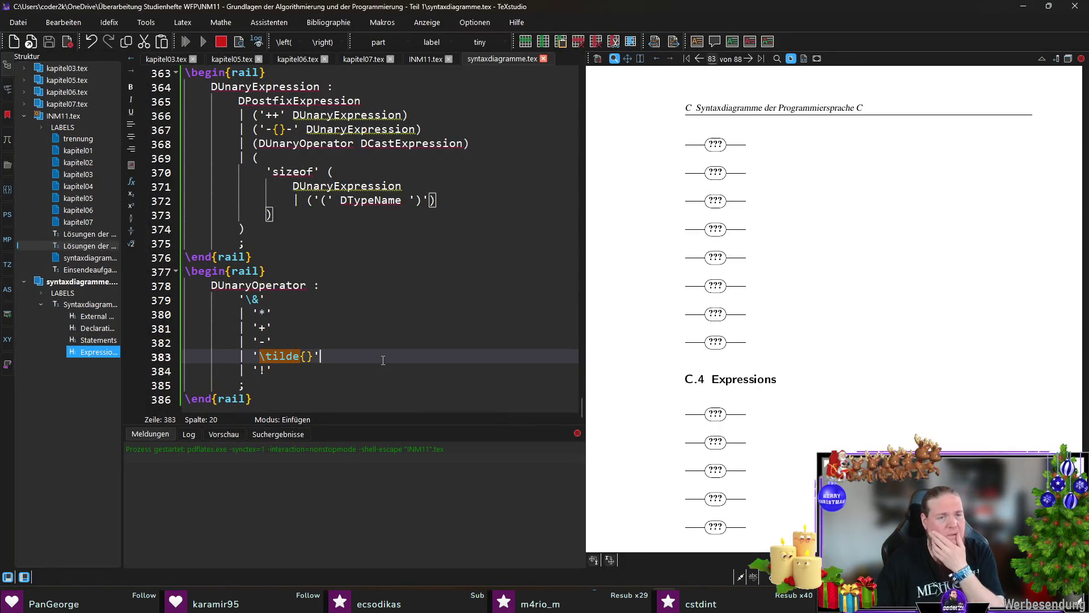
key("alt+Tab")
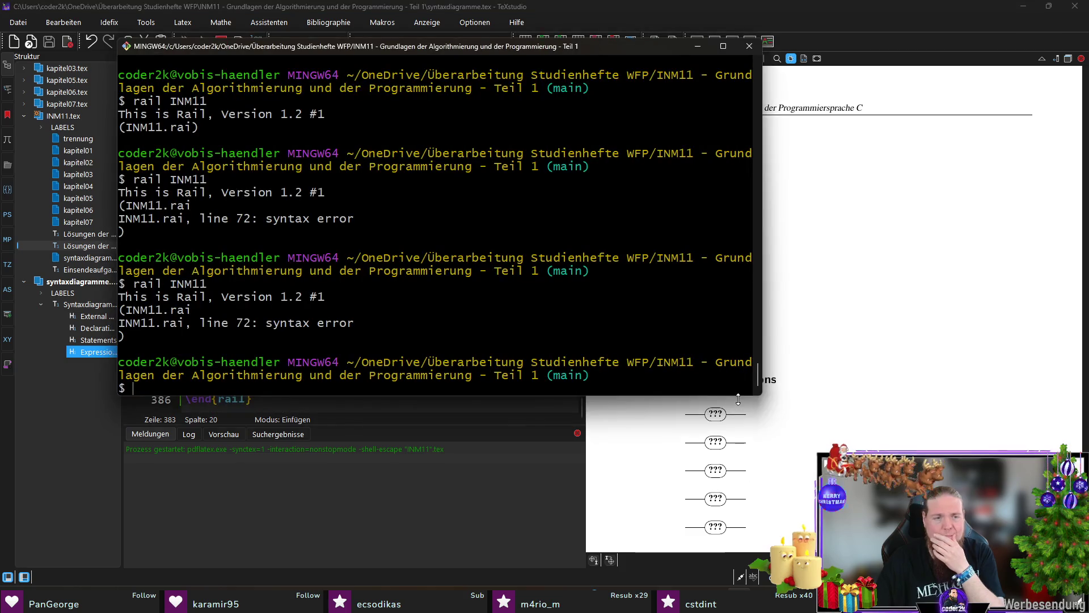
key("Up")
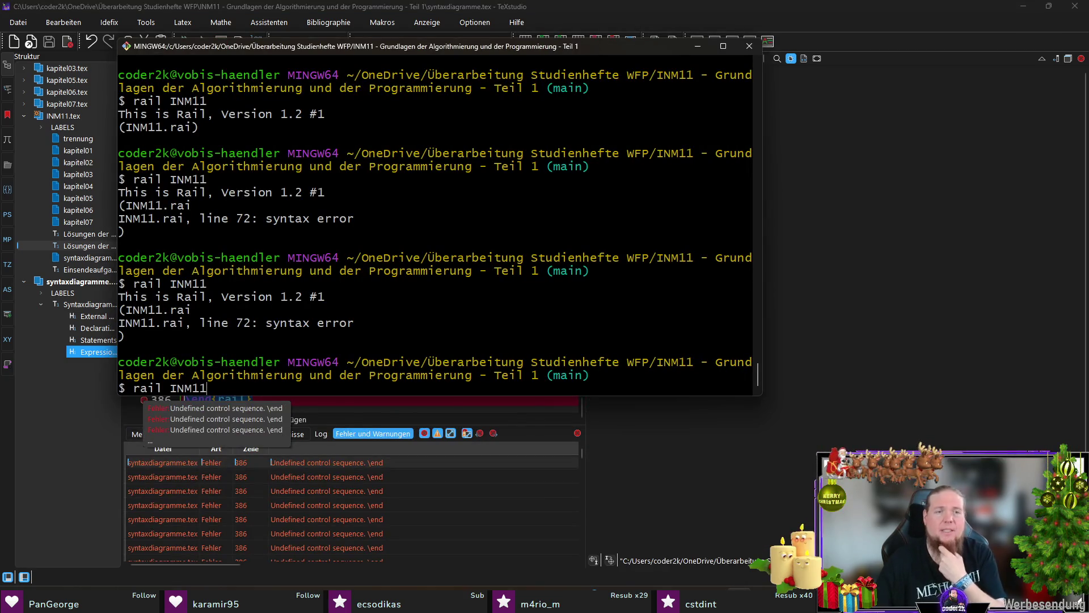
left_click(845, 9)
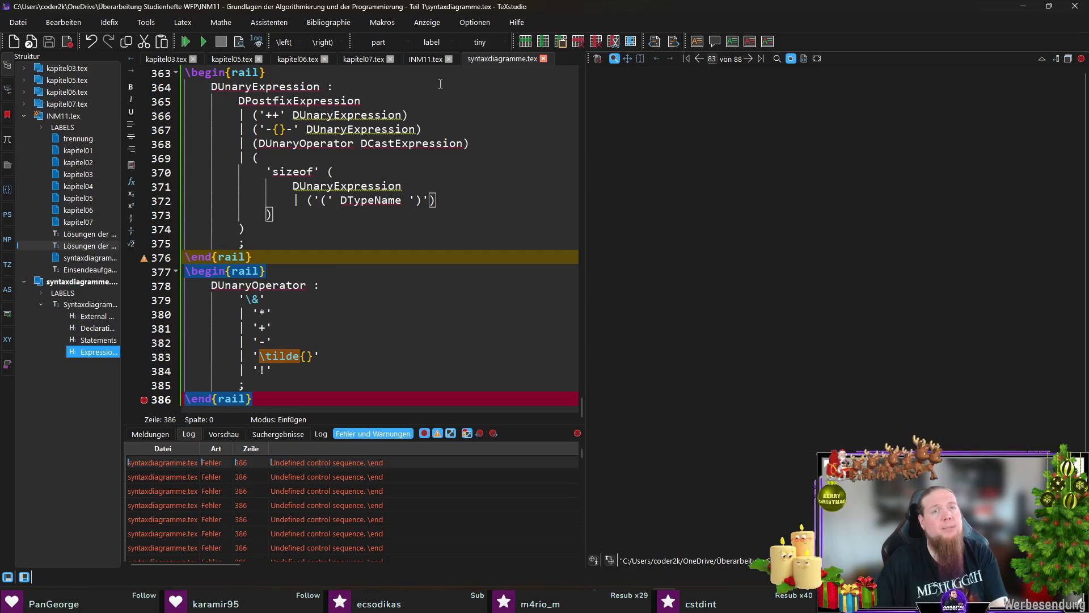
left_click(426, 59)
scroll(367, 345, "up", 12)
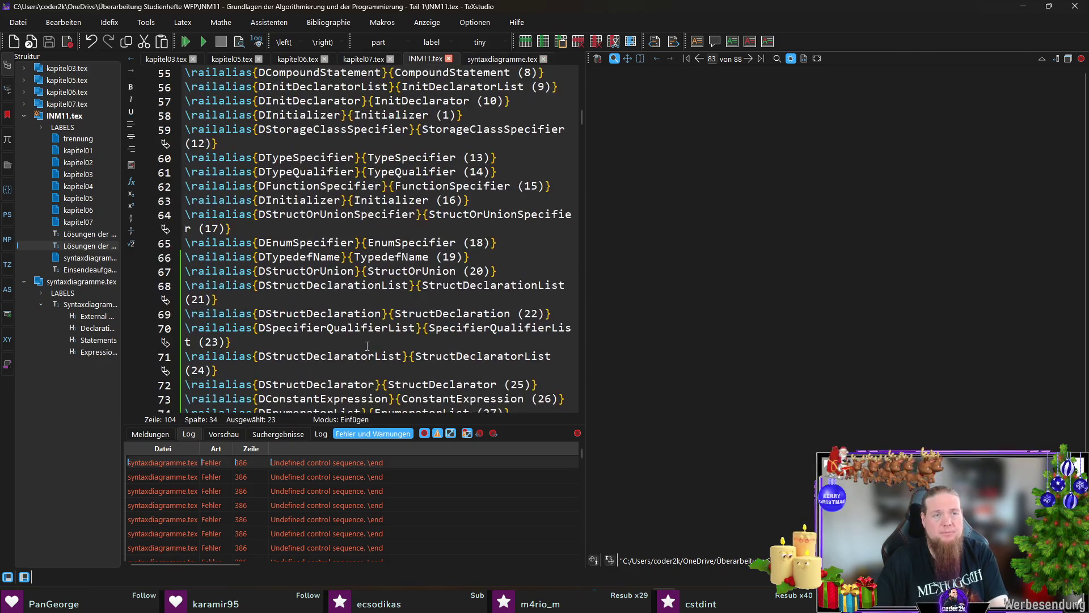
In INM11.tex, add \railalias{TTilde}{$\tilde{}$} below the StringLiteral alias
scroll(368, 329, "up", 7)
left_click(553, 180)
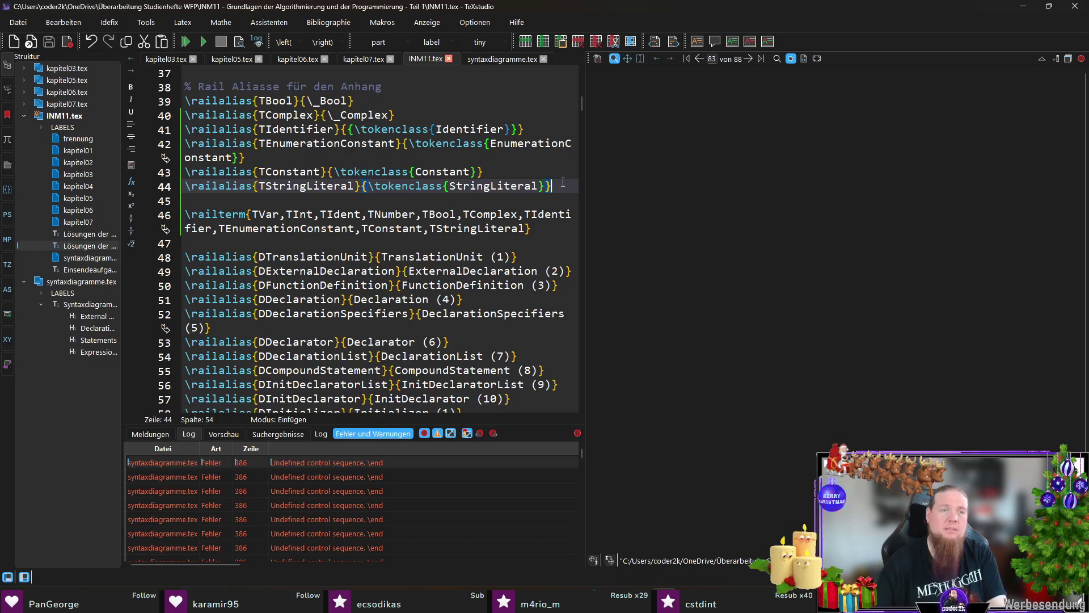
key("Return")
type("ail")
key("Return")
type("TTilde")
key("Tab")
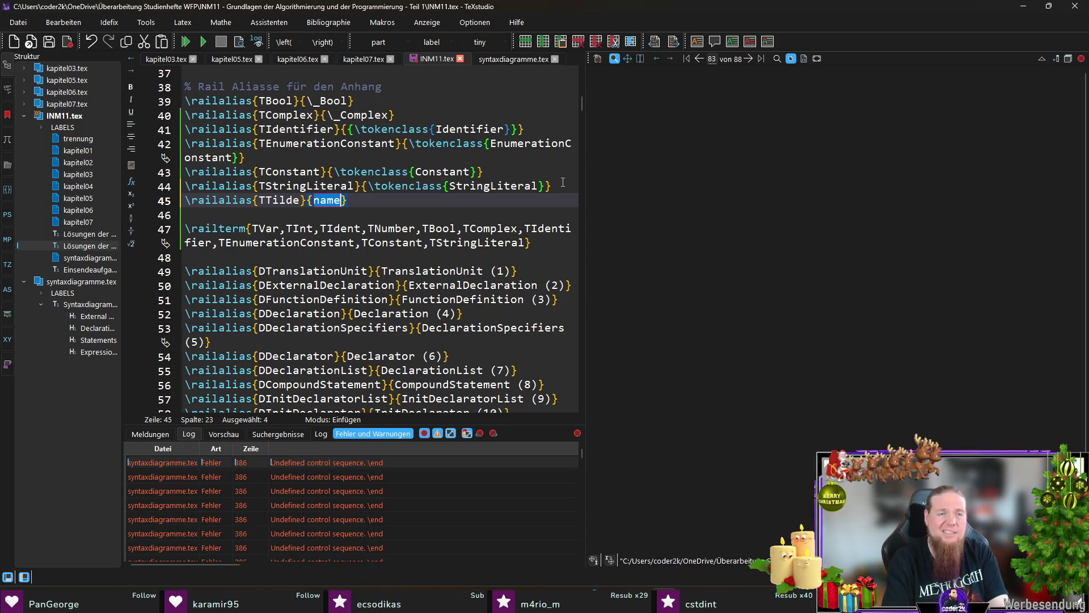
type("ilde{")
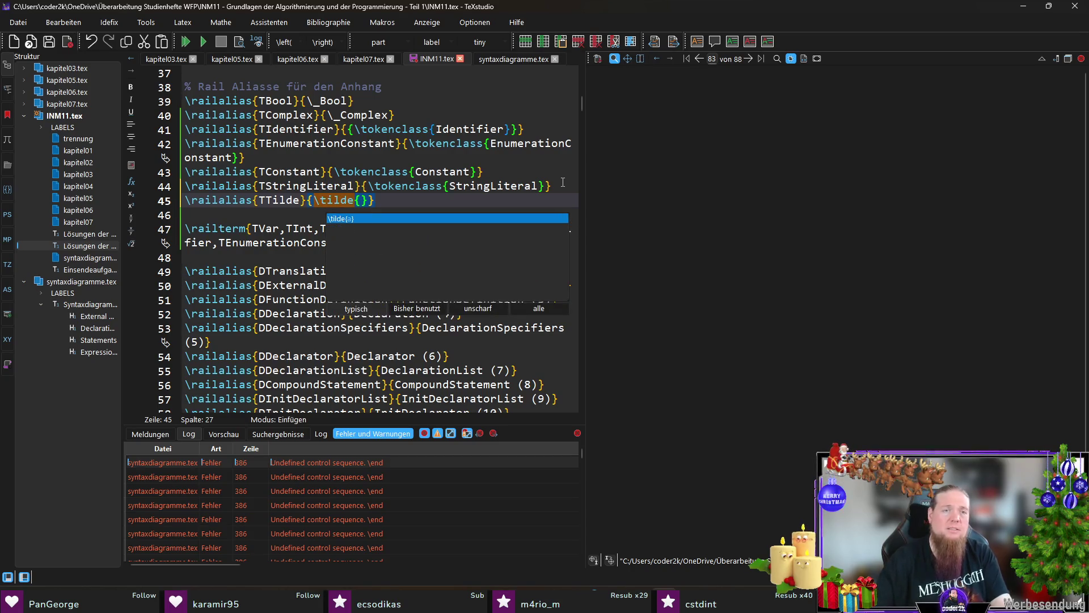
key("Return")
key("BackSpace")
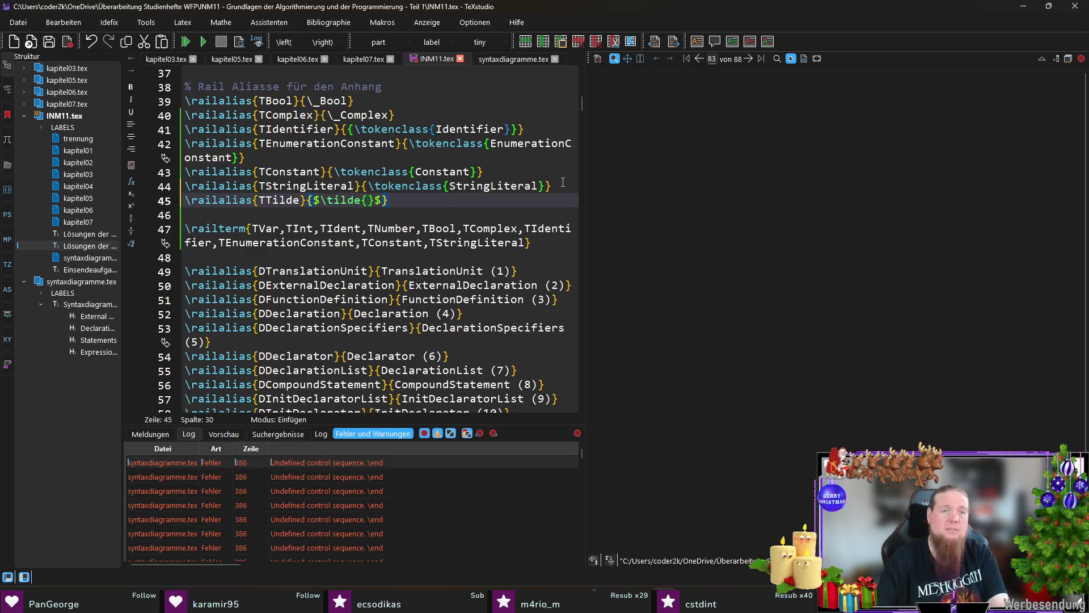
Append TTilde to the \railterm list and save INM11.tex
double_click(285, 202)
key("ctrl+c")
left_click(524, 243)
type(",")
key("ctrl+v")
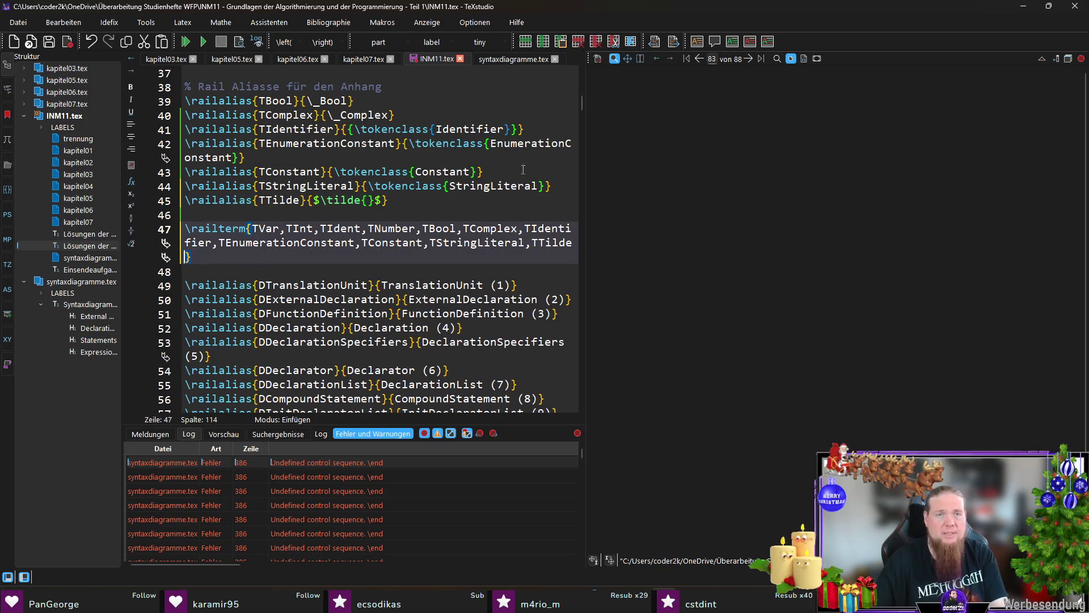
left_click(503, 58)
left_click(444, 62)
key("ctrl+s")
In syntaxdiagramme.tex, delete the \tilde{} entry on line 383 of DUnaryOperator
left_click(512, 59)
double_click(280, 360)
key("Delete")
double_click(279, 359)
Put TTilde in DUnaryOperator, save, compile with F5 and rerun rail on INM11
type("TTilde")
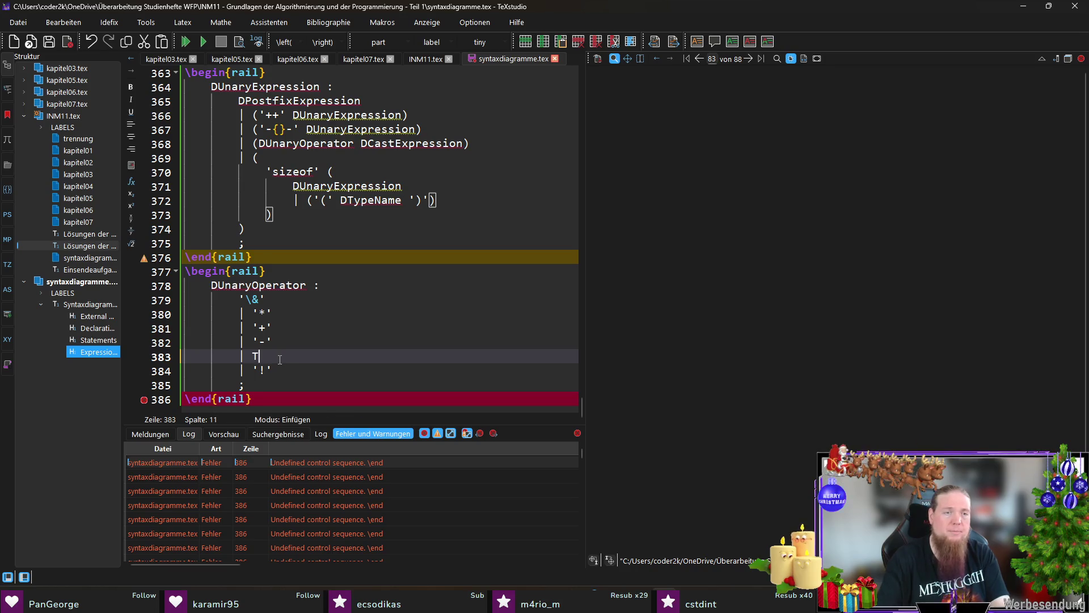
key("ctrl+s")
key("Down")
key("Down")
key("Down")
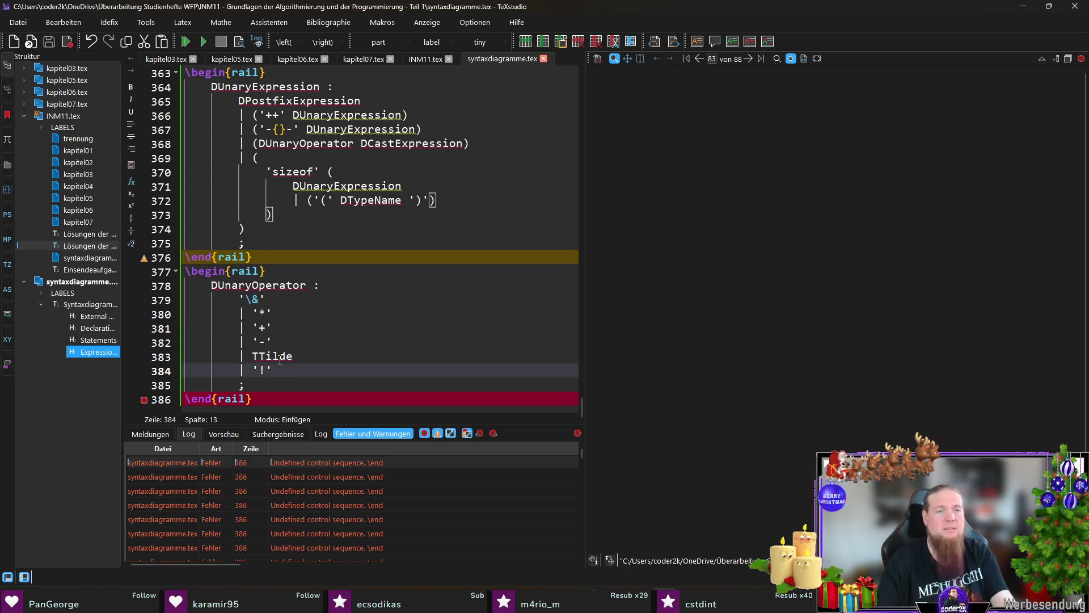
key("F5")
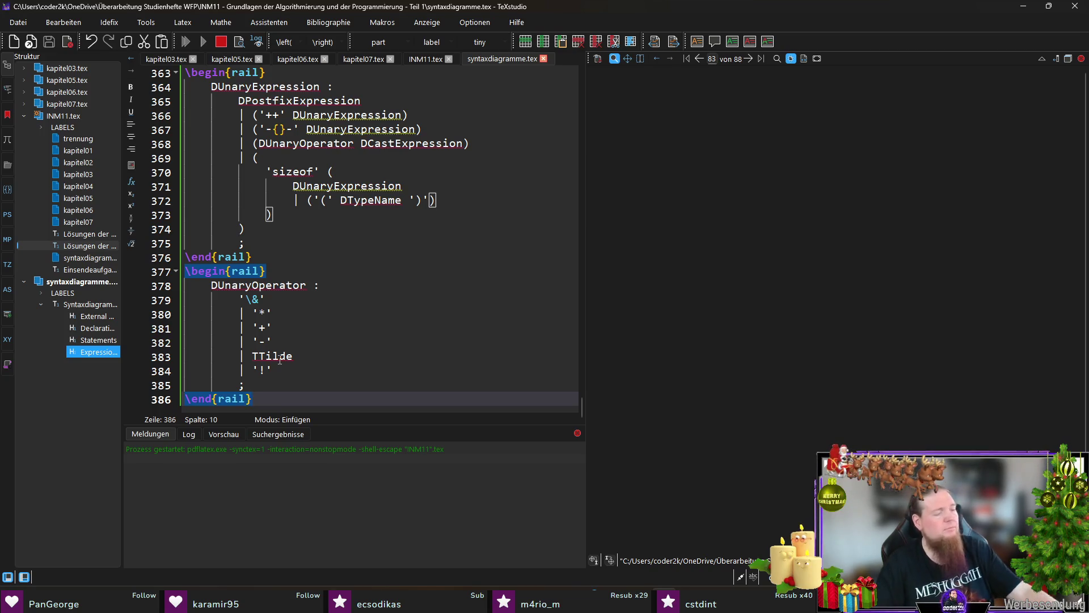
key("alt+Tab")
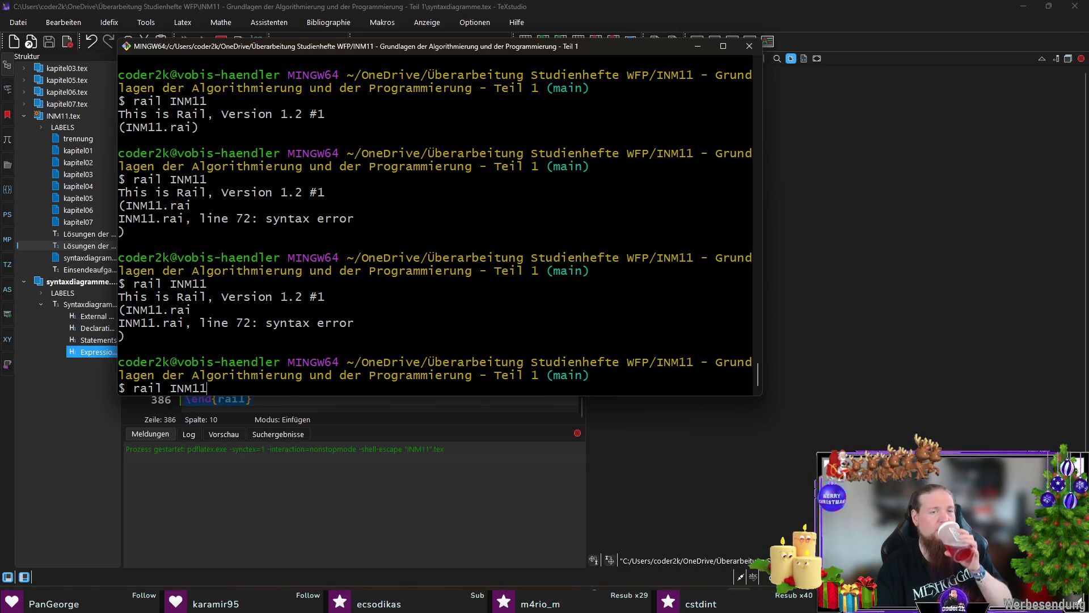
key("Return")
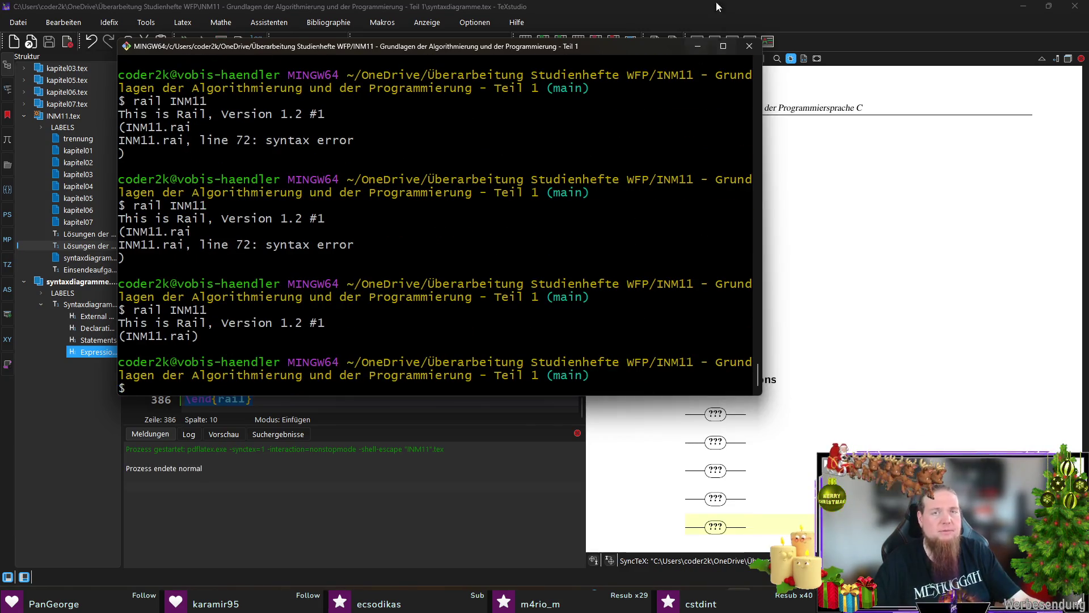
left_click(717, 7)
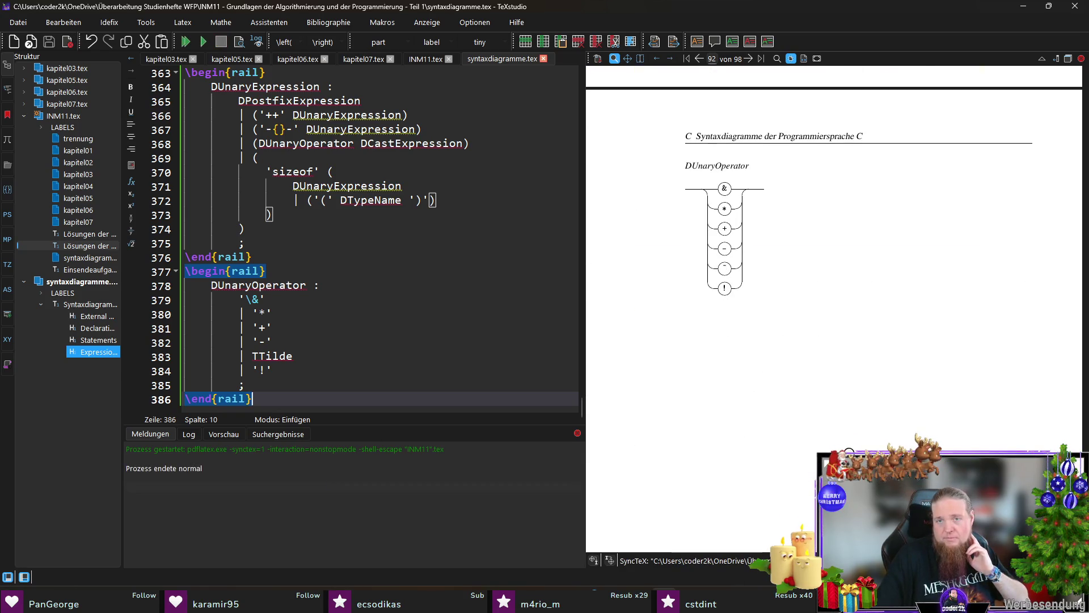
Magnify the DUnaryOperator diagram's lower branches, then scroll up to the DUnaryExpression diagram
left_click_drag(720, 274, 726, 267)
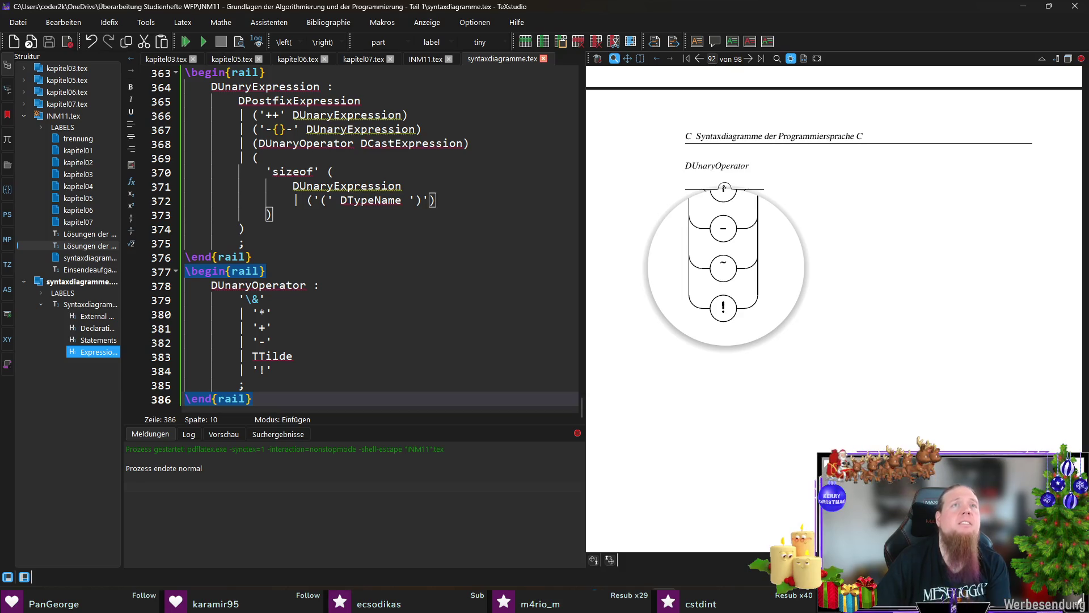
left_click_drag(726, 267, 727, 271)
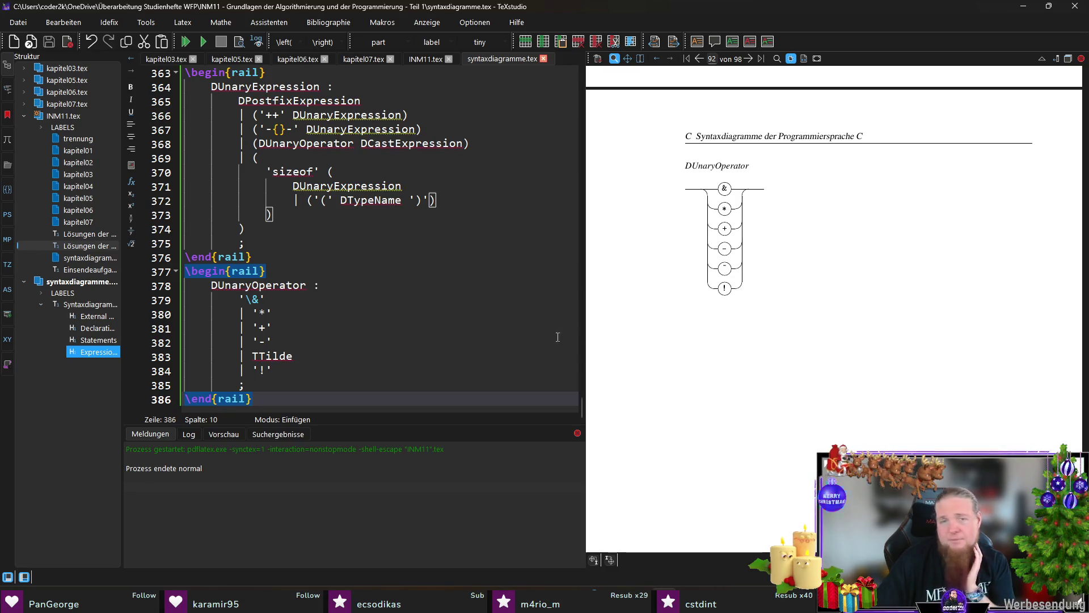
scroll(737, 306, "up", 10)
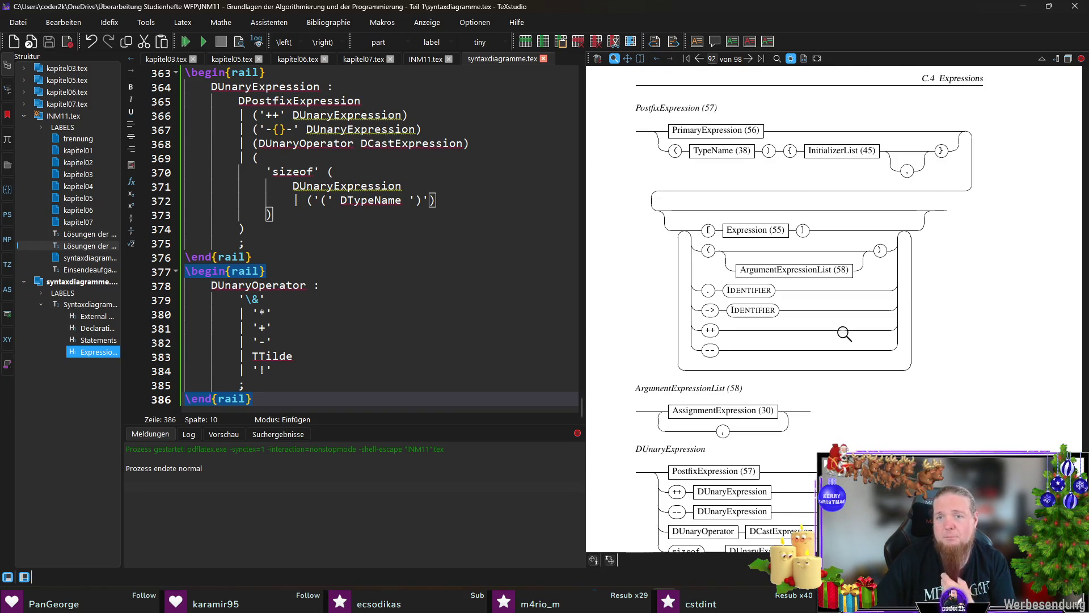
scroll(845, 332, "down", 3)
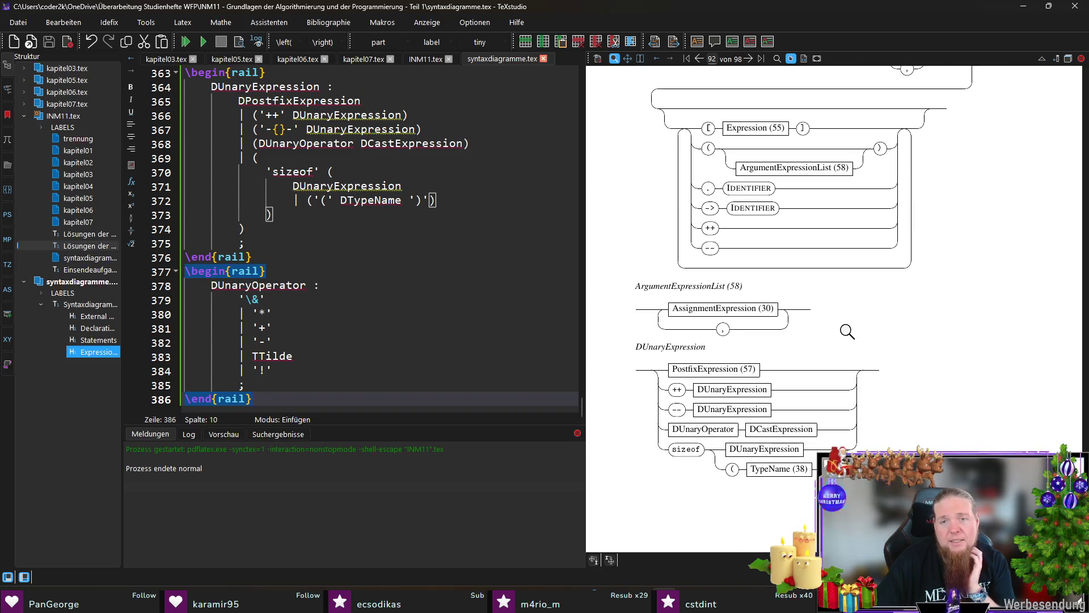
scroll(251, 302, "up", 4)
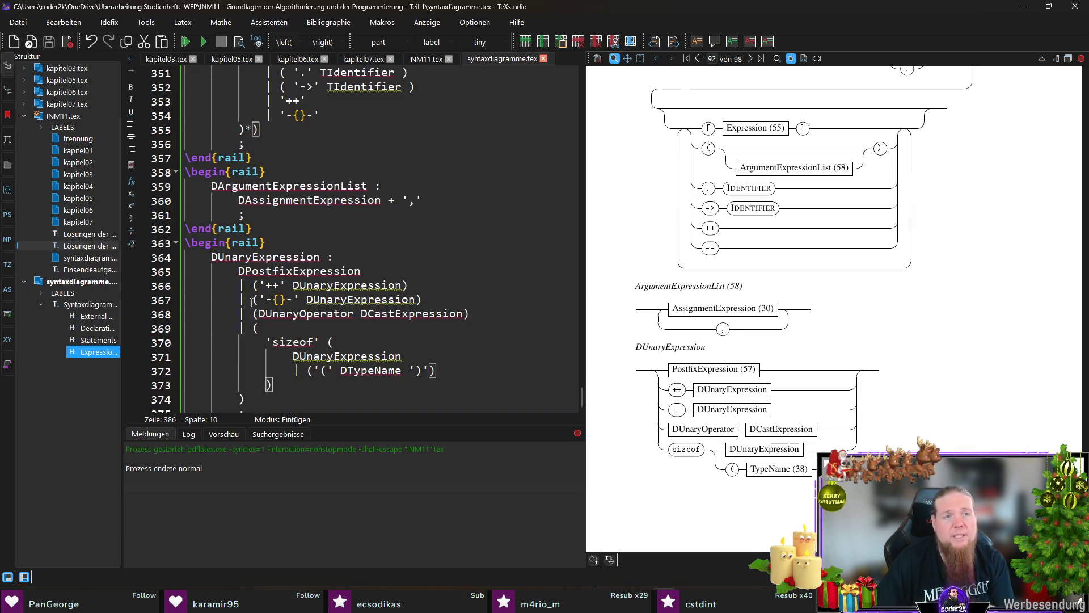
Add \railalias{DUnaryExpression}{UnaryExpression (59)} to INM11.tex and save
double_click(289, 261)
key("ctrl+c")
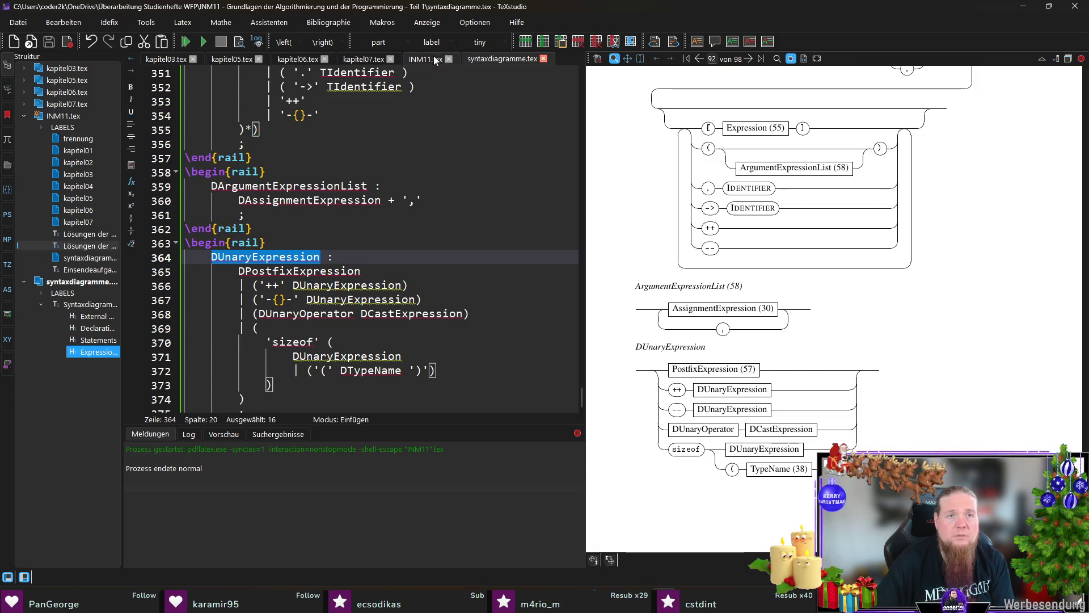
left_click(434, 60)
scroll(374, 258, "down", 20)
left_click(253, 187)
key("Return")
type("ail")
key("Return")
key("ctrl+v")
key("ctrl+v")
key("ctrl+Left")
key("Delete")
key("End")
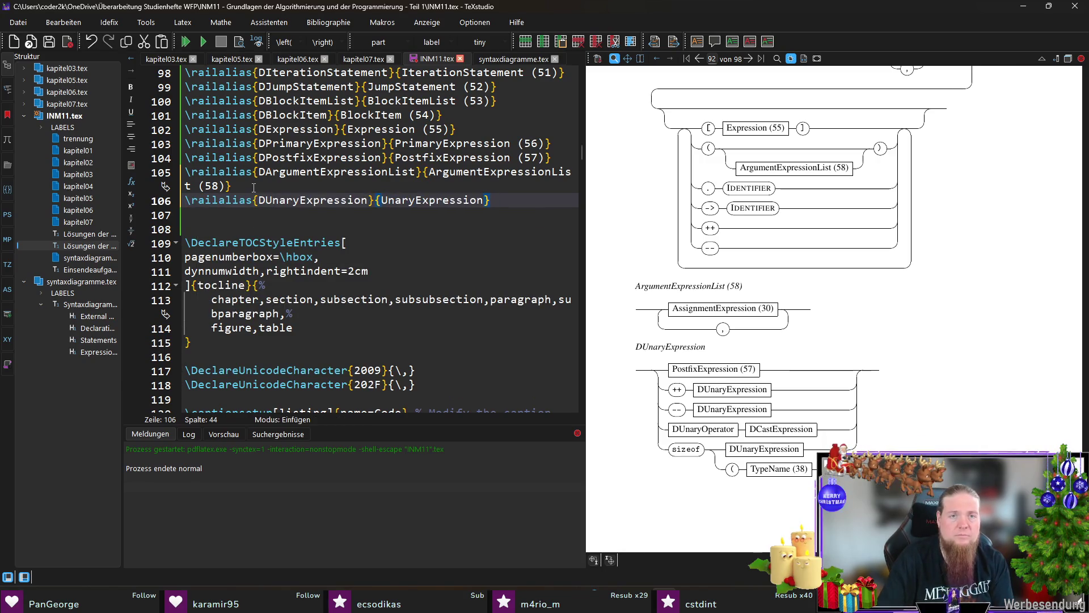
type("(59")
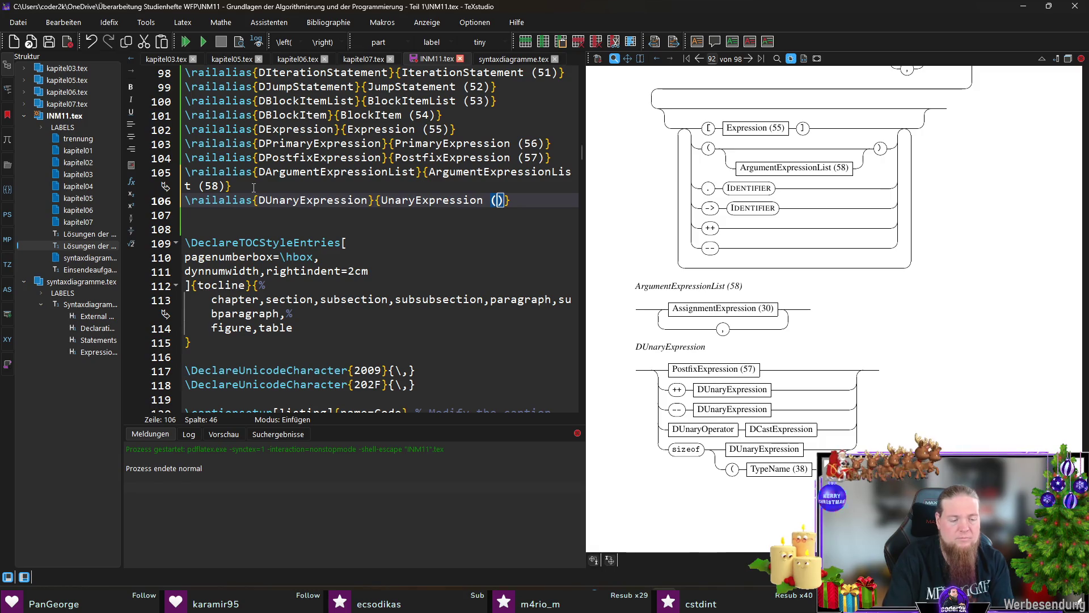
type(")")
key("ctrl+s")
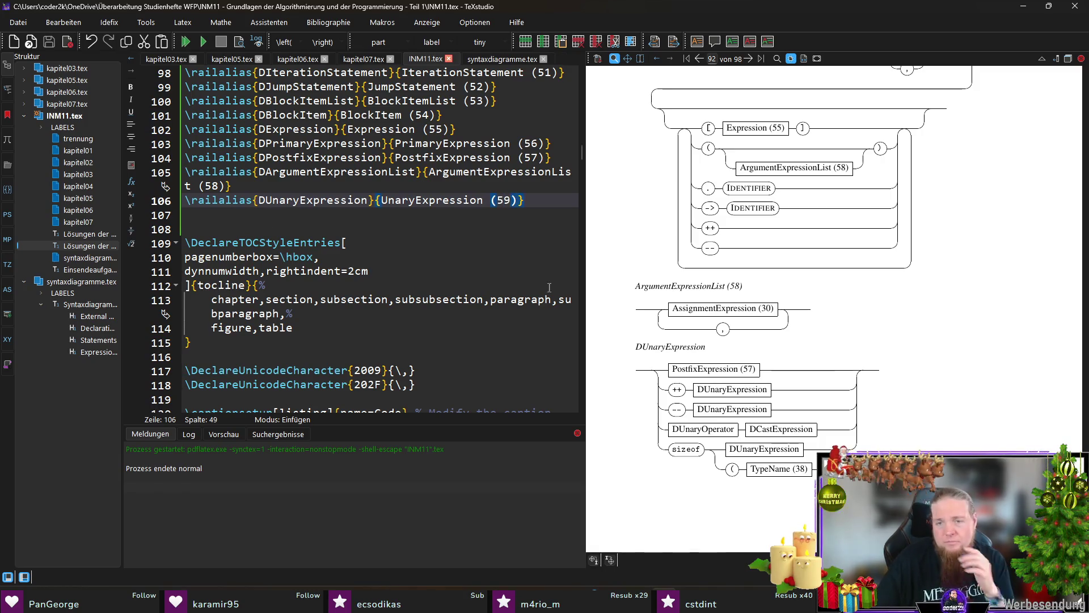
Add \railalias{DUnaryOperator}{UnaryOperator (60)} to INM11.tex
scroll(763, 315, "down", 1)
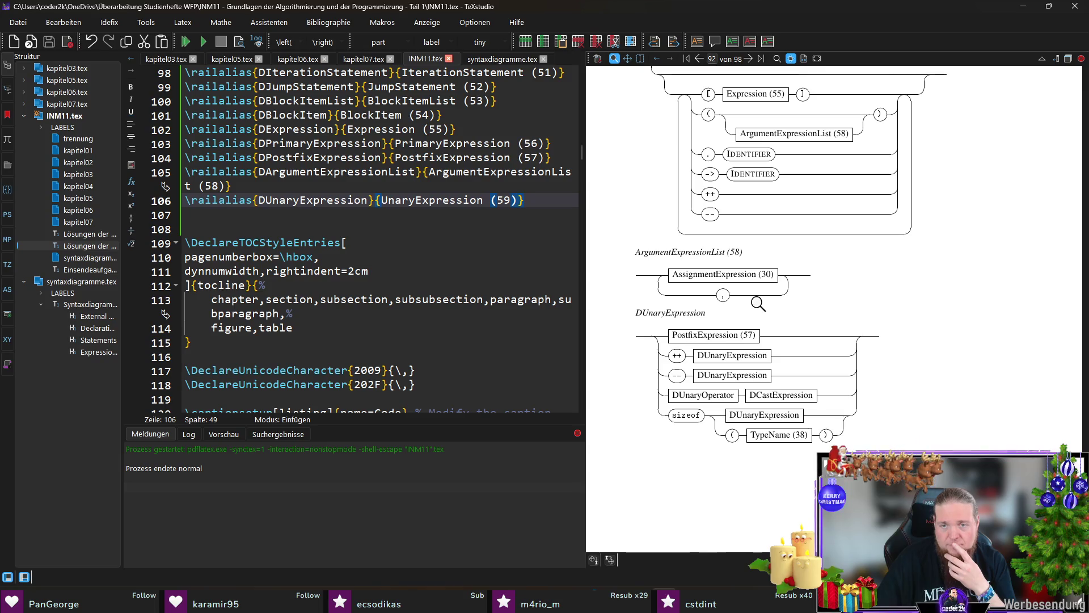
left_click(703, 406, "ctrl")
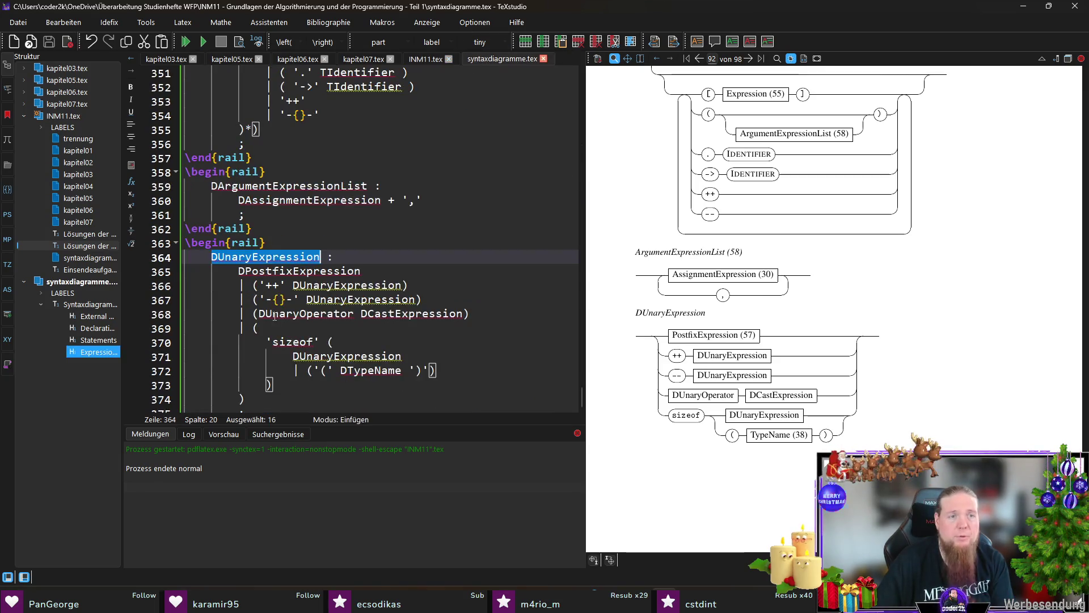
double_click(300, 228)
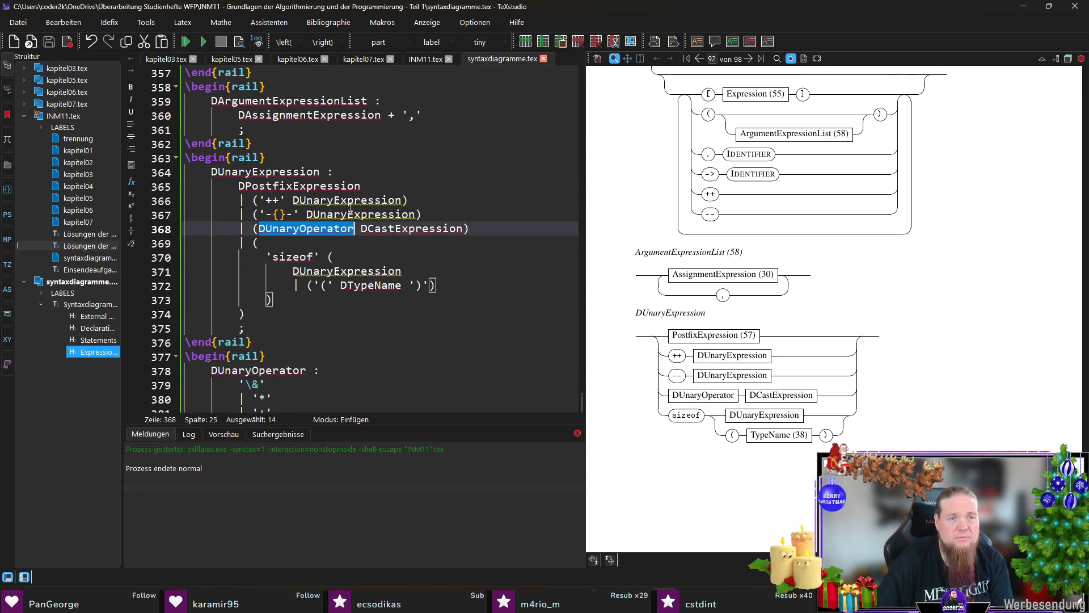
left_click(427, 59)
key("End")
key("Return")
type("ailalias{DUnaryOperator}{DUnaryOperator")
key("ctrl+Left")
key("Delete")
key("ctrl+Right")
type("(60)")
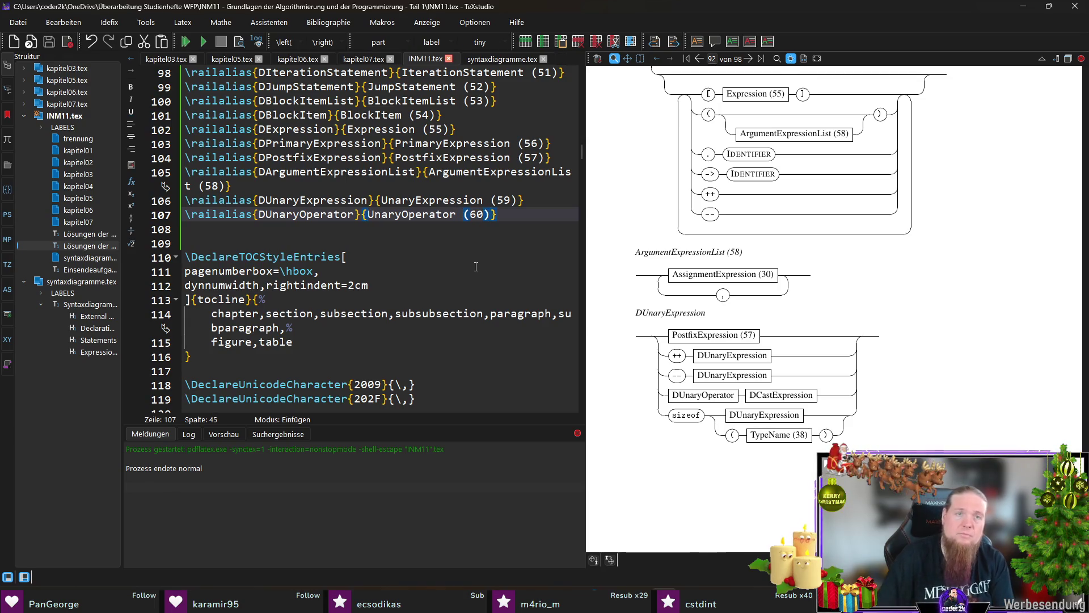
Add \railalias{DCastExpression}{CastExpression (61)} to INM11.tex
left_click(504, 59)
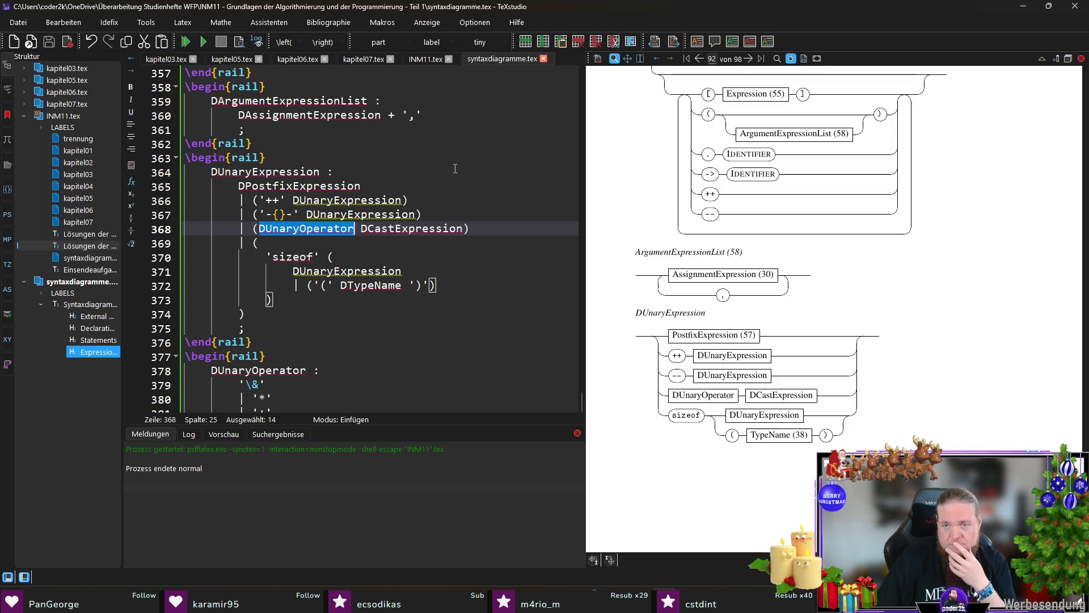
double_click(419, 234)
key("ctrl+c")
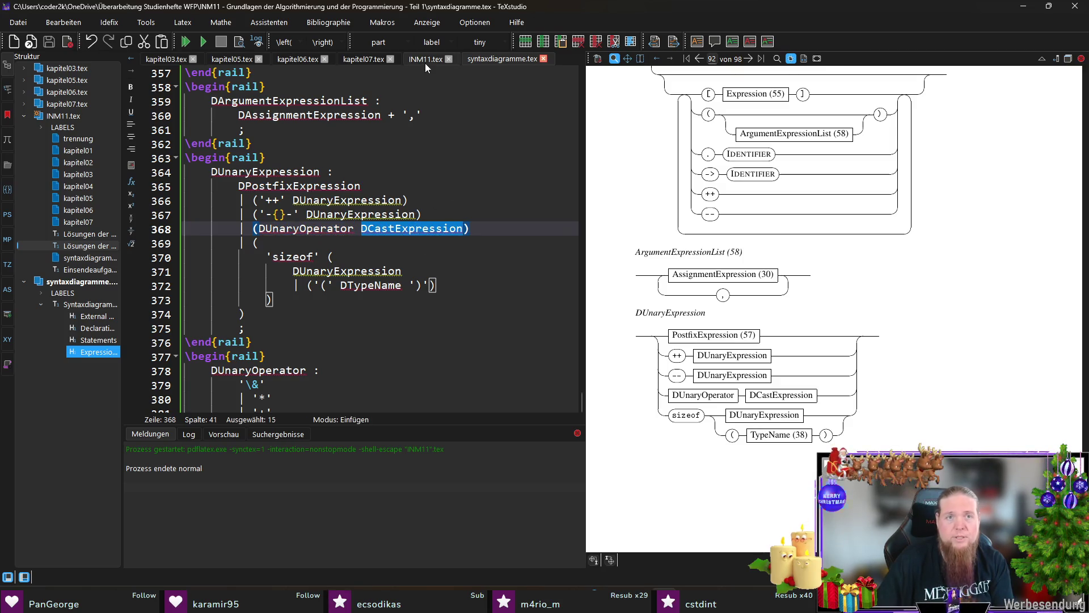
left_click(424, 63)
key("End")
key("Return")
type("ai")
key("Return")
key("ctrl+v")
key("Tab")
key("ctrl+v")
key("ctrl+Left")
key("Delete")
key("ctrl+Right")
type("(61)")
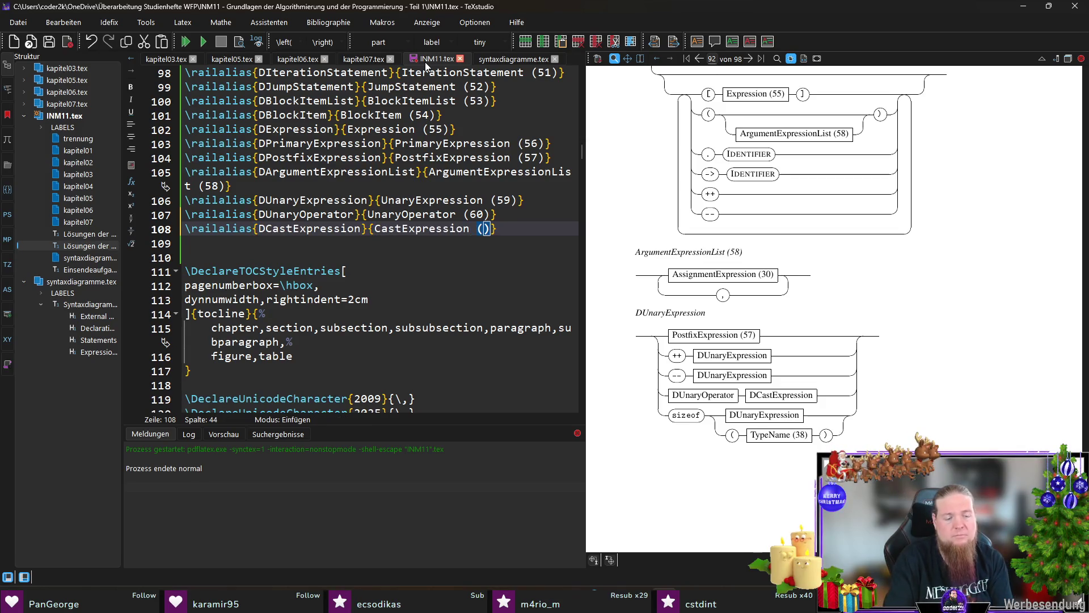
key("Return")
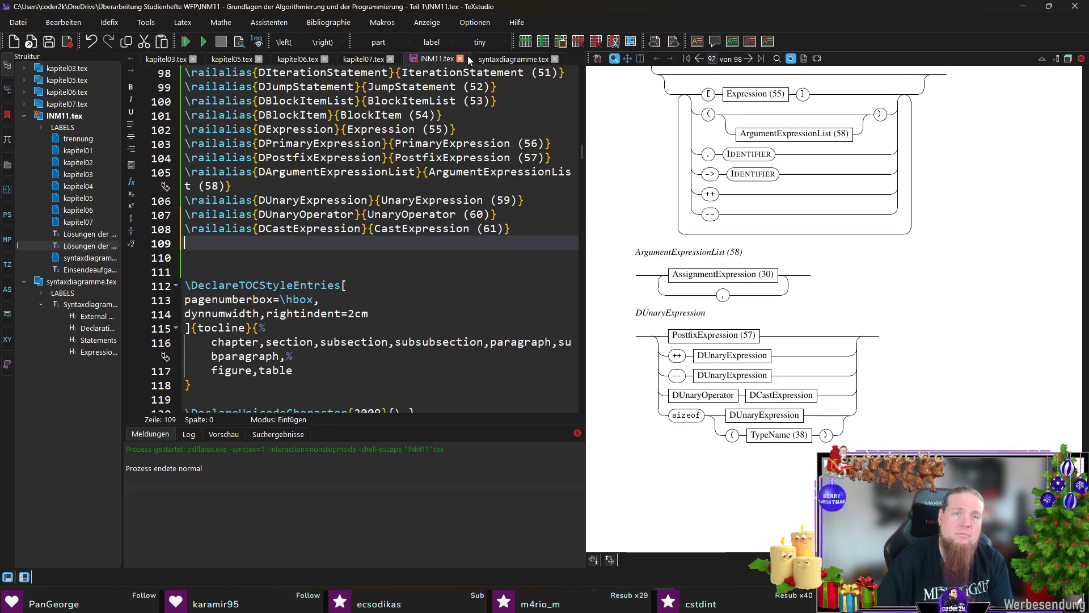
Delete the extra blank lines after the aliases in INM11.tex and compile with F5
left_click(481, 59)
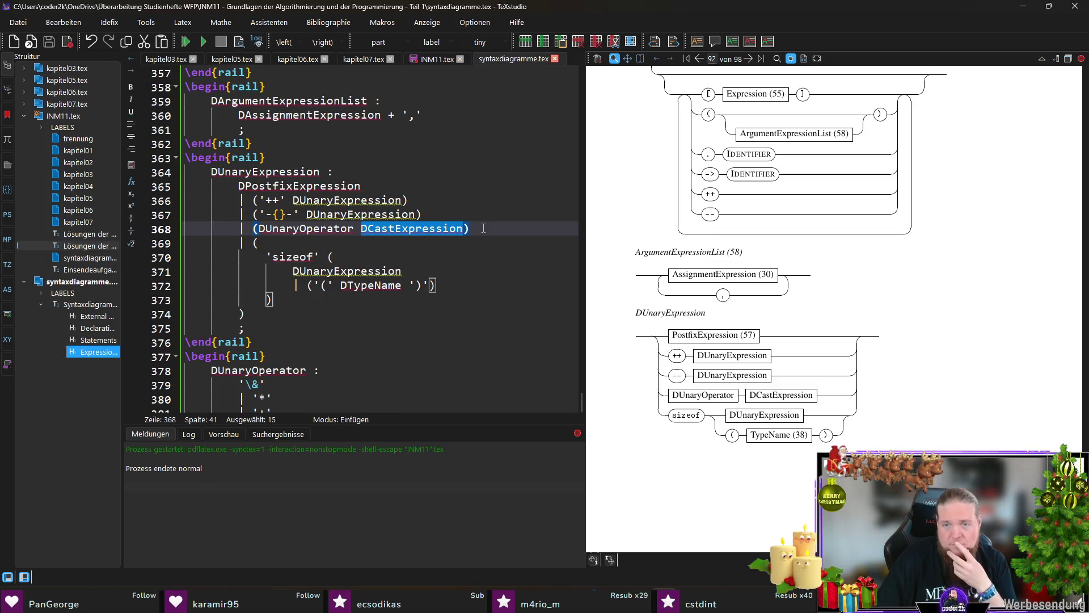
left_click(483, 228)
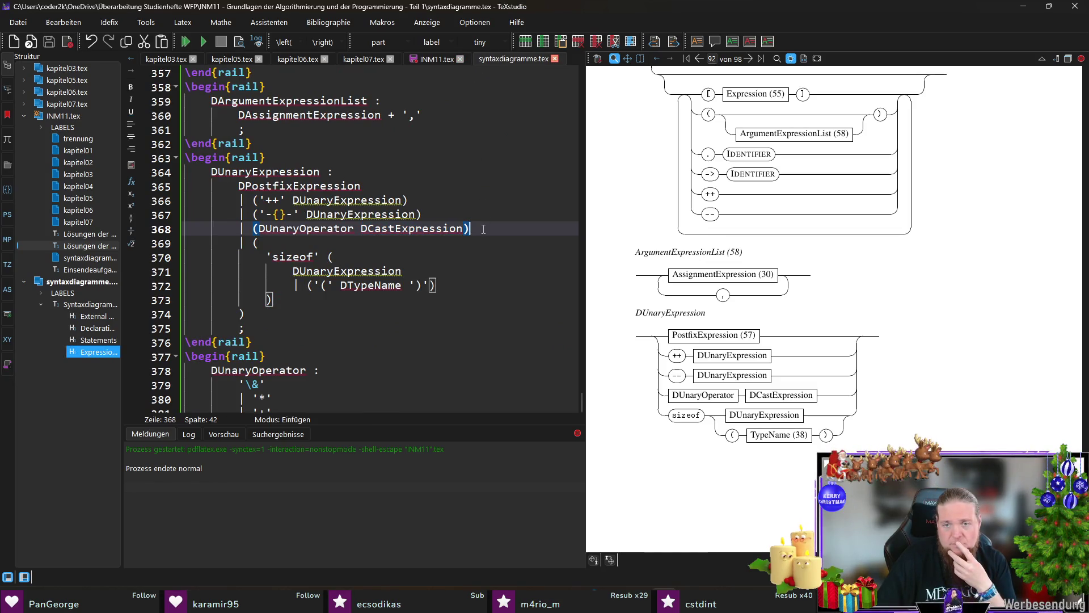
left_click(438, 60)
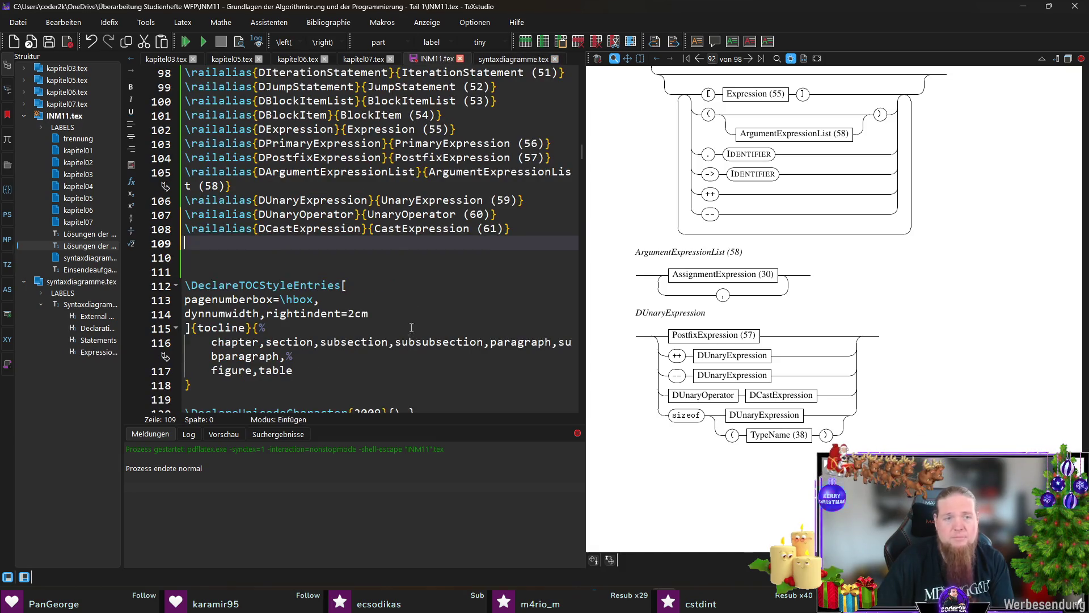
left_click(398, 255)
key("Delete")
key("Delete")
key("F5")
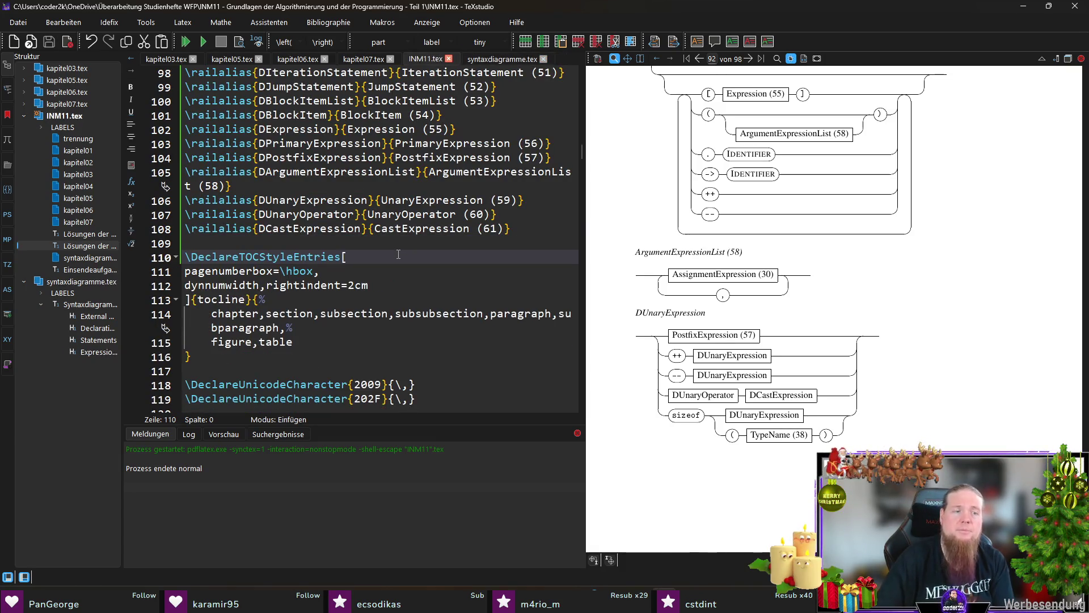
Remove the empty lines inside the DUnaryOperator rule in syntaxdiagramme.tex
left_click(500, 59)
left_click(359, 313)
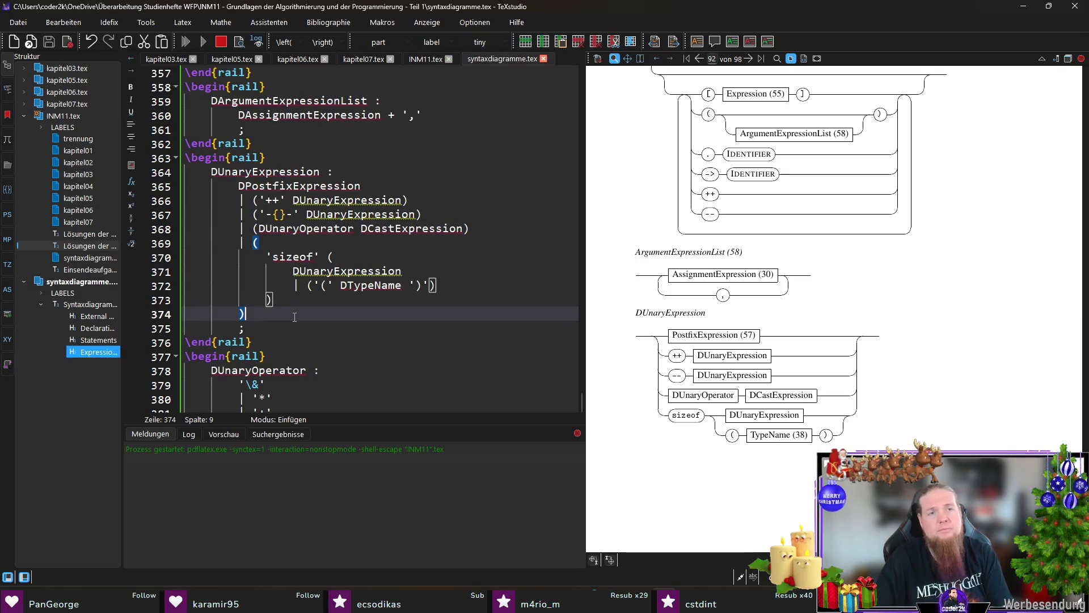
key("BackSpace")
key("BackSpace")
key("BackSpace")
left_click(320, 383)
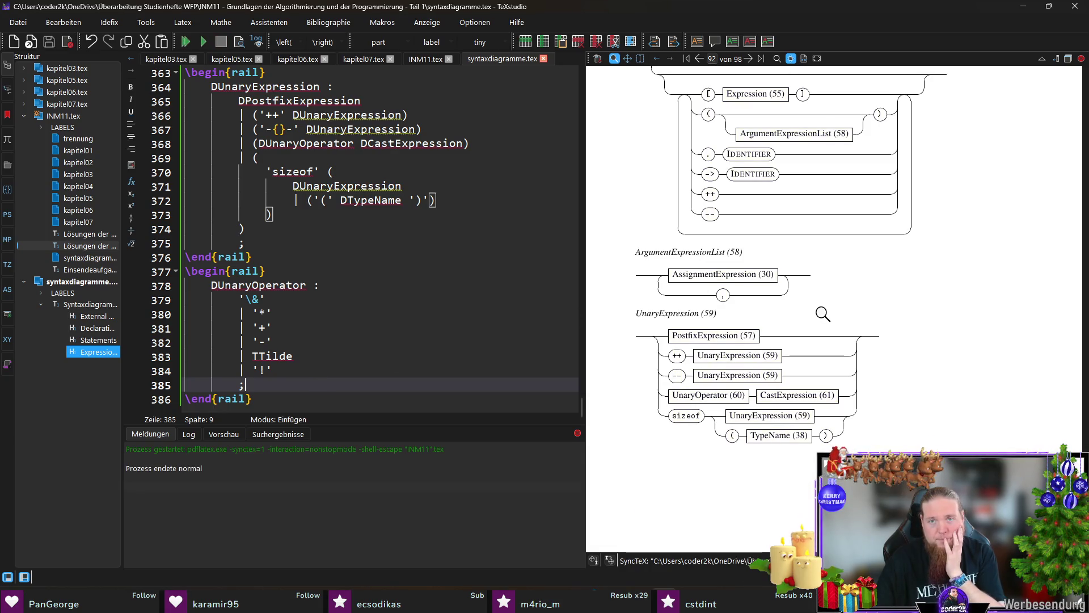
Below DUnaryOperator, open a new rail block with 'DCastExpression :' and an indented body line
scroll(822, 313, "down", 5)
scroll(822, 313, "down", 3)
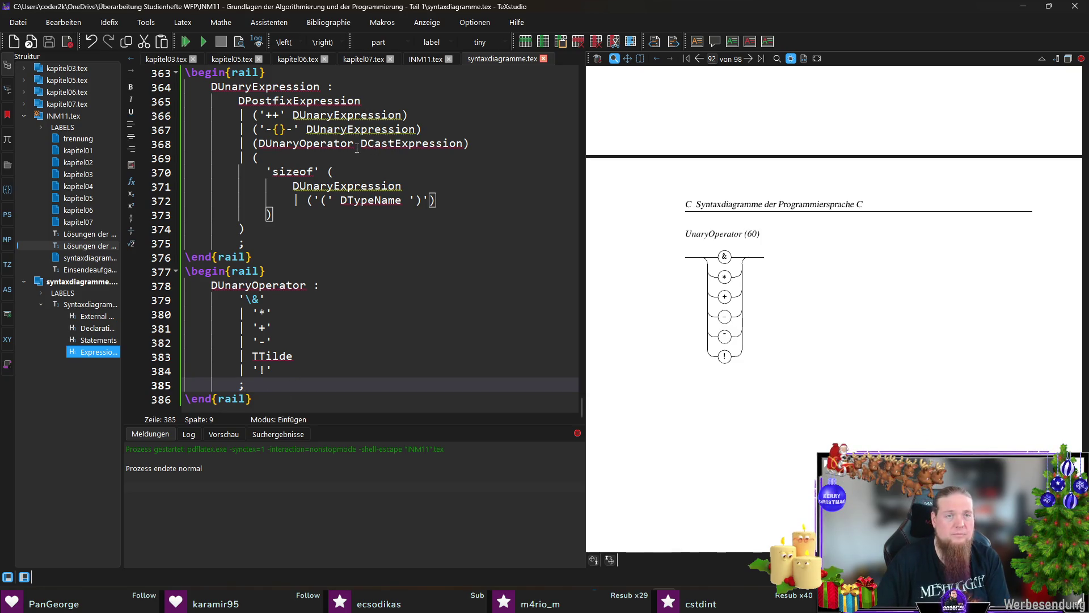
scroll(370, 126, "up", 1)
double_click(411, 185)
scroll(311, 392, "down", 1)
left_click(312, 392)
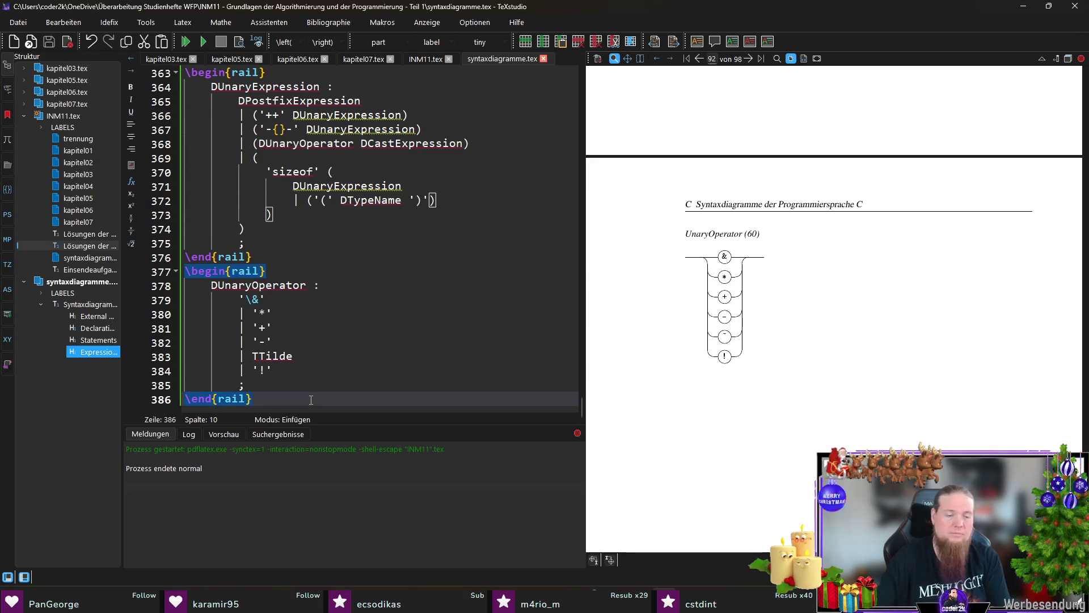
key("Return")
type("\begin{rail}")
key("Return")
key("ctrl+v")
type(":")
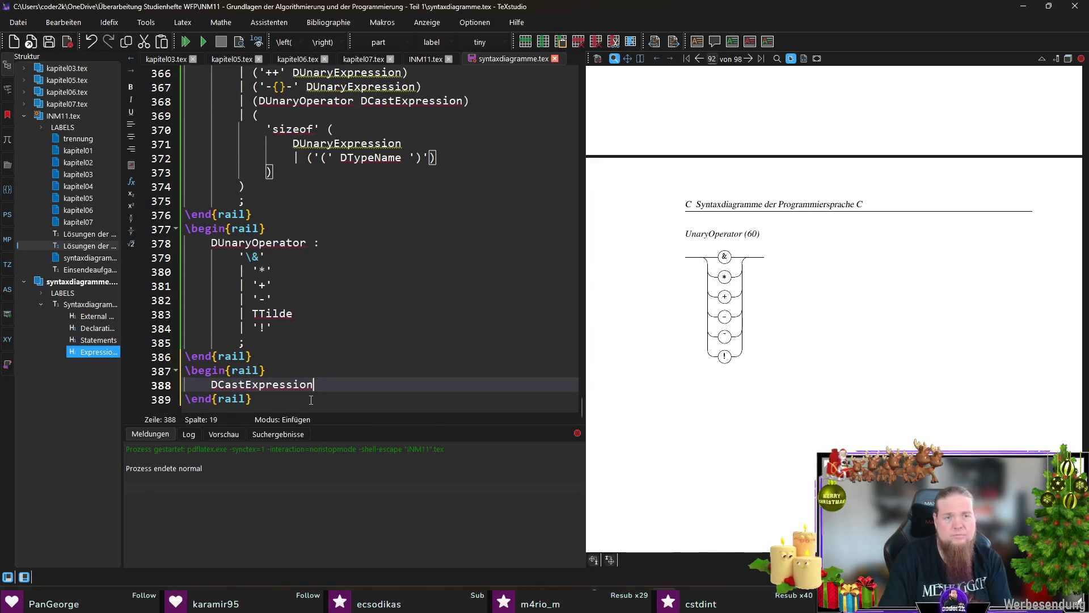
key("Return")
key("Tab")
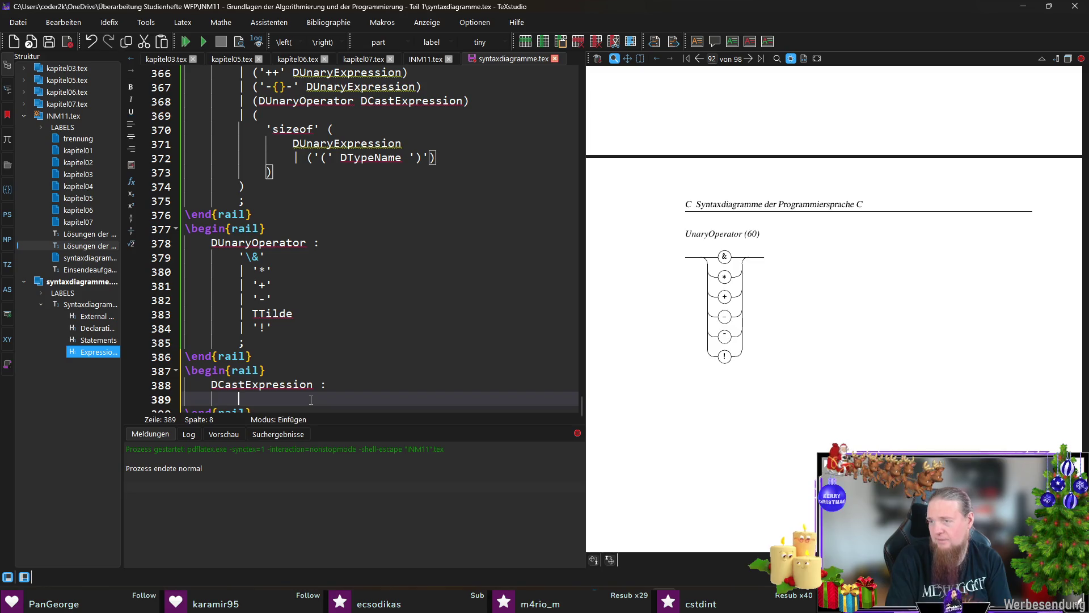
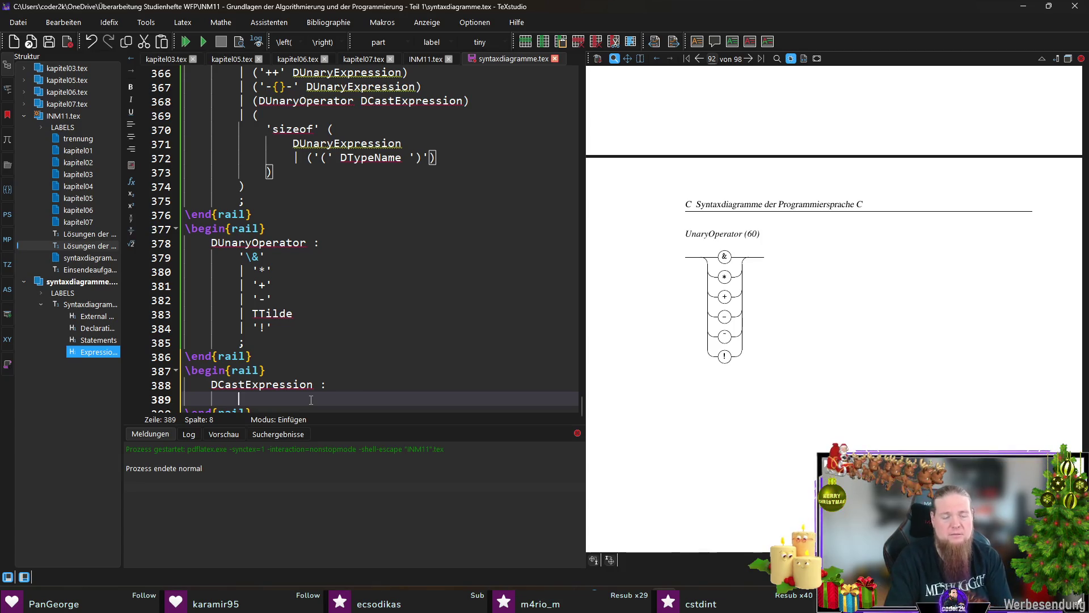
Write the cast rule body (( '(' DTypeName ')' )*) DUnaryExpression, then a ';' line, ending the rail block
type("( '('")
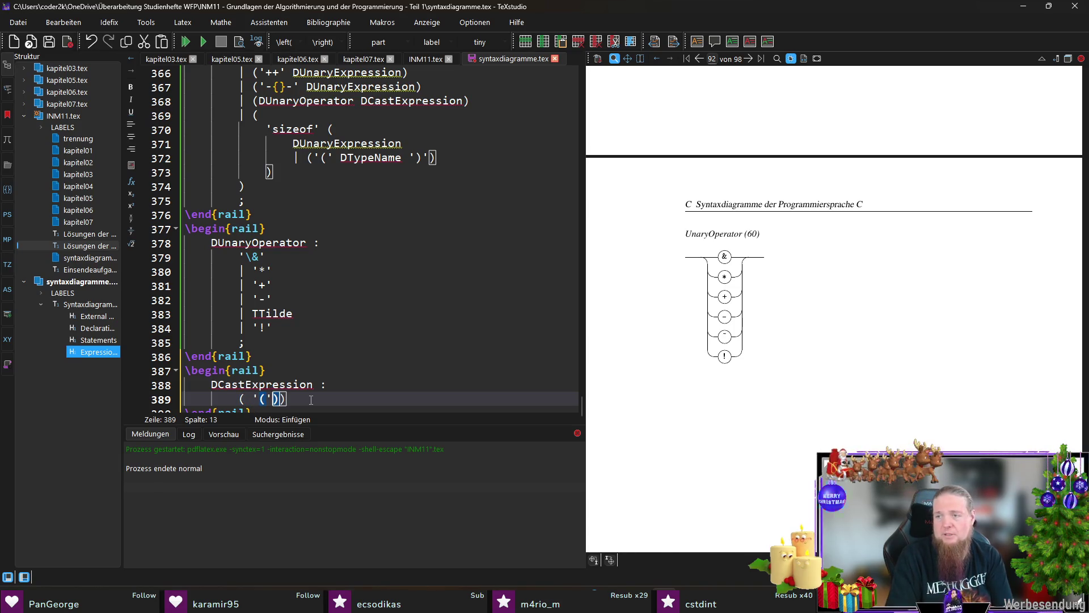
type(" DTypeName ')")
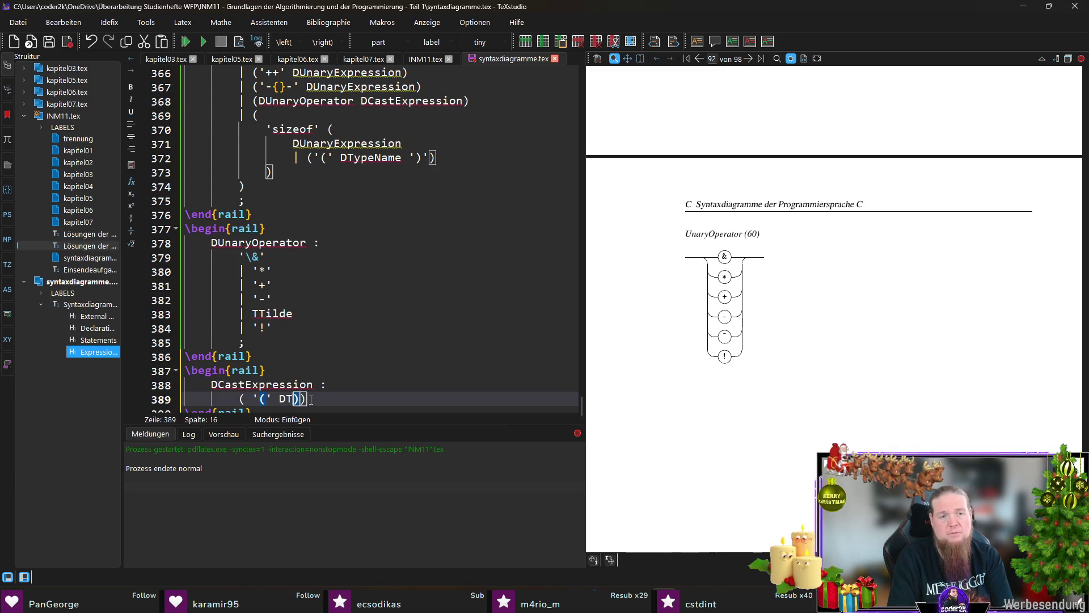
type("'")
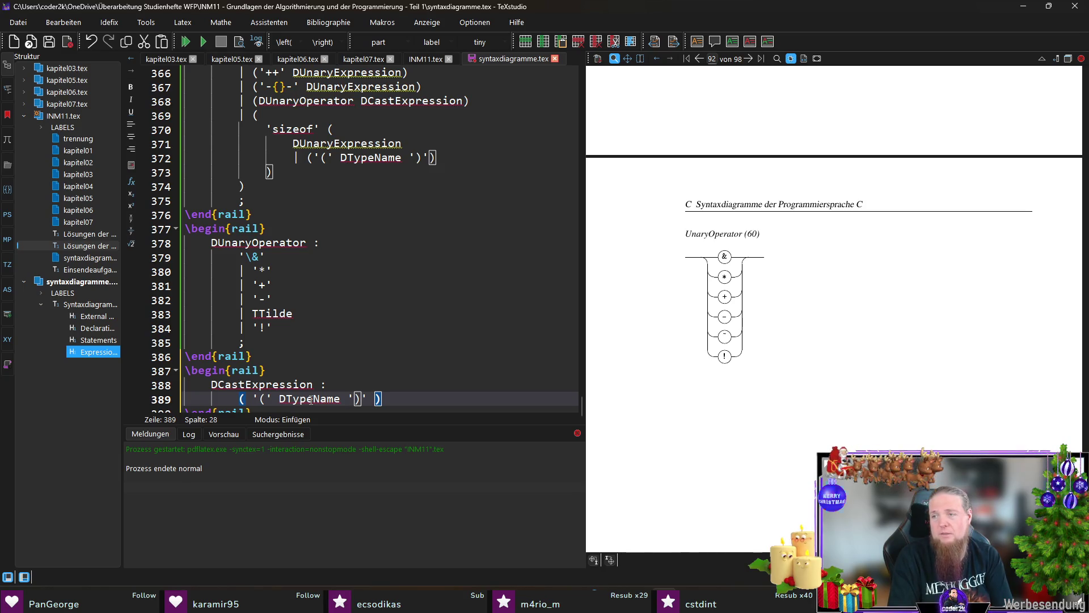
key("Right")
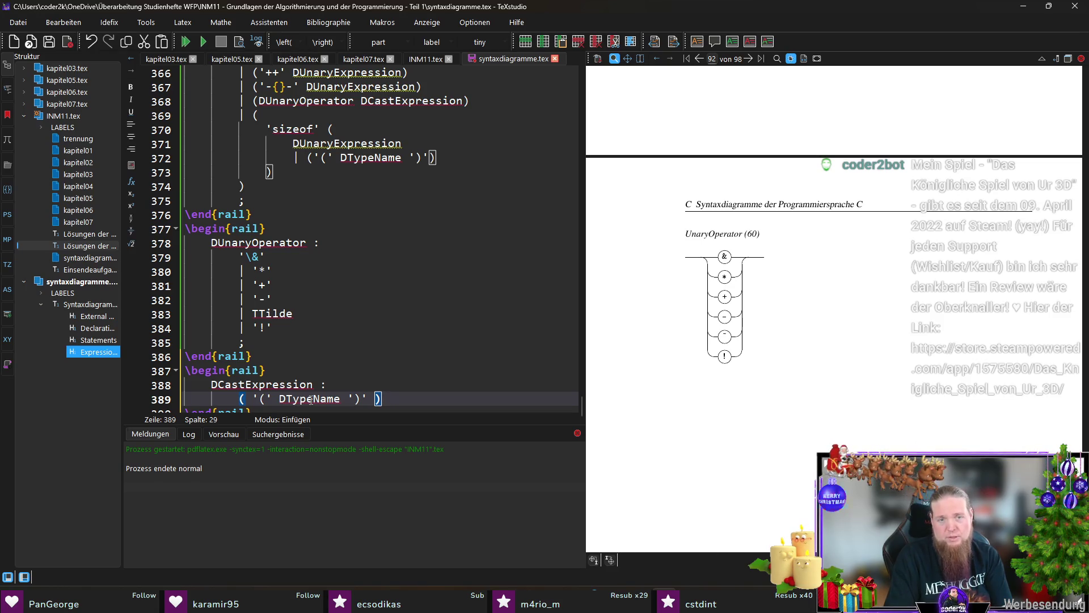
type("*")
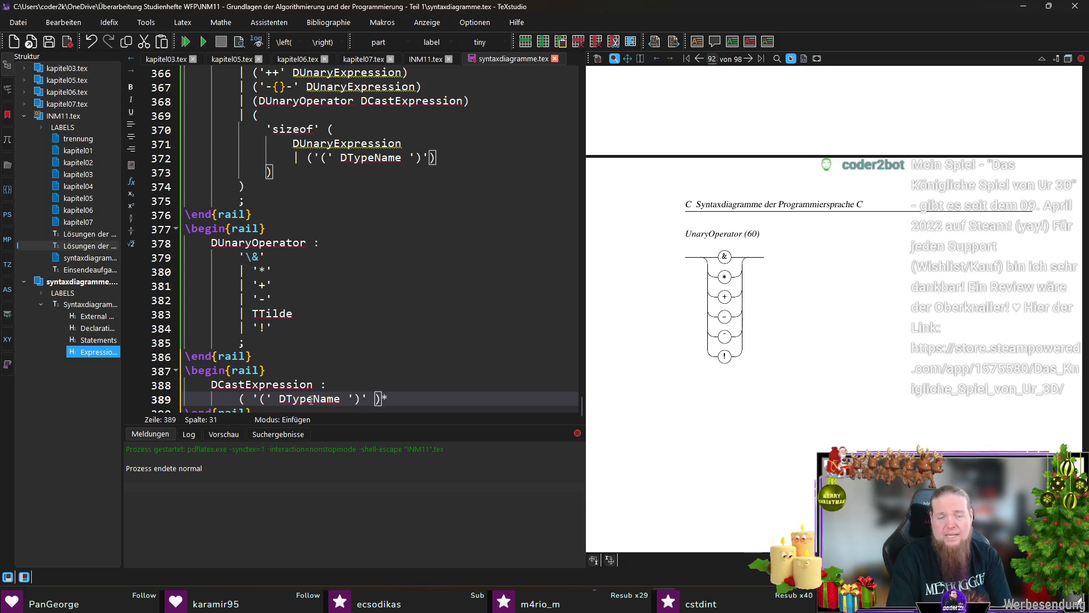
key("BackSpace")
key("shift+Home")
type("(")
key("End")
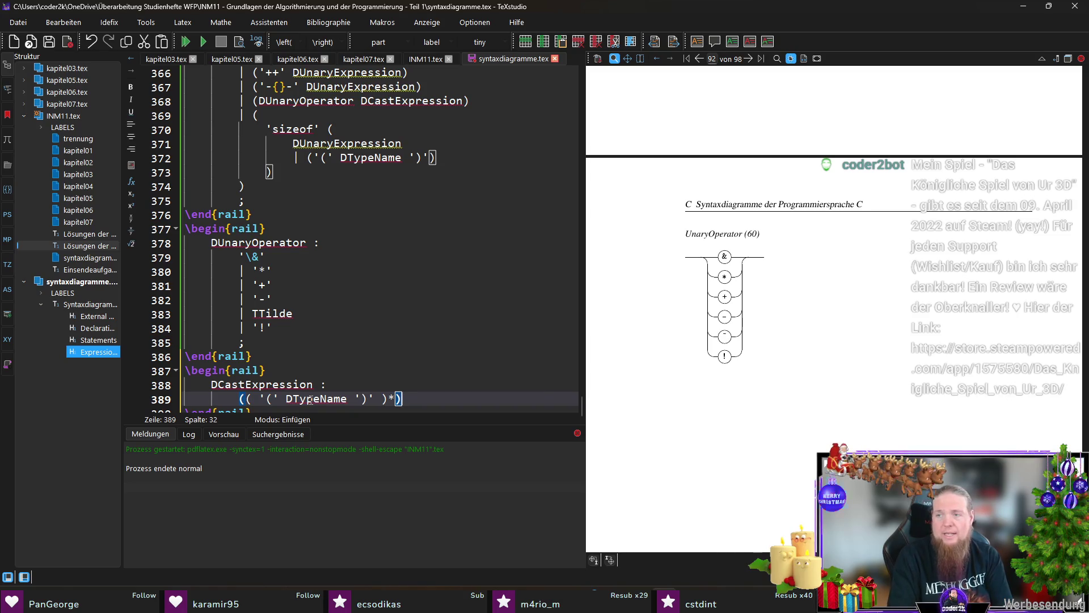
key("End")
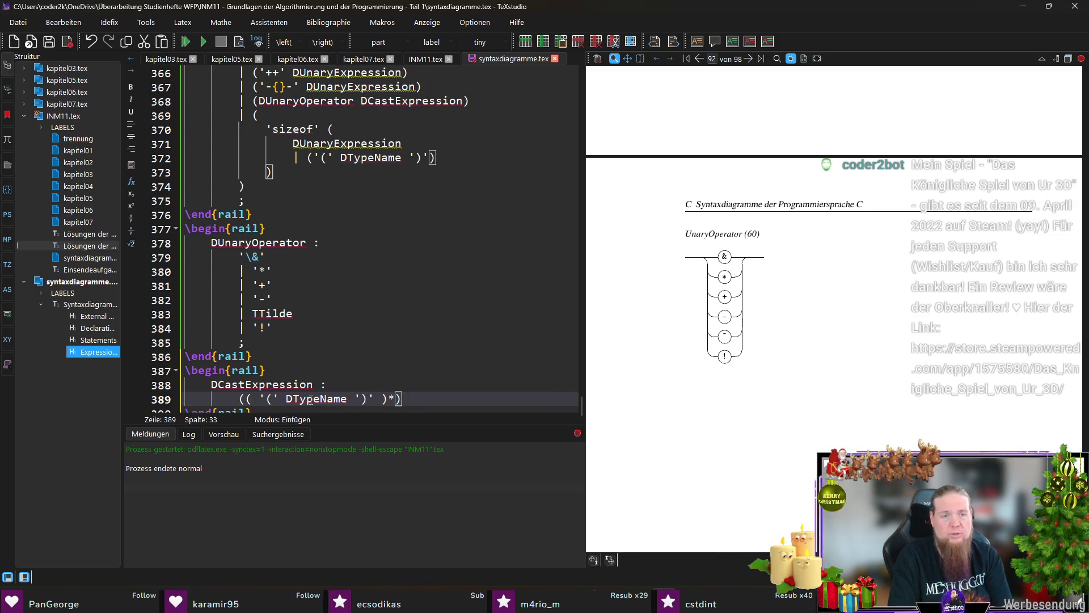
type("DUnaryExpression")
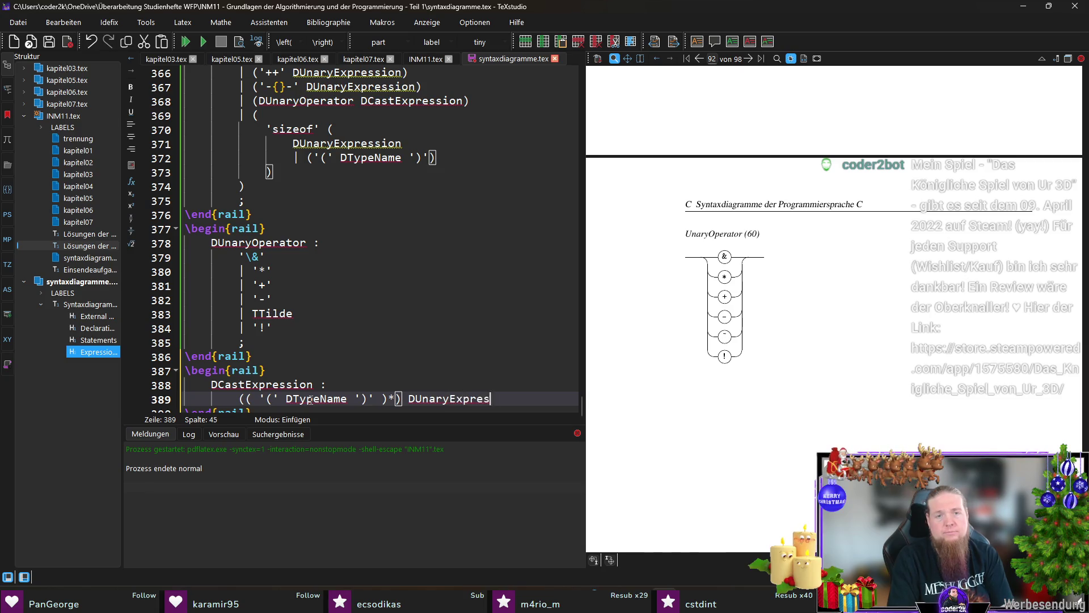
key("Return")
type(";")
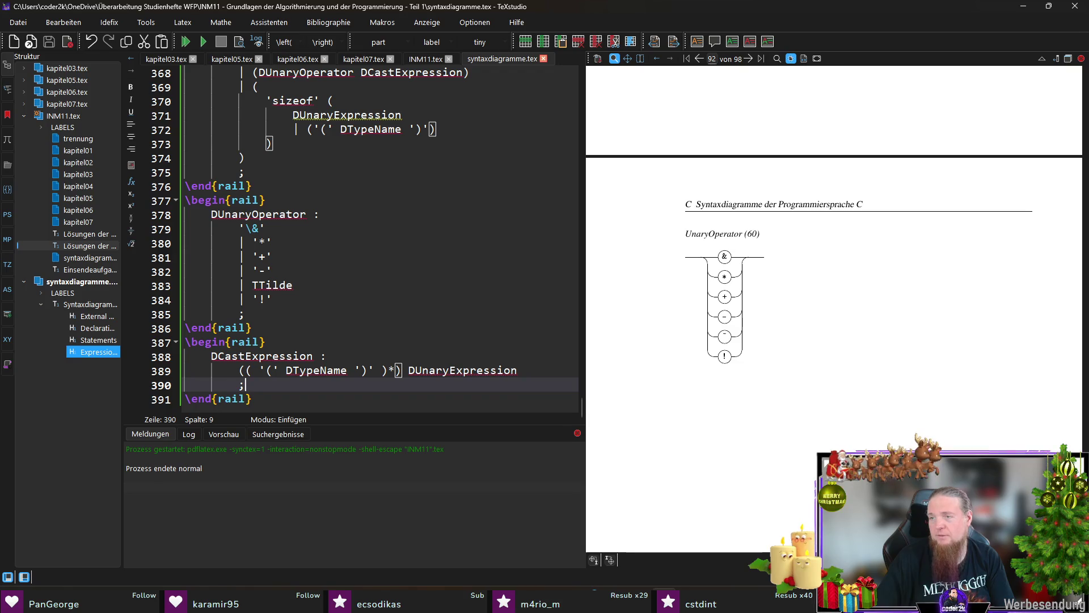
left_click(488, 399)
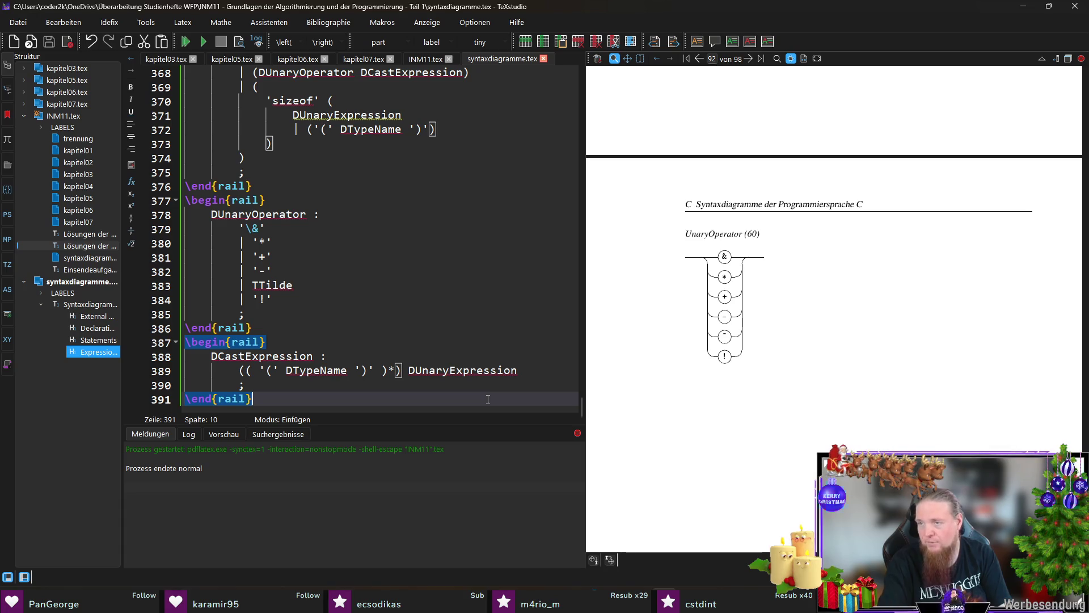
key("Return")
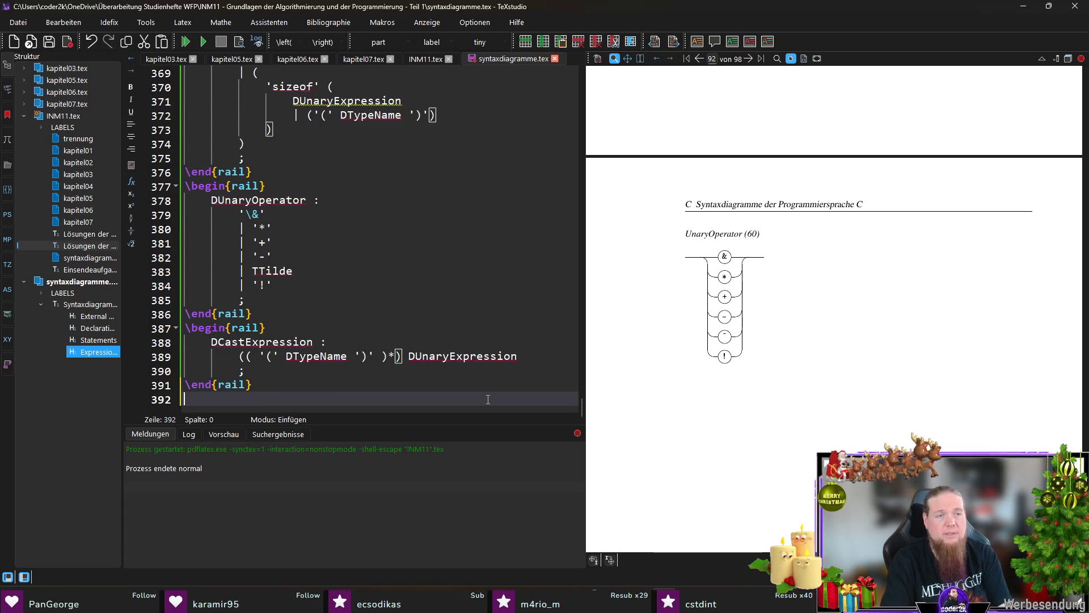
Start a new rail block headed 'DMultiplicativeExpression :'
type("\\begin")
key("Return")
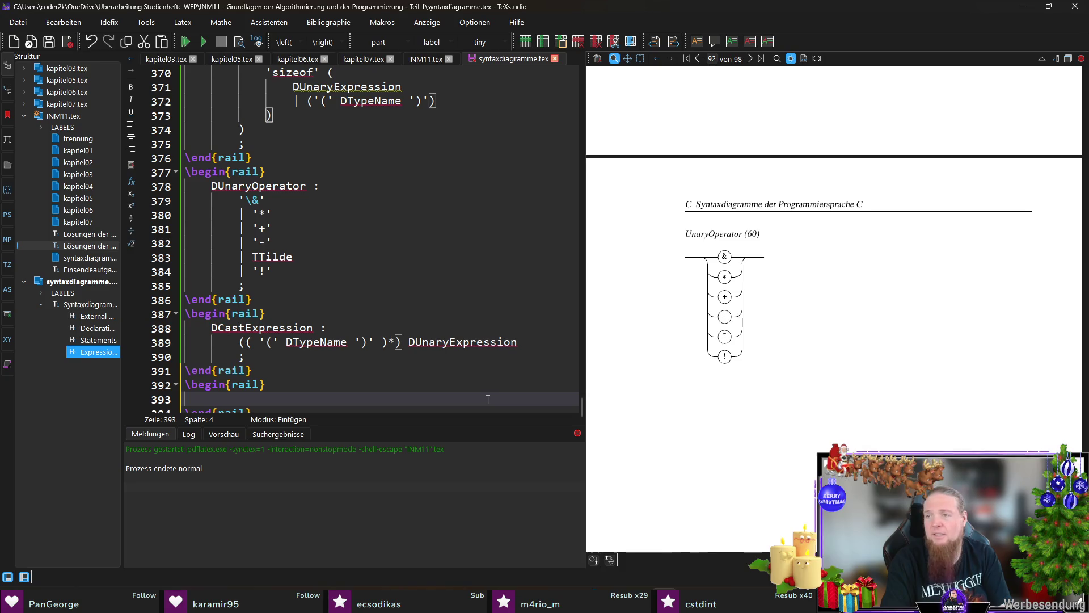
type("DMultipl")
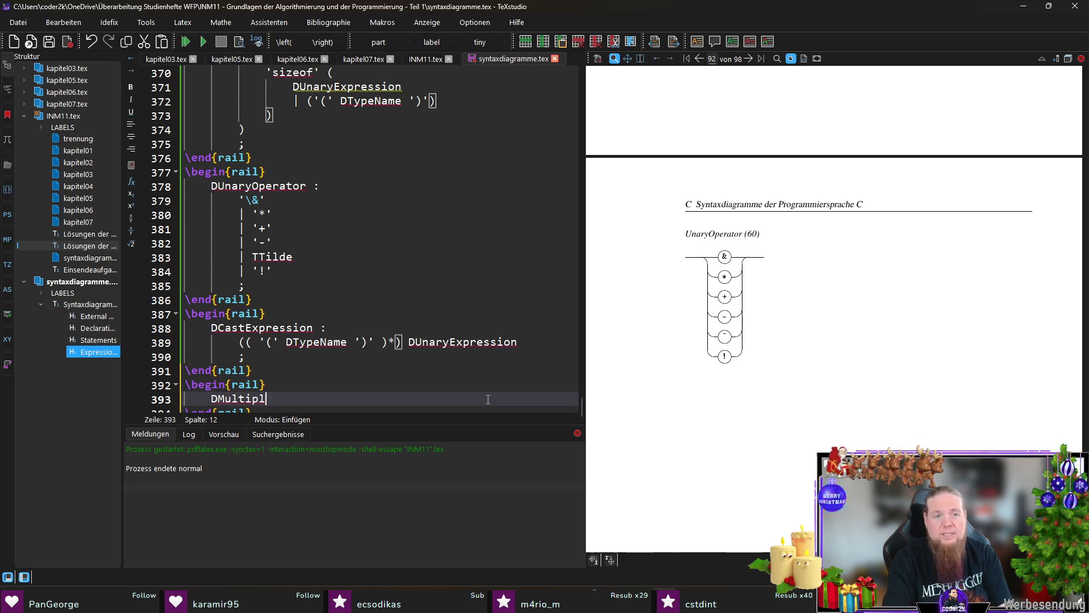
type("icative")
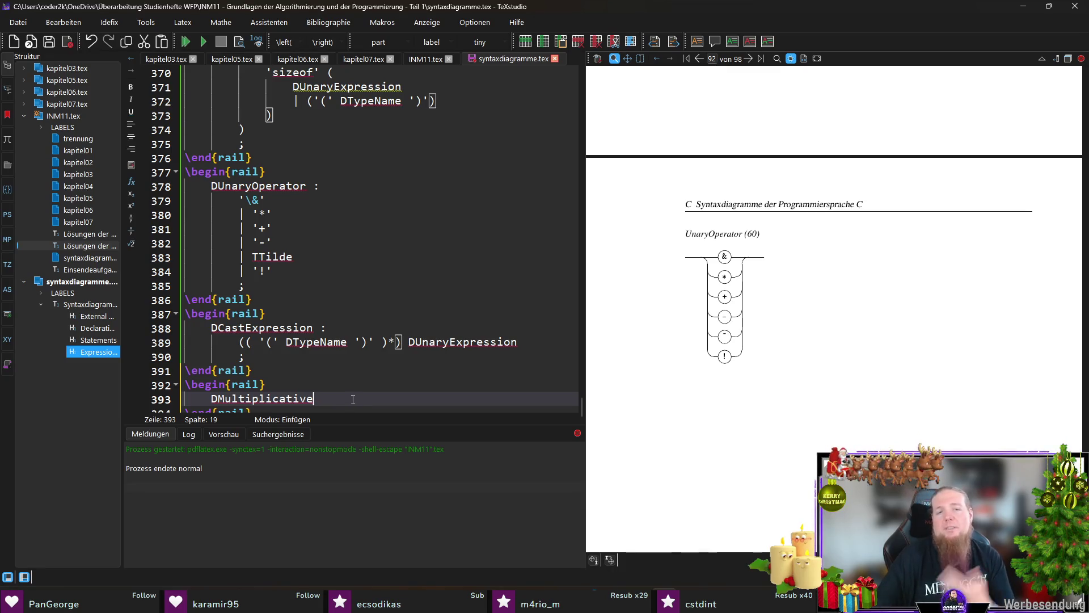
type("Expression :")
key("Return")
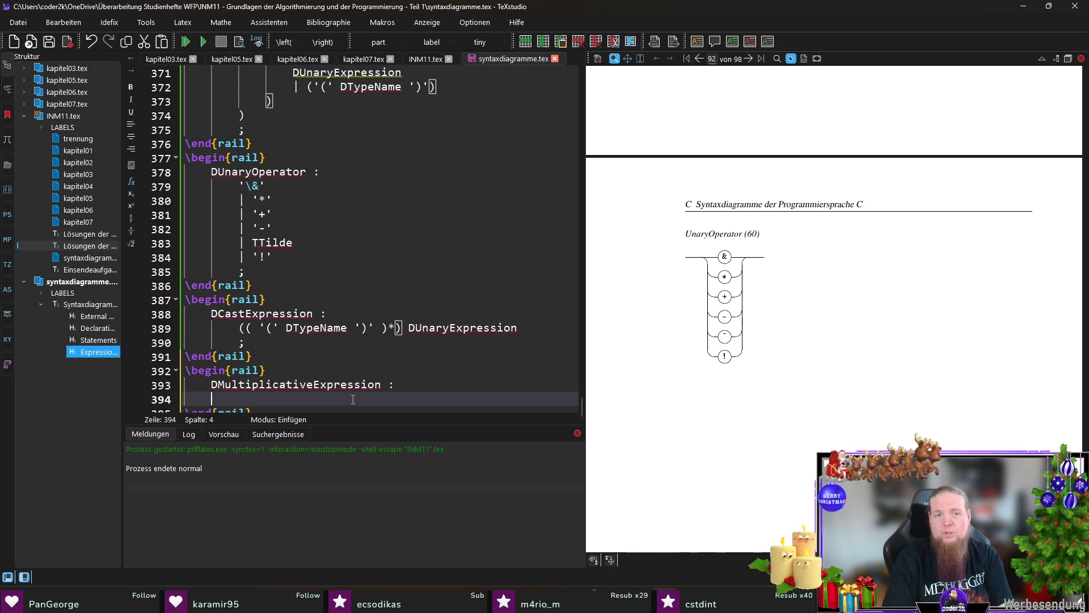
Add an opening parenthesis with DCastExpression on its own indented line
scroll(397, 369, "down", 1)
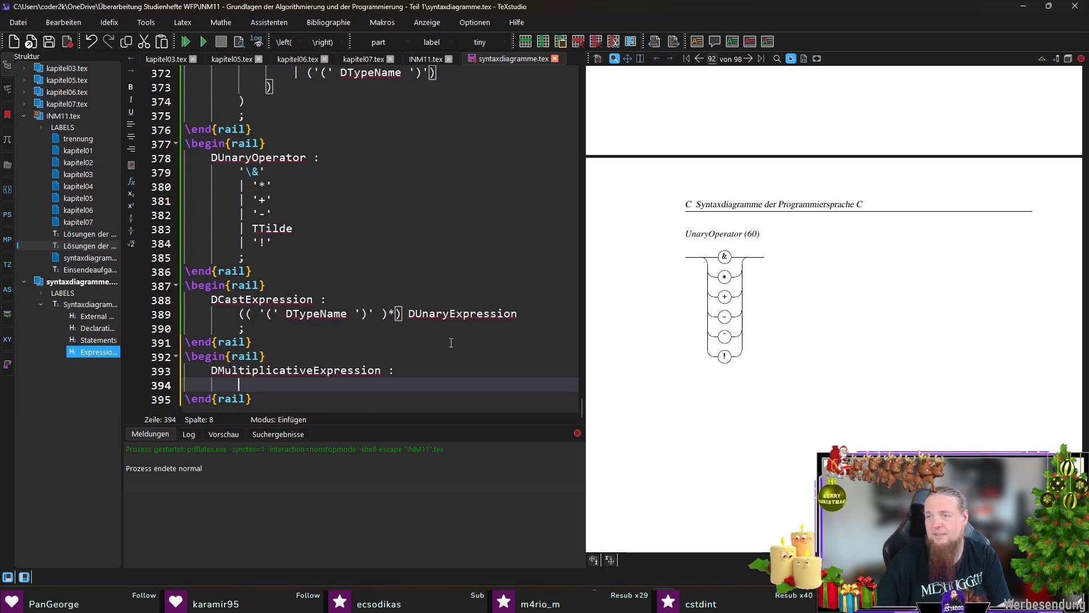
double_click(270, 302)
left_click(282, 383)
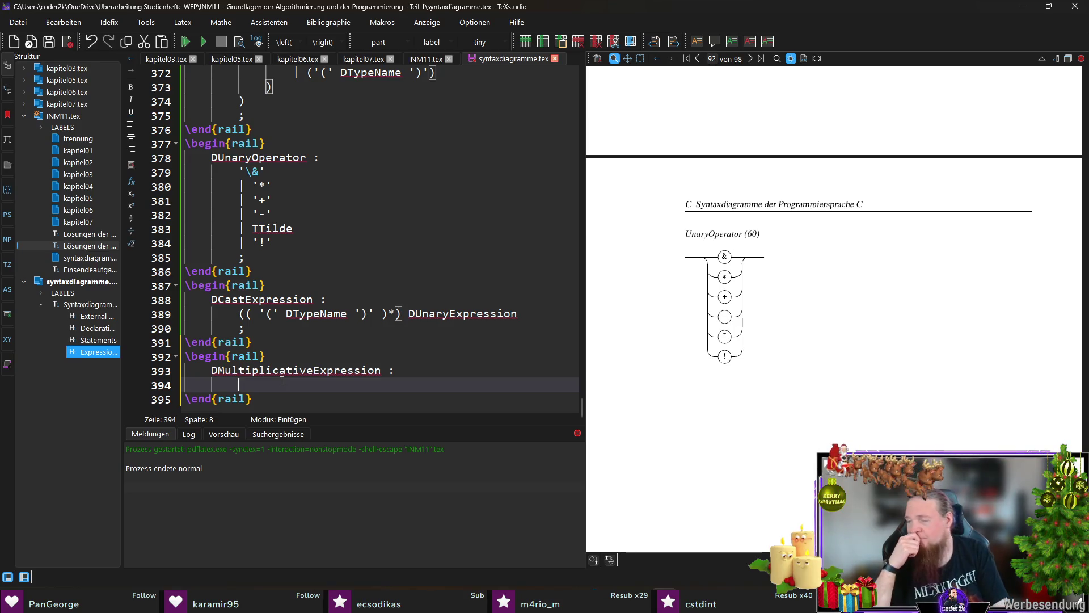
scroll(318, 381, "up", 1)
scroll(346, 380, "down", 1)
type("(DCastExpression")
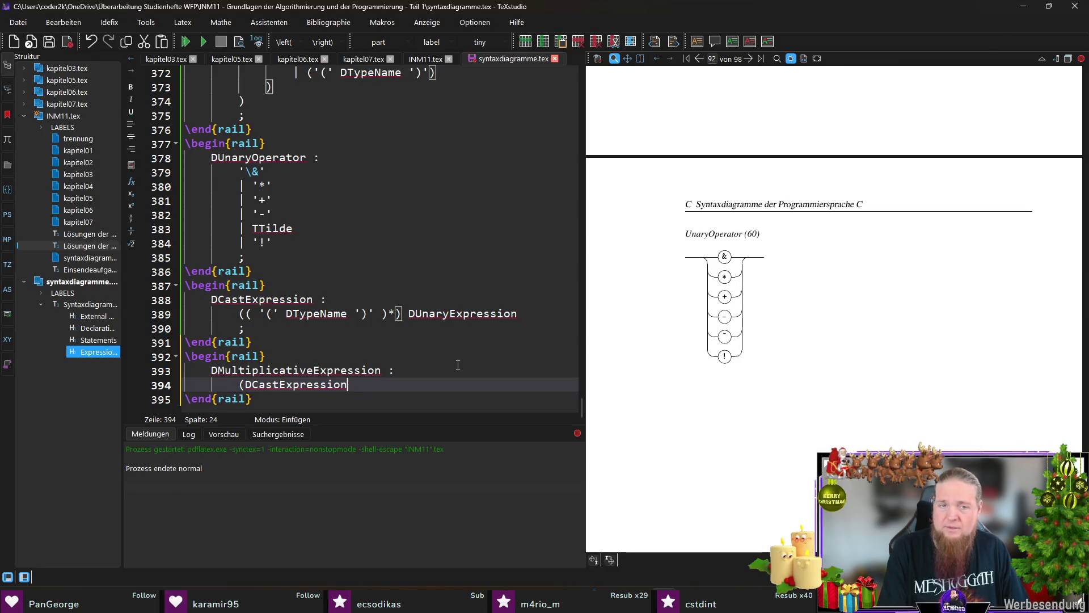
key("ctrl+Left")
key("Return")
key("Tab")
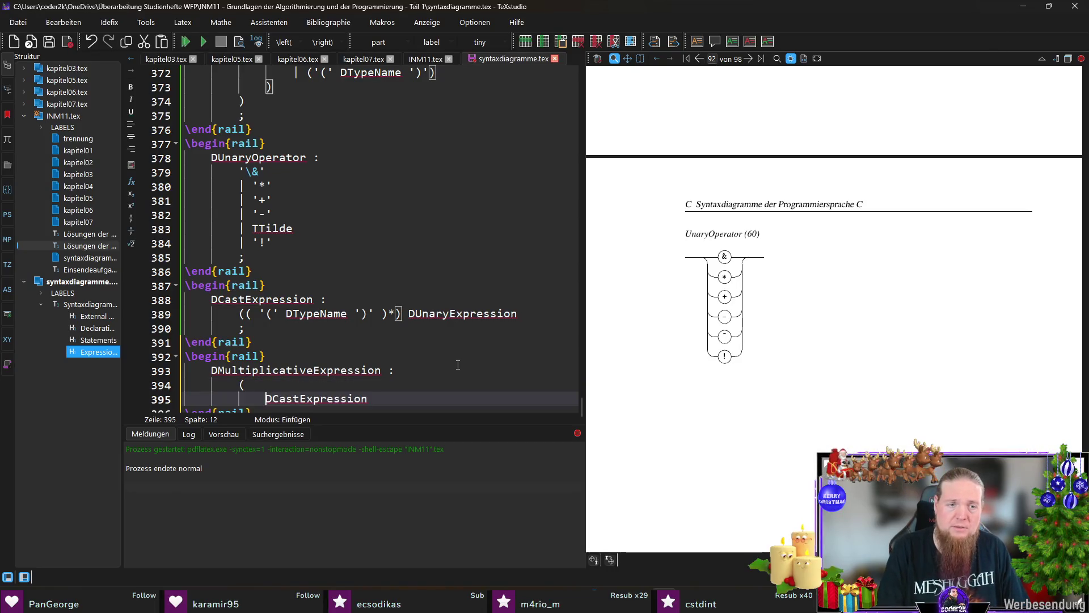
key("End")
key("Return")
Add an operator group listing the alternatives '*', | '/' and | '%' on separate lines
type("(")
key("Return")
key("Return")
key("Up")
type("'*'")
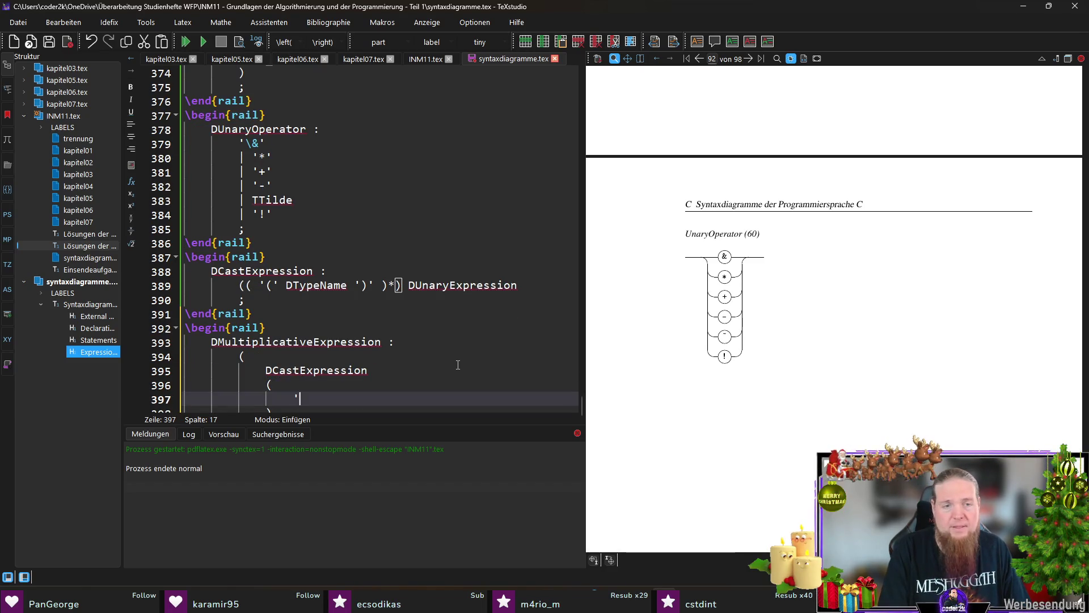
key("Return")
type("| '/'")
key("Return")
type("| '%'")
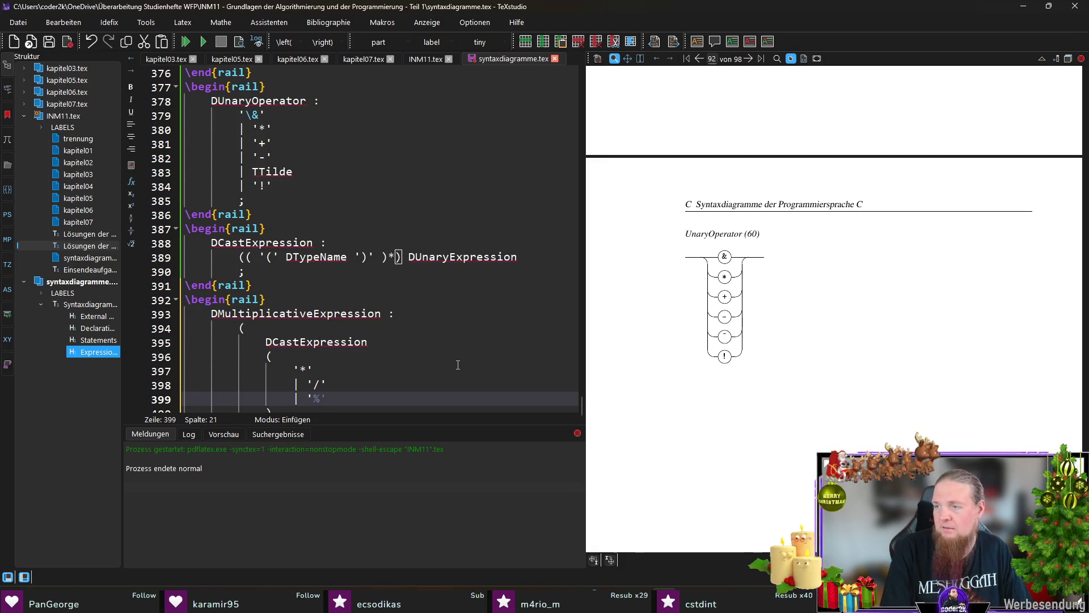
Close the operator group and the outer group with ')' lines
key("Return")
key("BackSpace")
type(")")
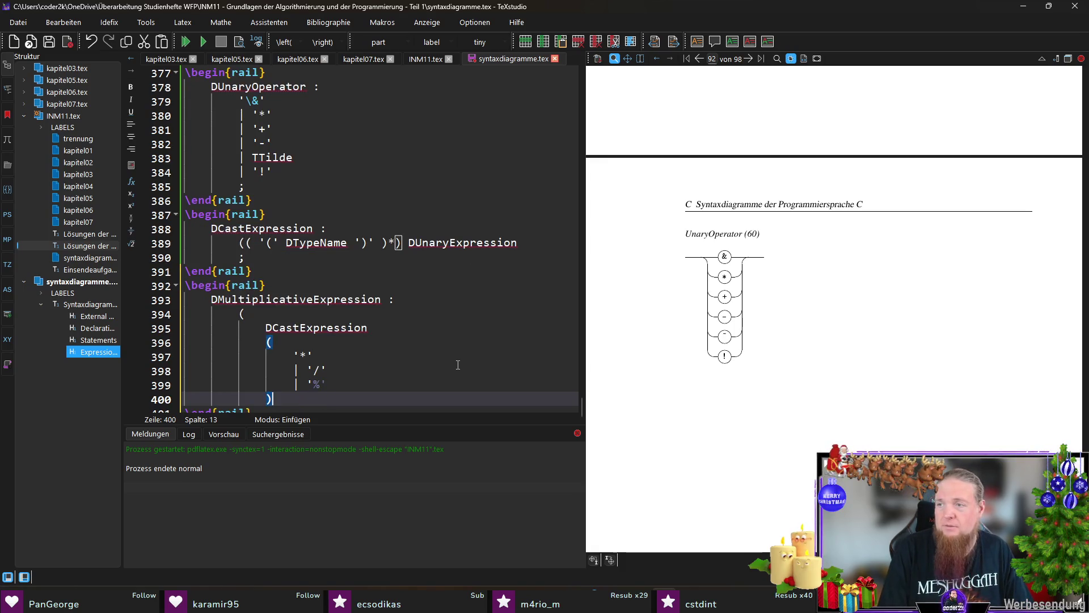
key("Up")
key("Up")
key("Up")
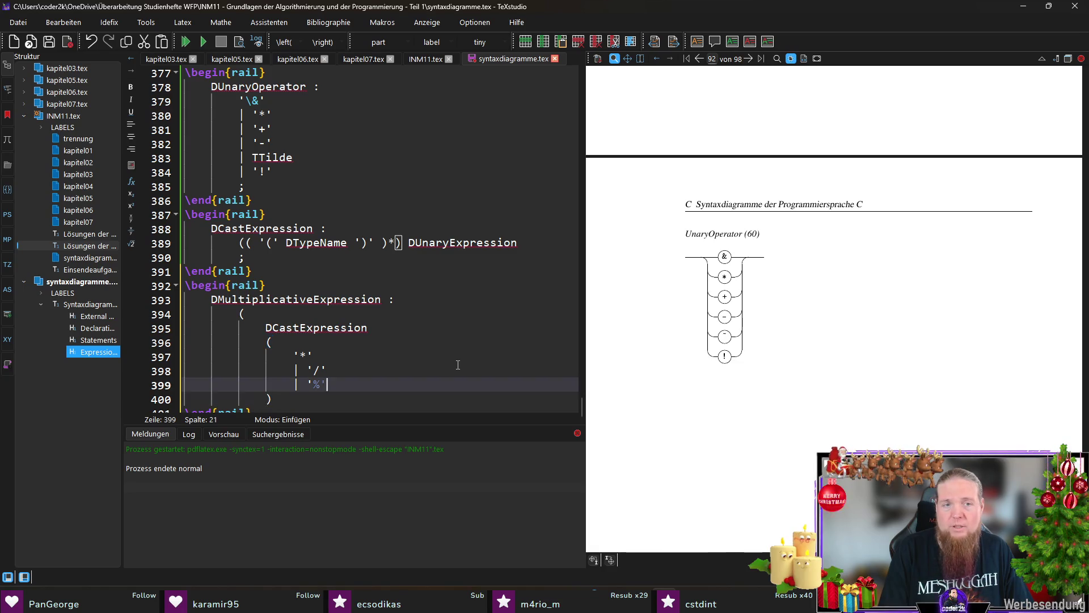
key("Down")
key("Down")
key("Down")
key("Return")
key("BackSpace")
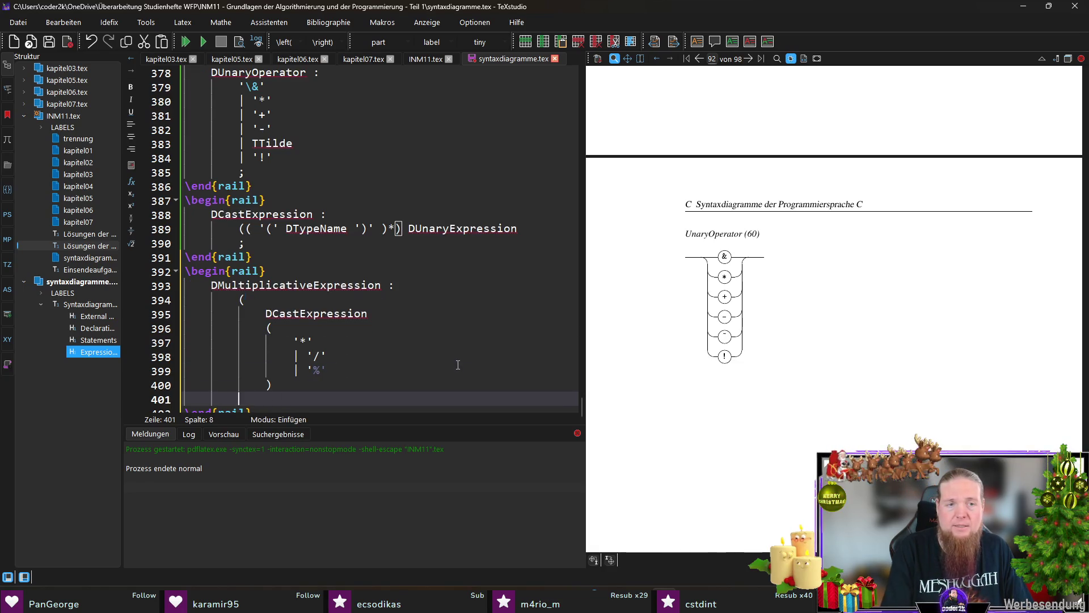
type(")")
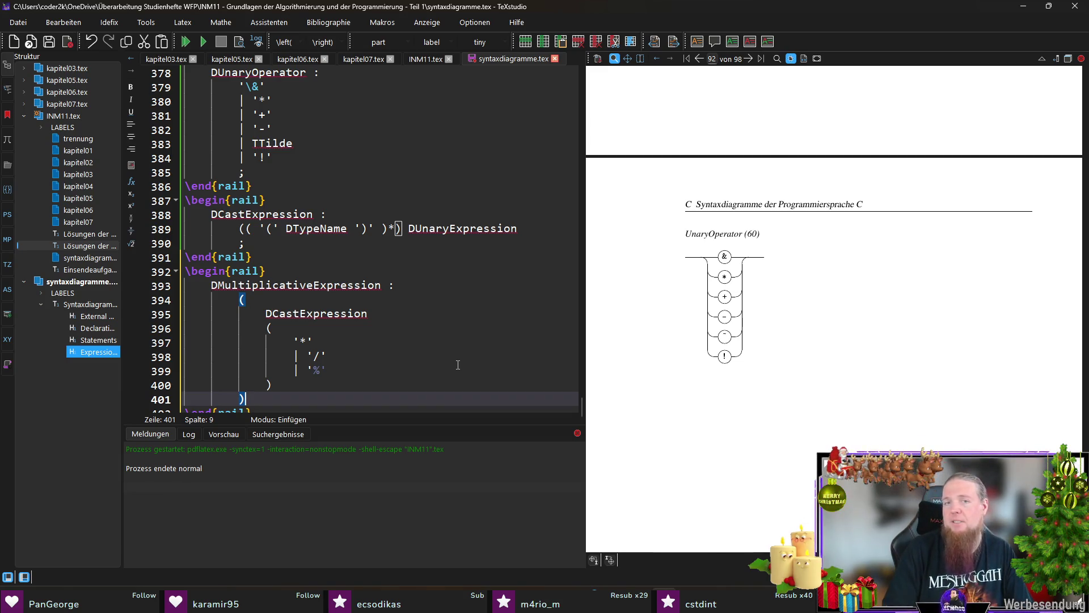
Copy DCastExpression to an indented line under the rule heading and append '+'
double_click(316, 314)
key("ctrl+c")
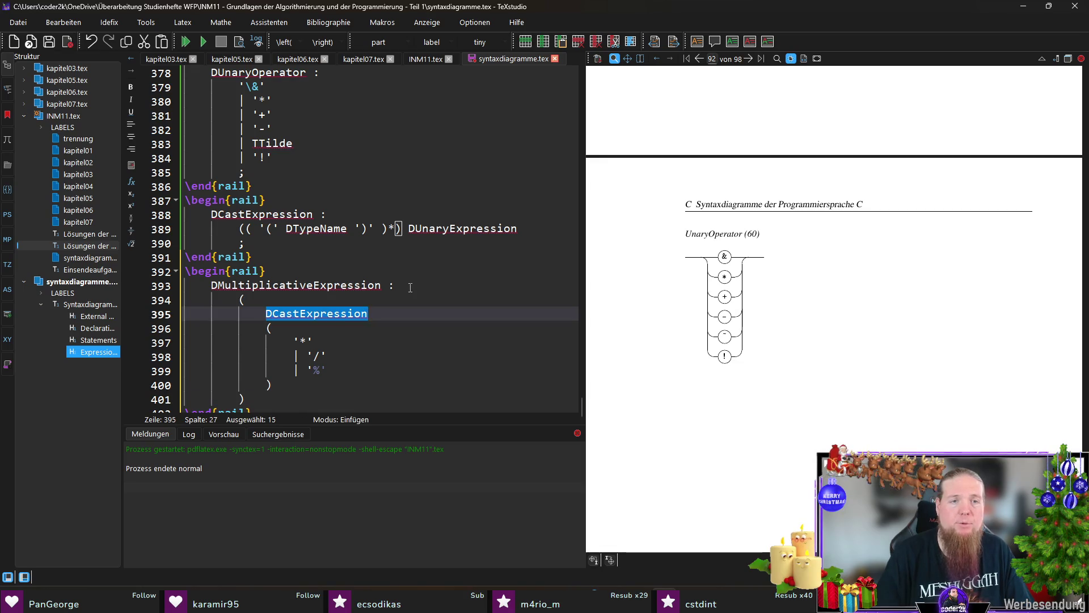
left_click(410, 285)
key("Return")
key("ctrl+v")
key("Home")
key("Tab")
key("End")
type("+")
Delete the leftover DCastExpression line and the lone opening parenthesis line
scroll(410, 287, "down", 1)
left_click_drag(368, 299, 340, 287)
key("Delete")
key("BackSpace")
key("ctrl+d")
Outdent the operator group one level and add a ';' terminator line
left_click(285, 385)
scroll(284, 385, "up", 1)
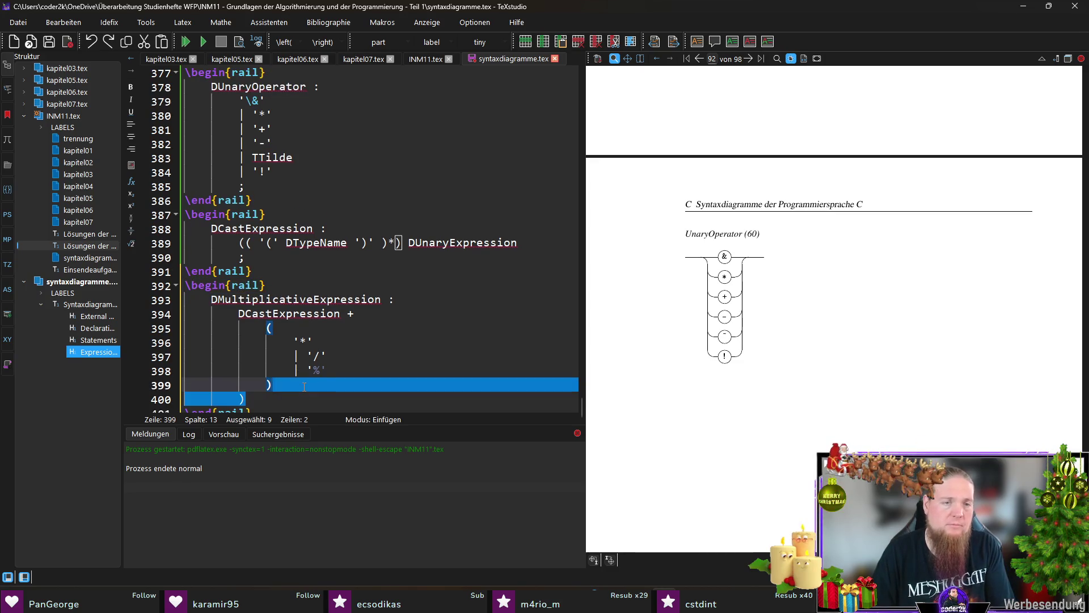
left_click_drag(287, 395, 238, 309)
left_click(90, 316)
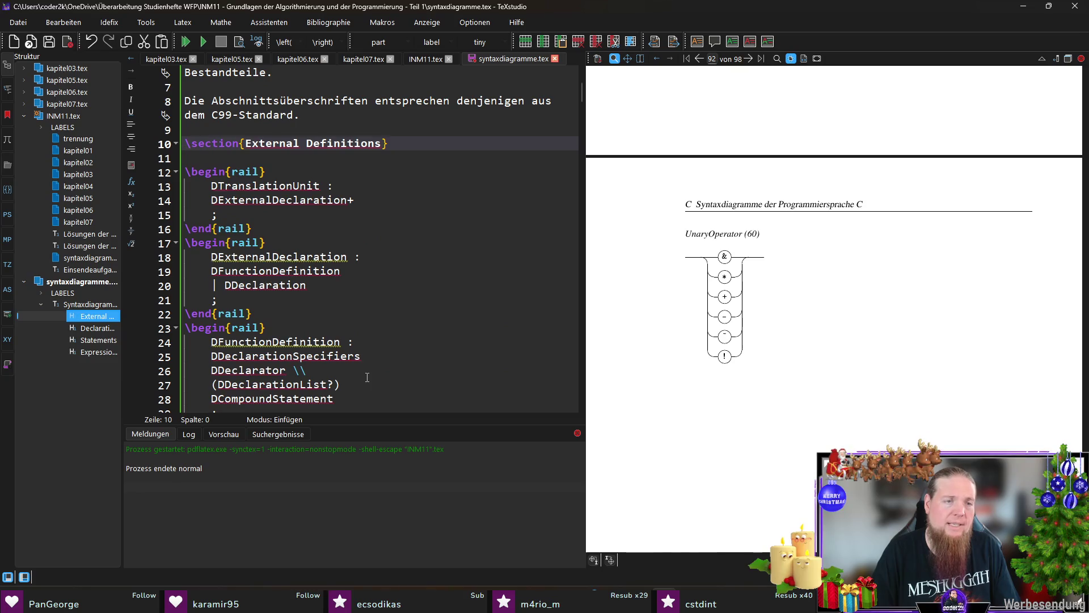
left_click(96, 352)
left_click_drag(287, 387, 185, 328)
key("shift+Tab")
left_click(352, 382)
key("Return")
type(";")
Join the opening parenthesis onto the DCastExpression + line and save
key("Up")
key("Up")
key("Up")
key("End")
key("ctrl+shift+Right")
key("Delete")
key("Right")
key("ctrl+s")
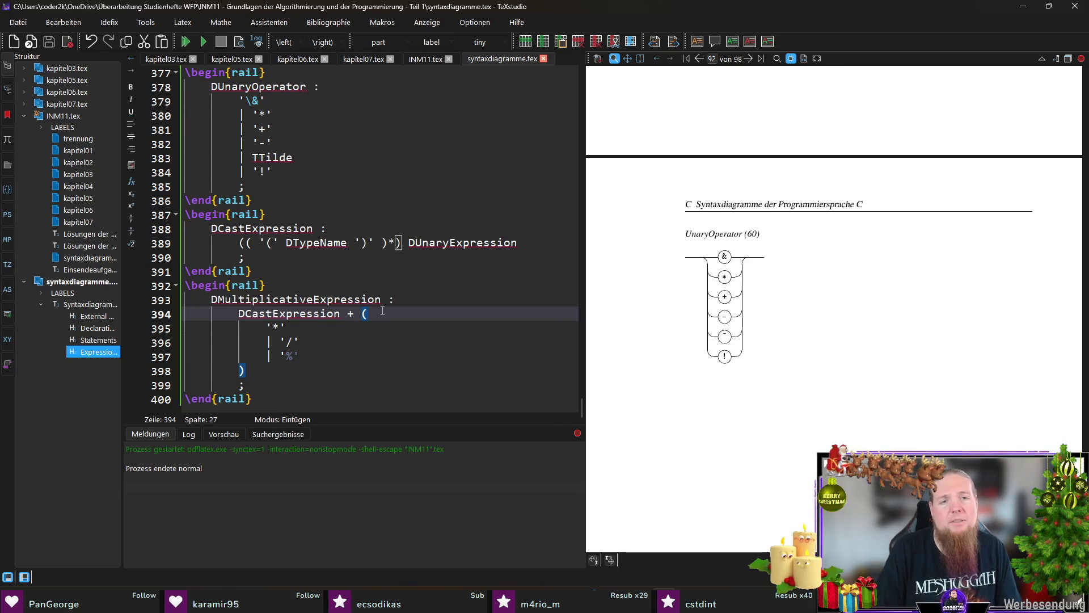
Pull the '*', '/' and '%' alternatives and the closing parenthesis onto line 394
key("ctrl+shift+Right")
key("Delete")
key("End")
key("ctrl+shift+Right")
key("Delete")
key("End")
key("ctrl+shift+Right")
key("Delete")
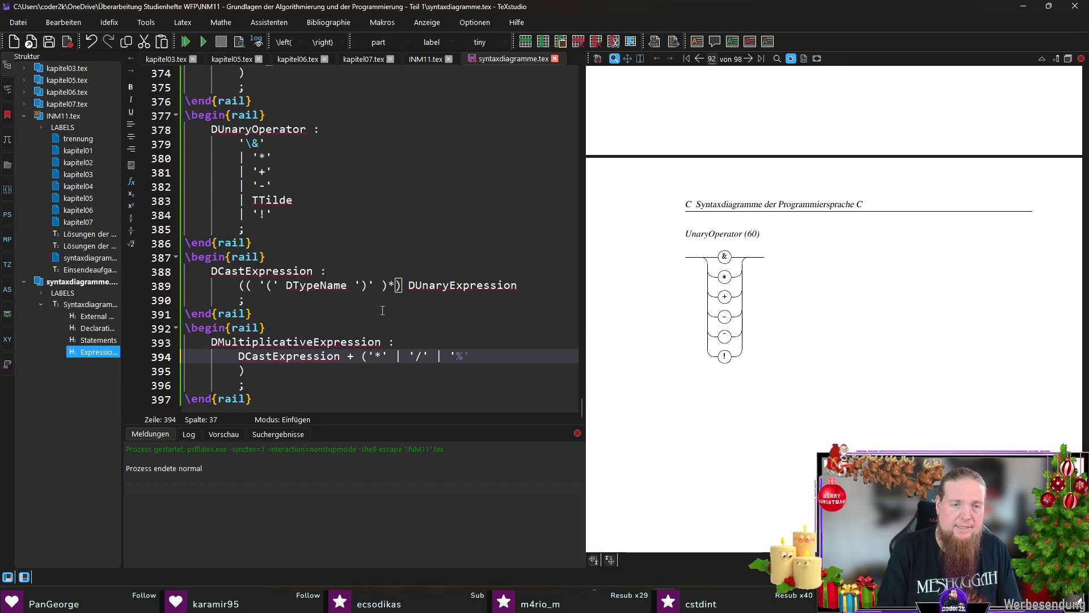
key("shift+Down")
key("Delete")
key("End")
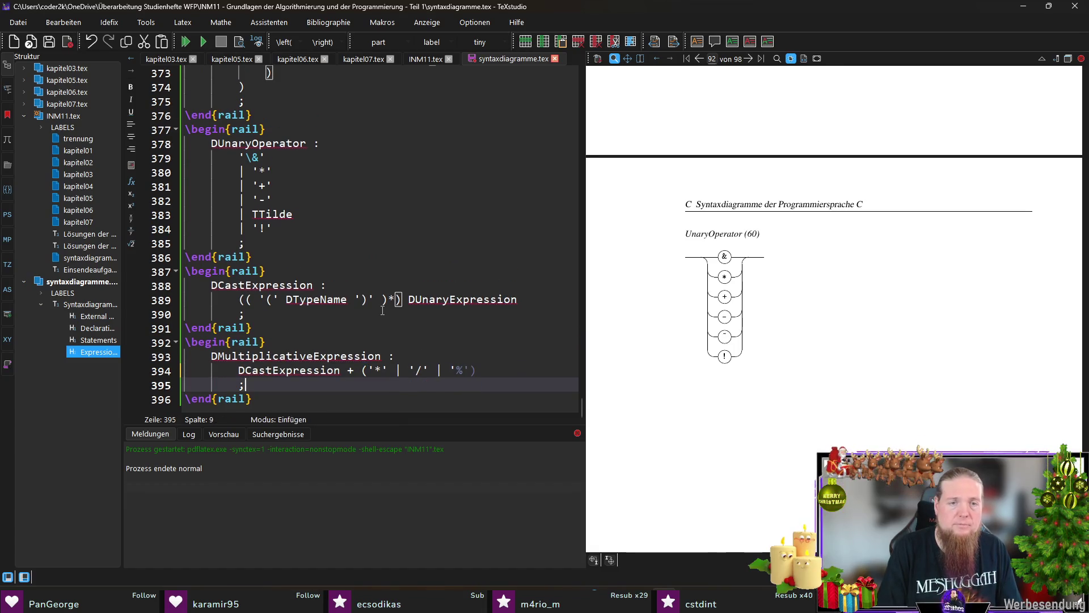
Escape the percent operator as '\%' and save syntaxdiagramme.tex
key("Left")
key("Left")
key("Left")
type("\\")
key("End")
key("ctrl+s")
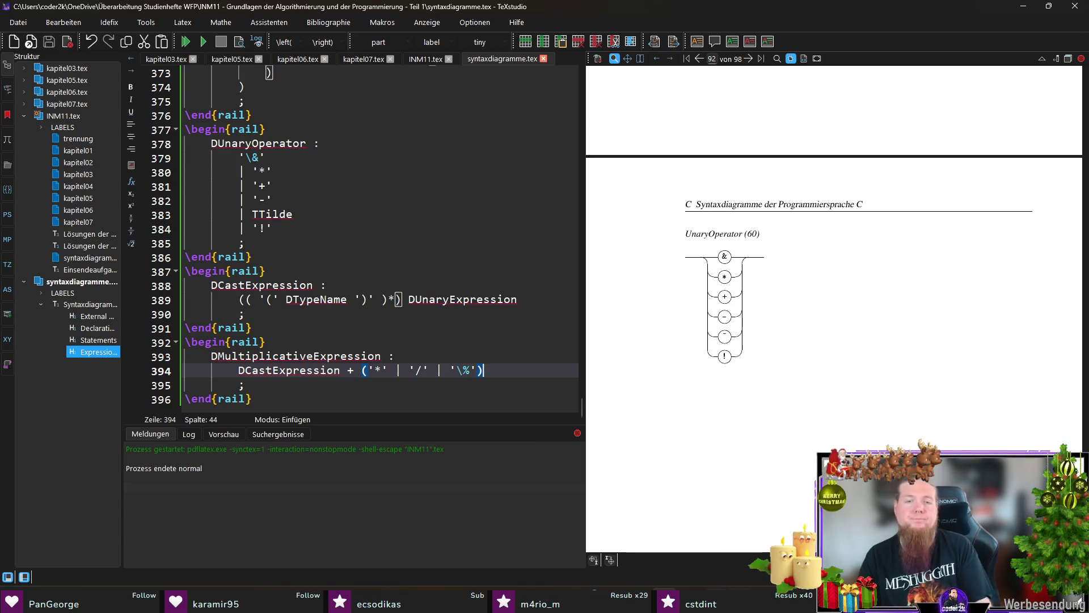
Rerun 'rail INM11' in Git Bash and return to TeXstudio
key("alt+Tab")
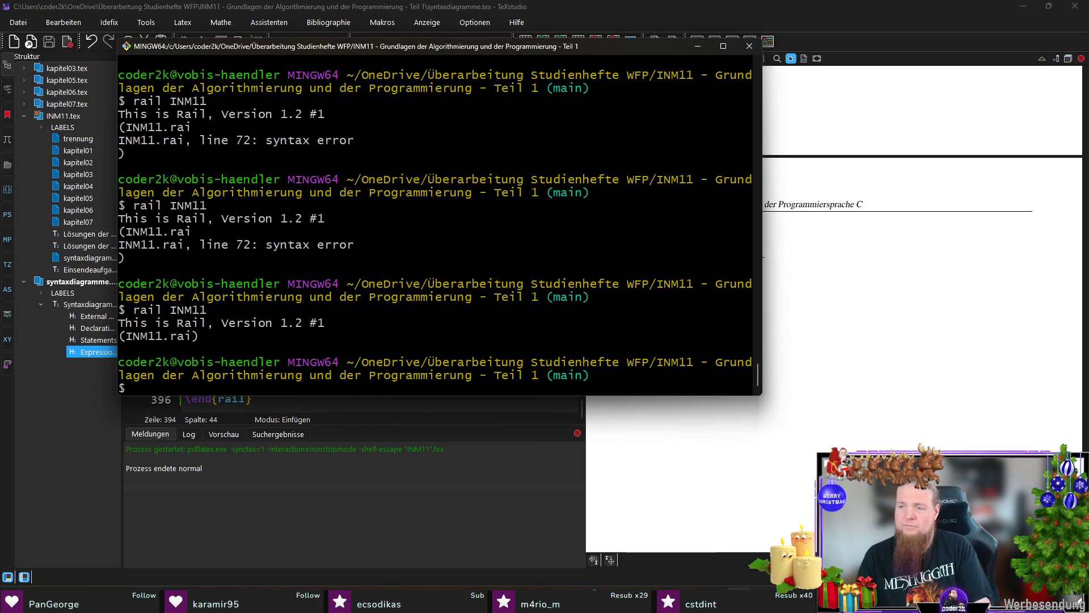
key("Up")
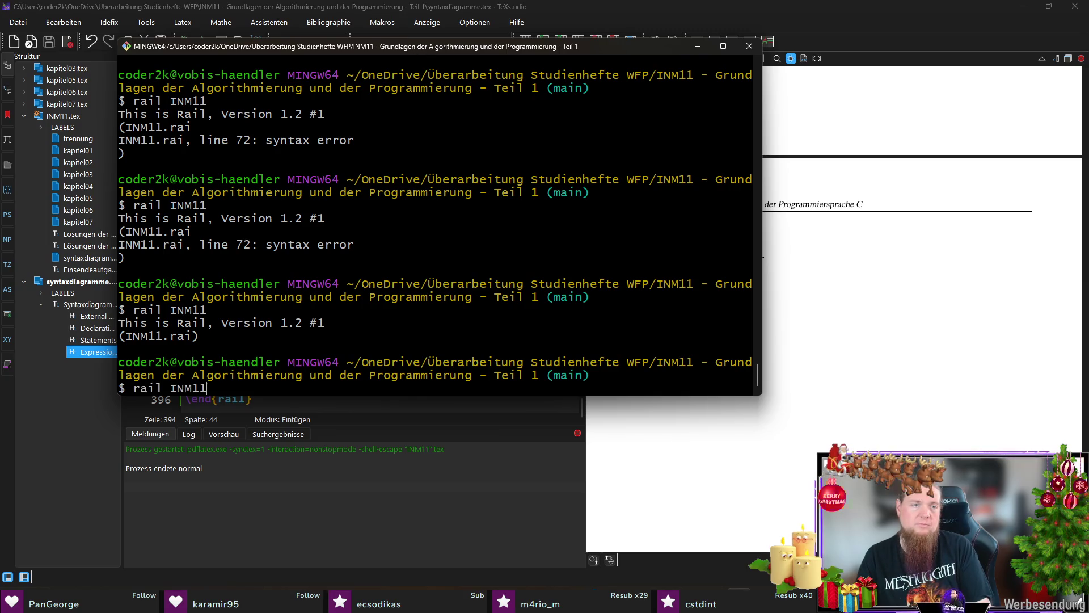
key("Return")
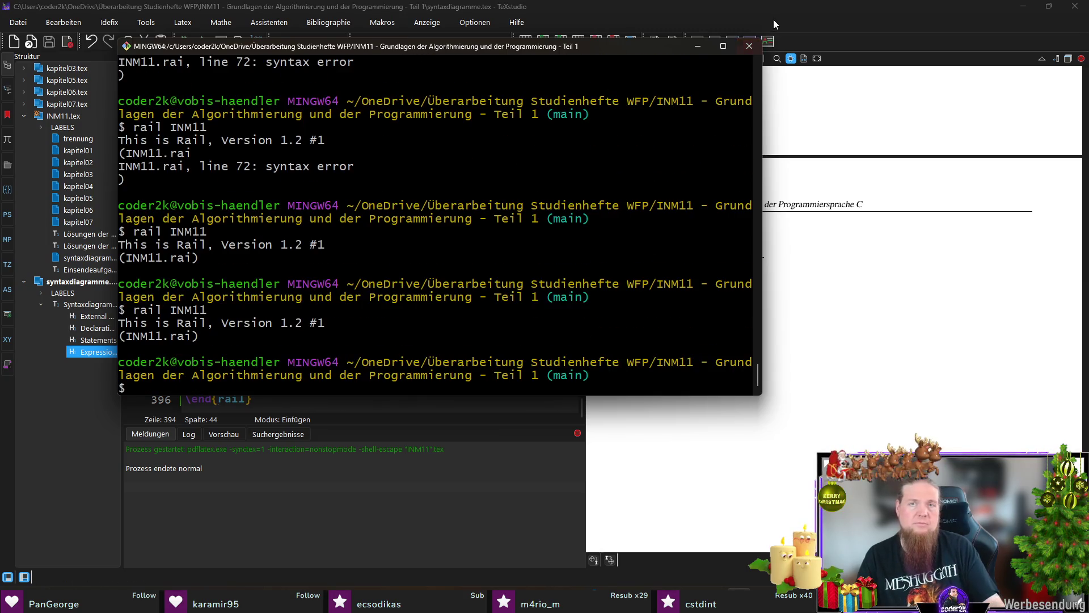
left_click(774, 23)
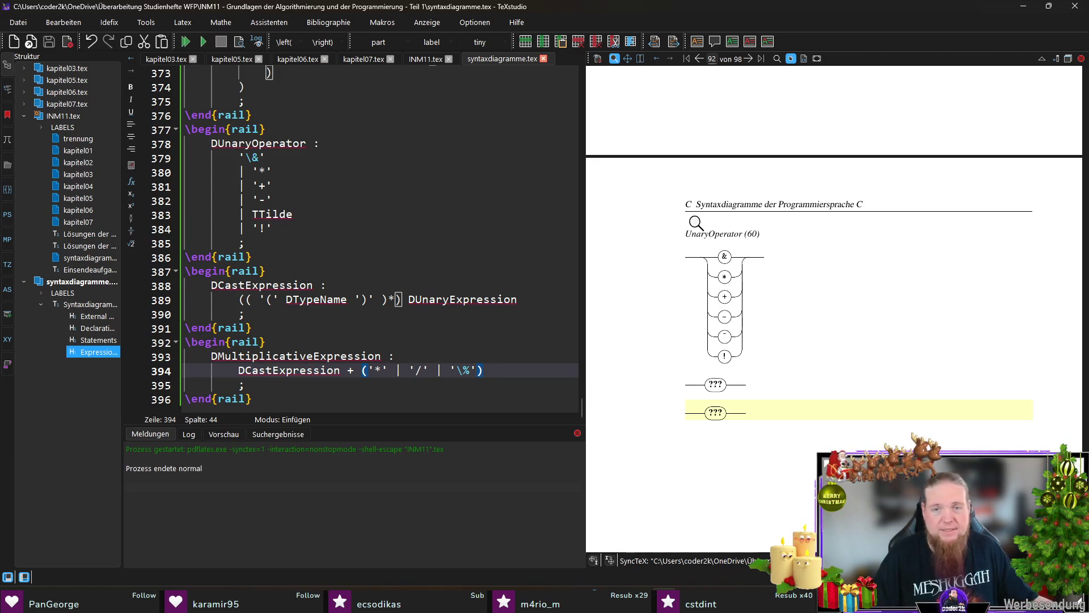
Rerun rail INM11, compile with F5, and scroll the preview to the DMultiplicativeExpression diagram
key("alt+Tab")
key("Up")
key("Return")
key("alt+Tab")
key("F5")
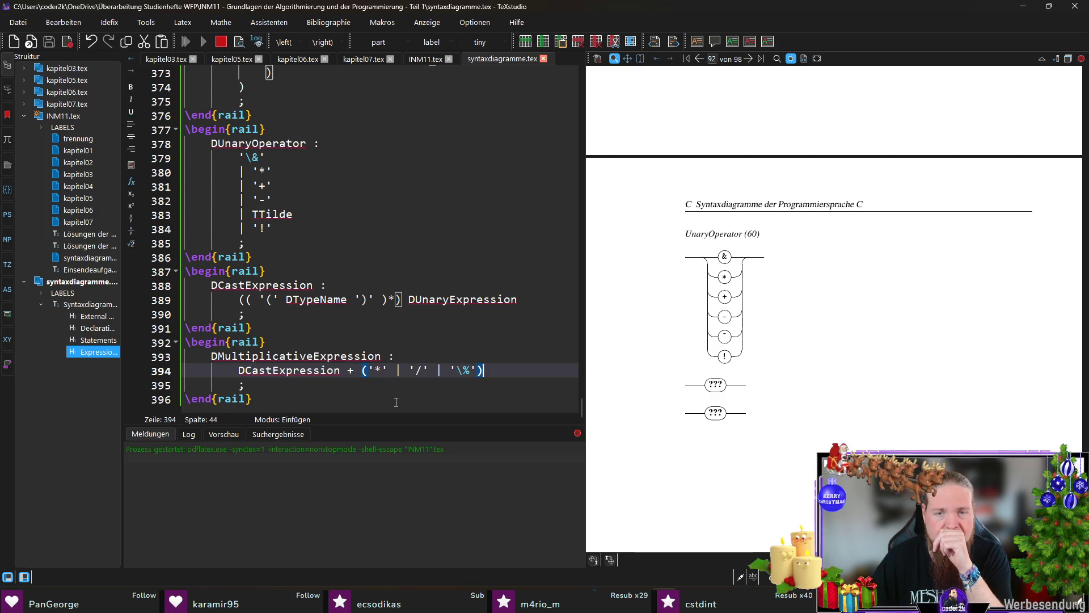
scroll(919, 357, "down", 1)
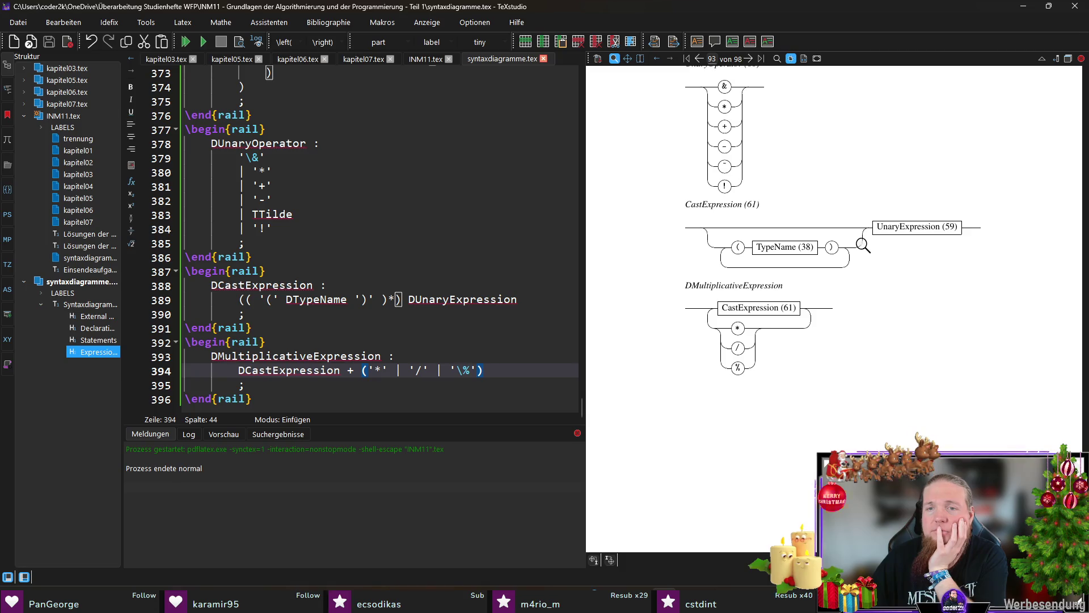
scroll(862, 250, "down", 1)
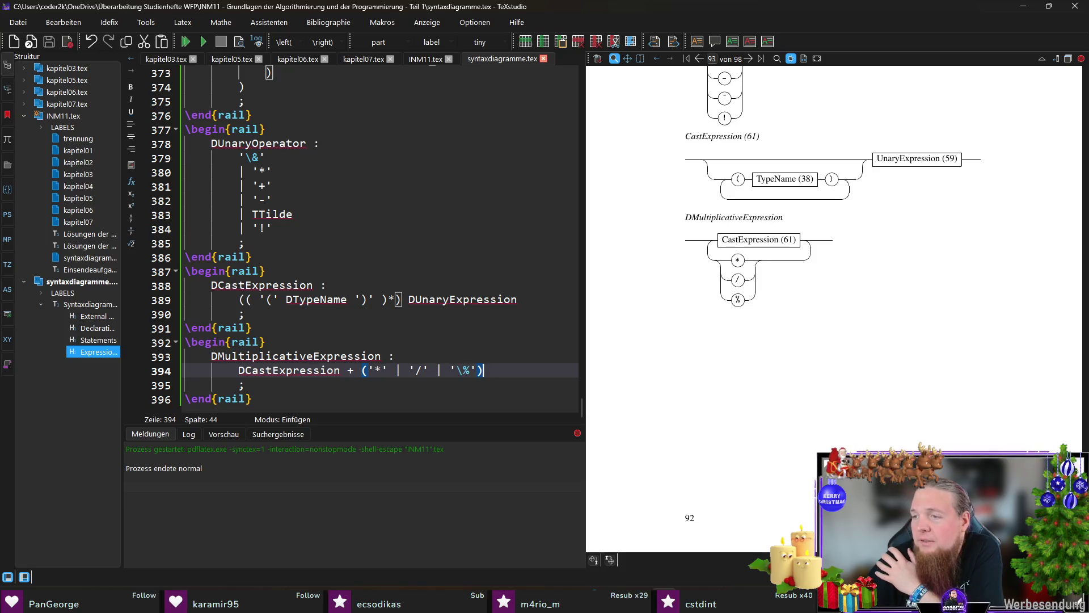
left_click(294, 393)
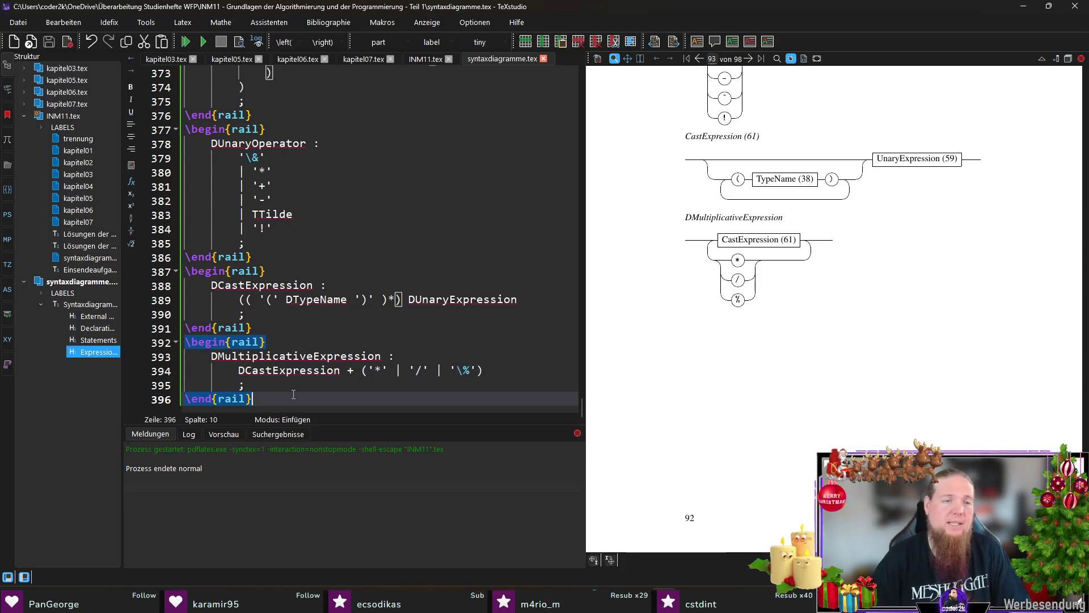
Begin a new rail block headed 'DAdditiveExpression :'
key("Return")
type("\begin{rail}")
key("Return")
type("D")
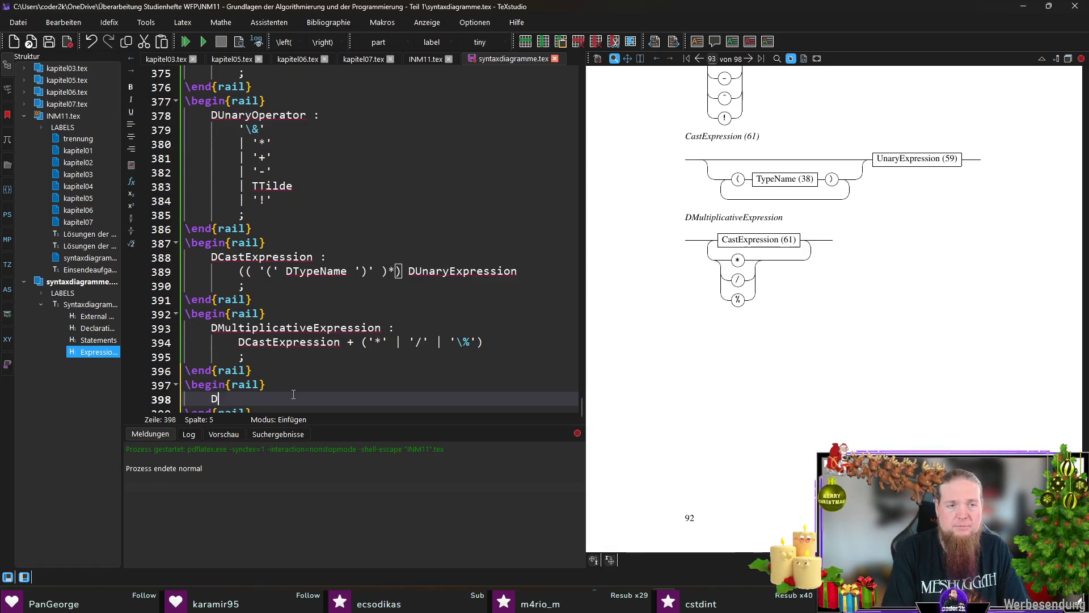
type("AdditiveExpression :")
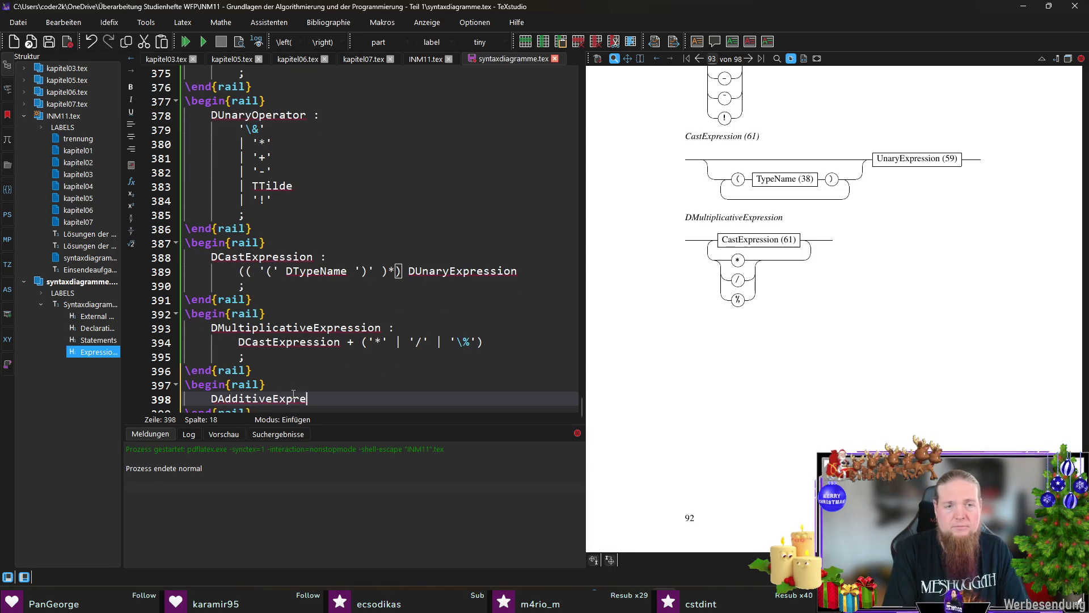
key("Return")
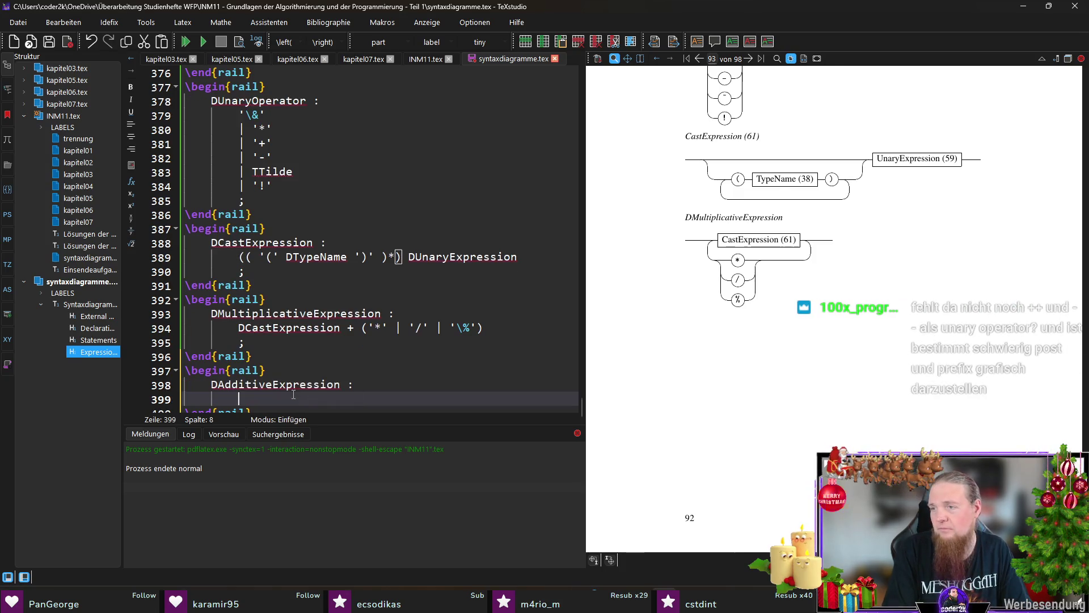
Paste DMultiplicativeExpression as the rule's first alternative
double_click(314, 313)
key("ctrl+c")
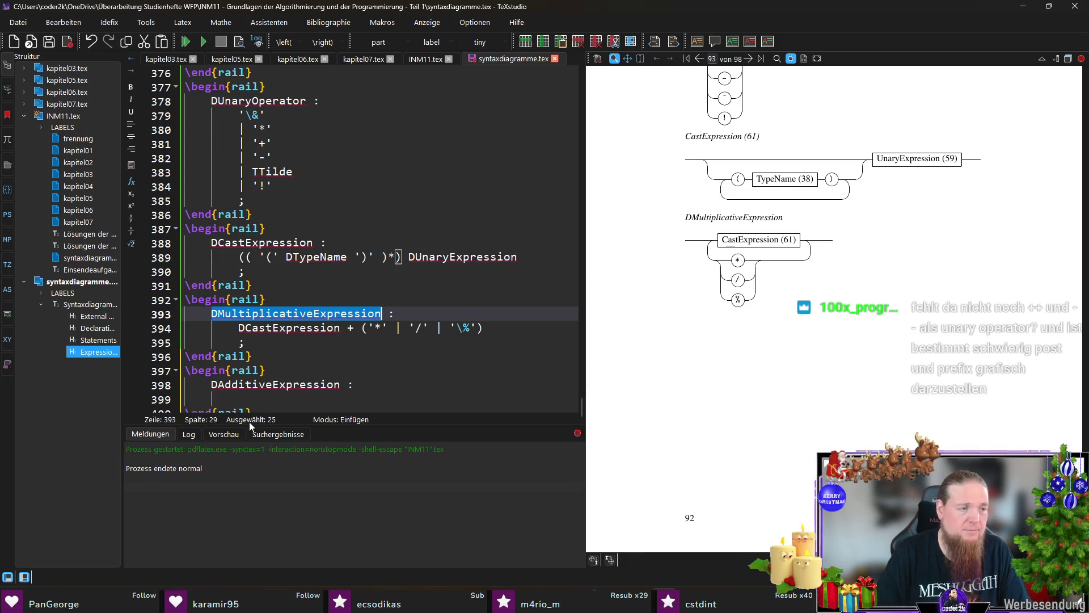
left_click(277, 399)
key("ctrl+v")
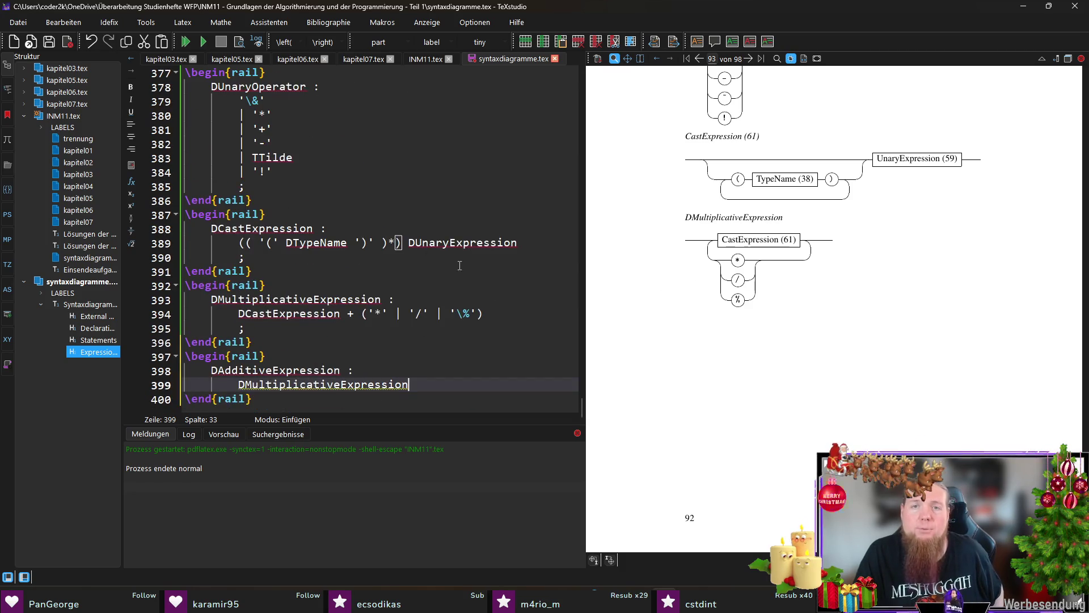
scroll(788, 318, "up", 10)
scroll(787, 323, "up", 5)
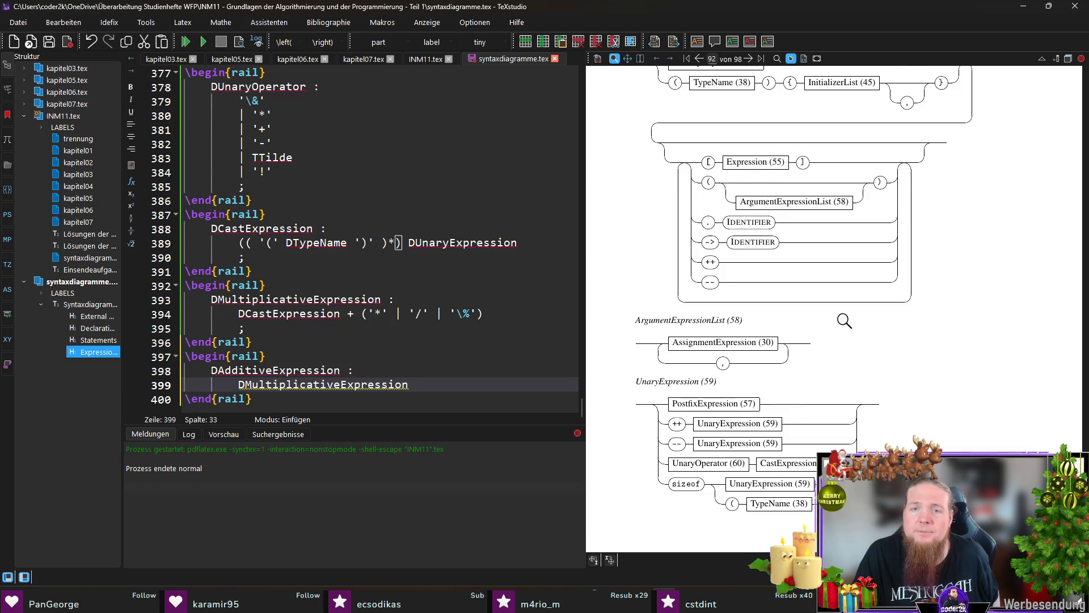
scroll(834, 321, "up", 3)
scroll(834, 321, "down", 3)
mouse_move(688, 302)
left_mouse_down()
mouse_move(679, 295)
mouse_move(680, 332)
mouse_move(699, 332)
left_mouse_up()
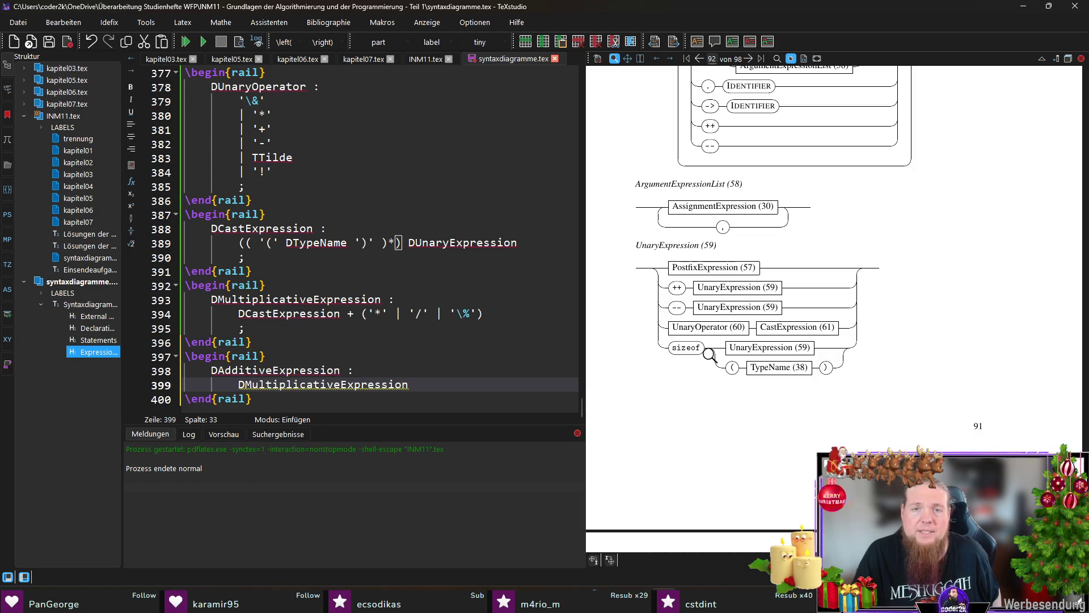
left_click_drag(699, 302, 738, 294)
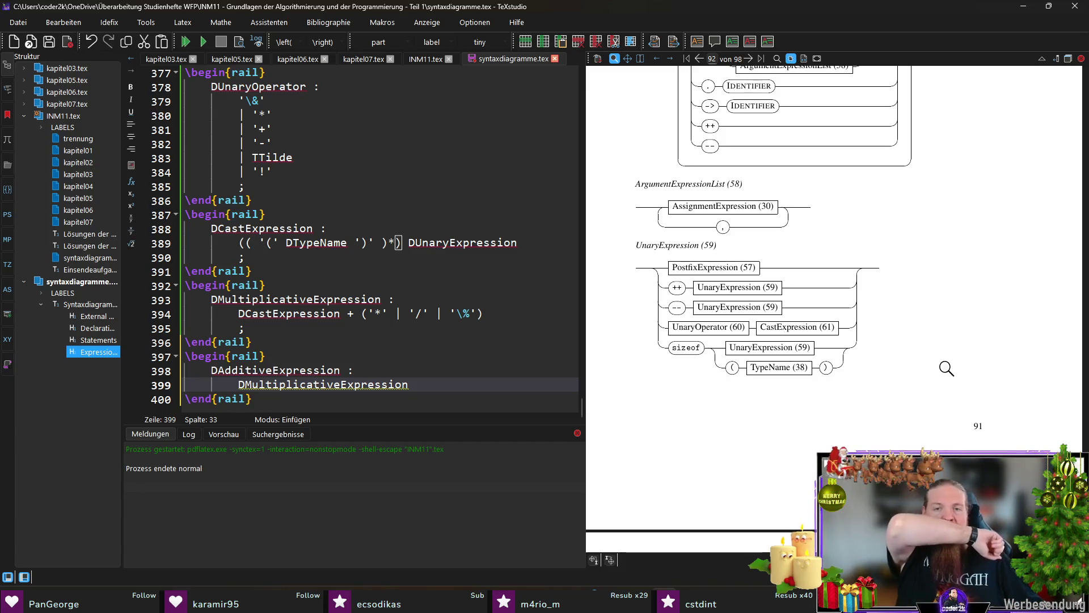
scroll(947, 368, "down", 10)
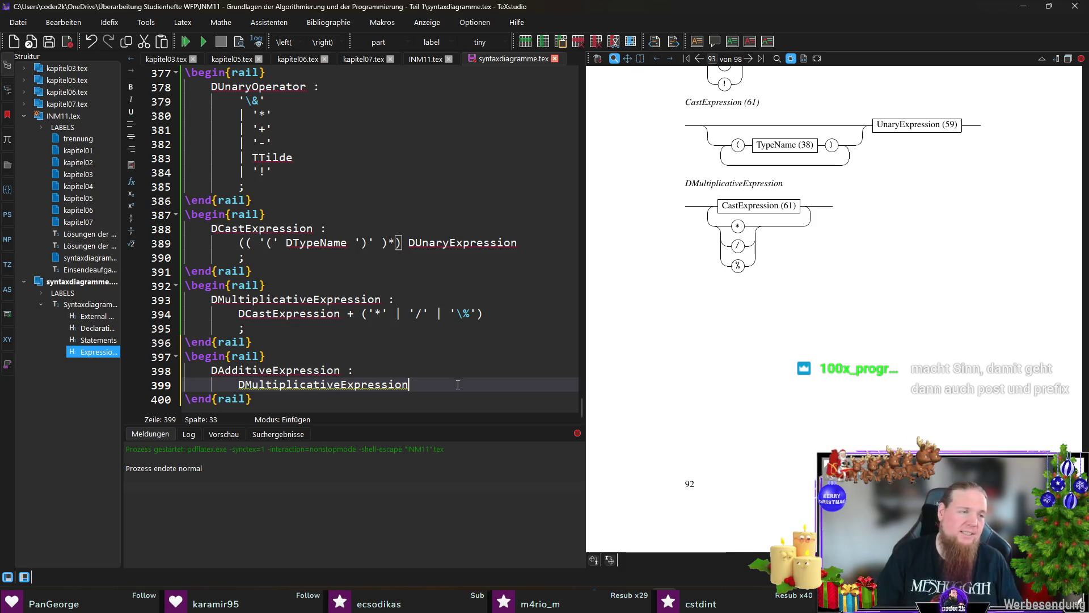
key("alt+Tab")
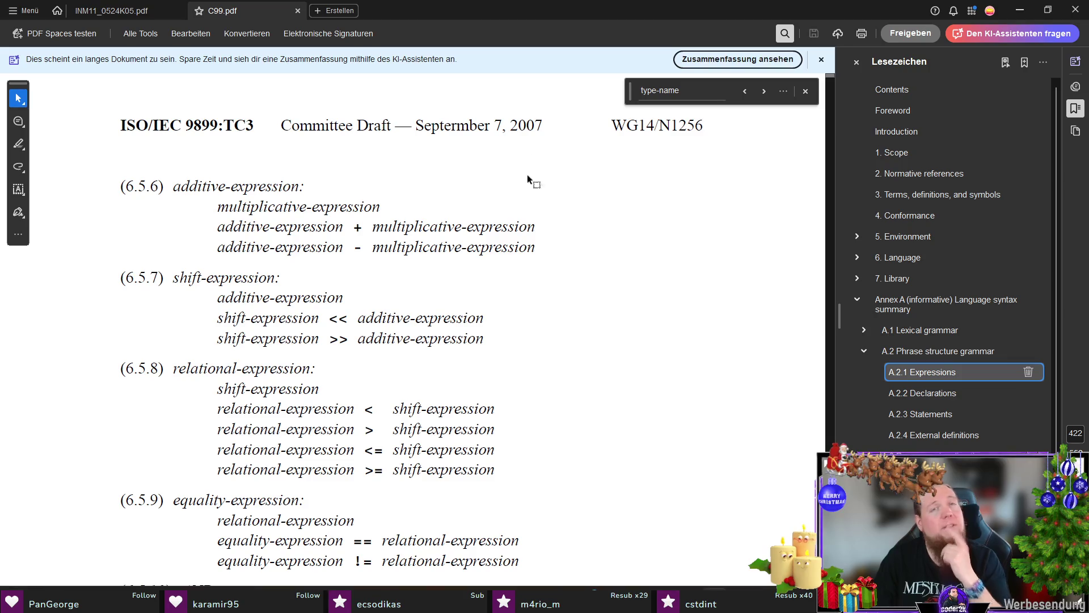
key("alt+Tab")
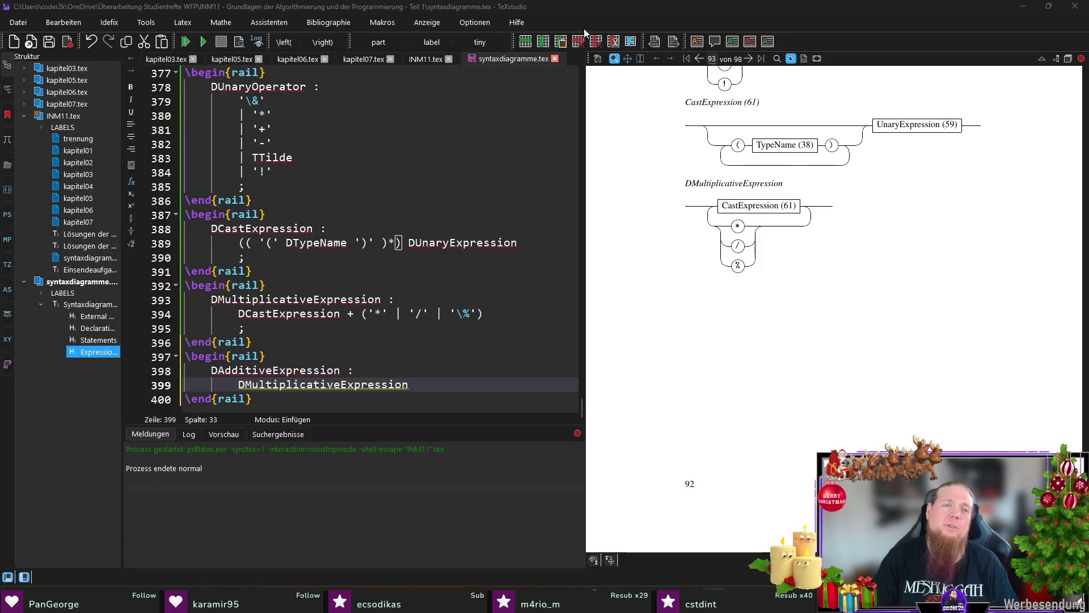
Open a second alternative group beginning with a pasted DAdditiveExpression
key("Home")
key("End")
key("Return")
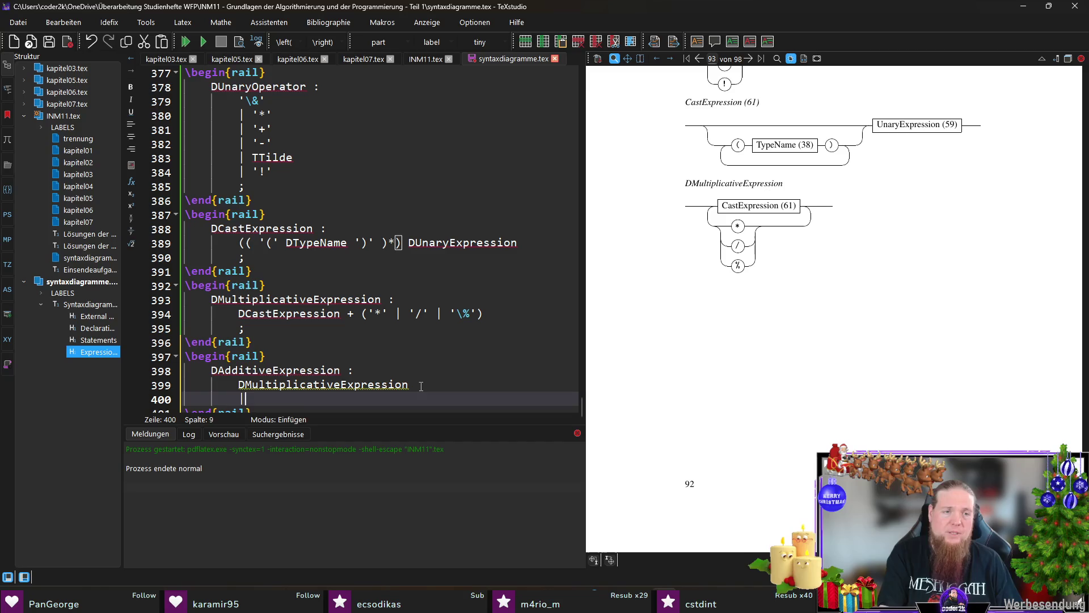
key("Up")
key("Up")
key("End")
key("Left")
key("Left")
key("ctrl+shift+Left")
key("ctrl+c")
key("Down")
key("Down")
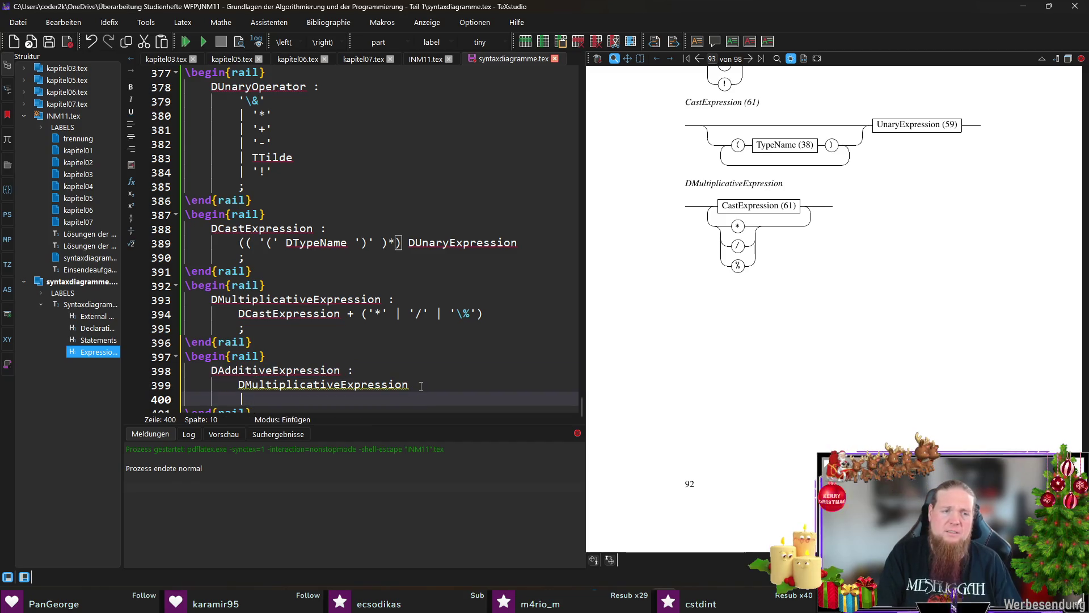
type("(")
key("Return")
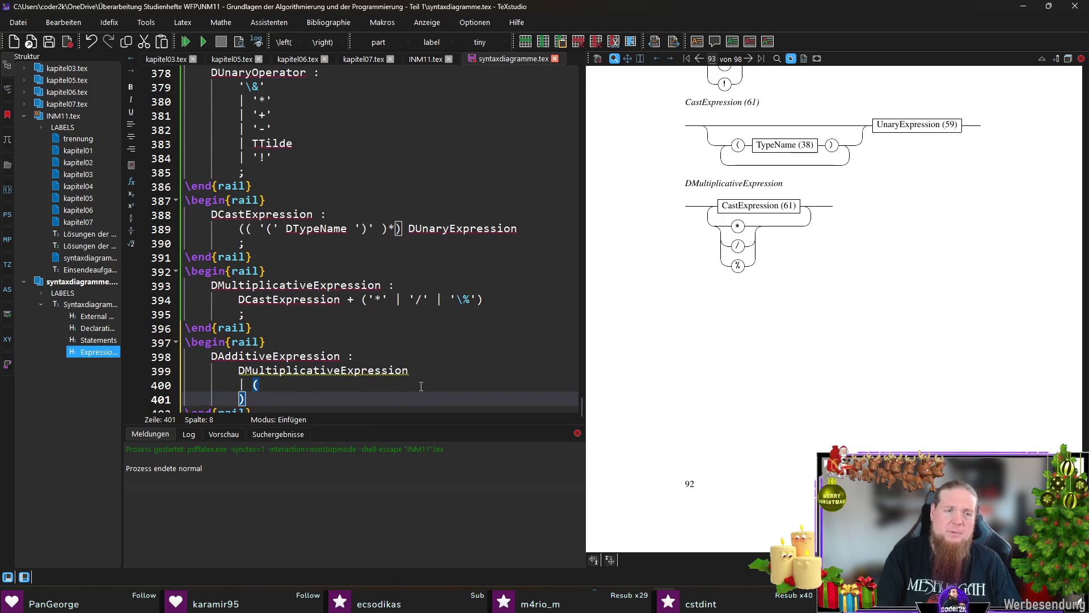
key("ctrl+v")
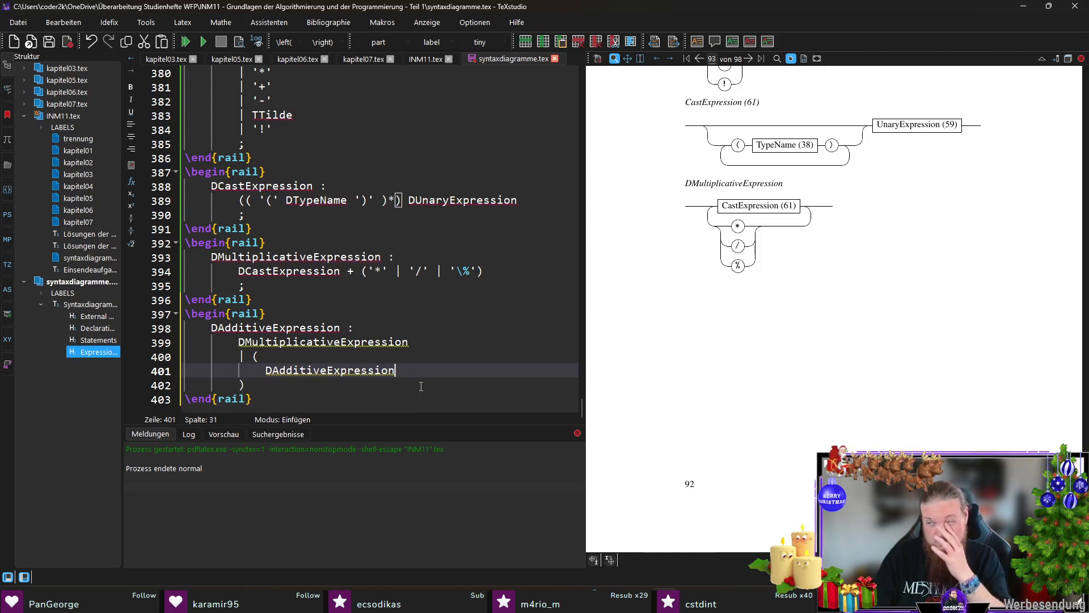
Add the ('+' | '-') choice followed by DMultiplicativeExpression inside the group
type("(")
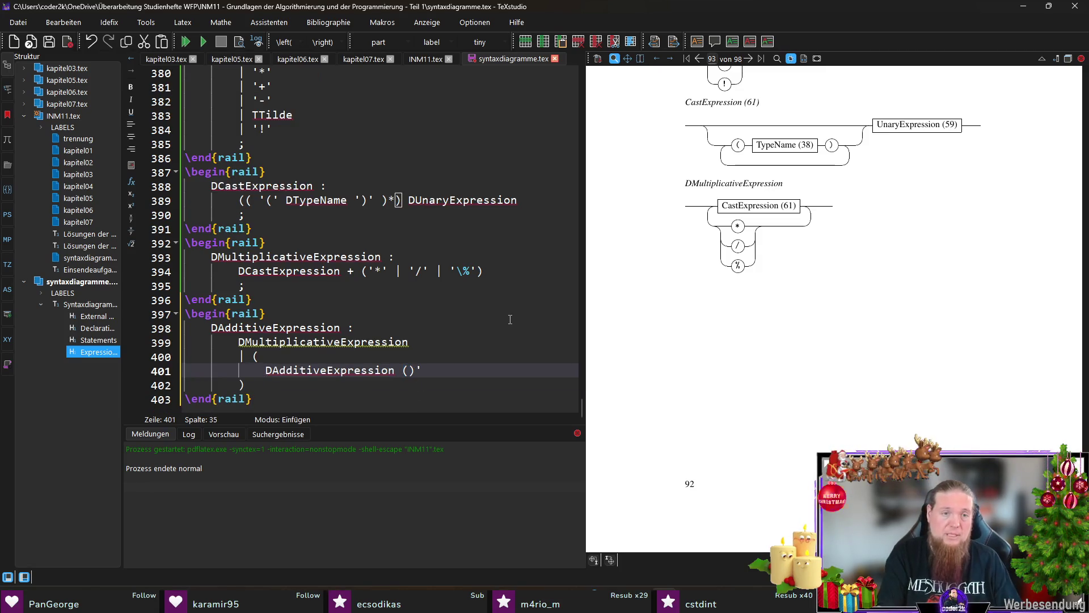
type("'+' | '-'")
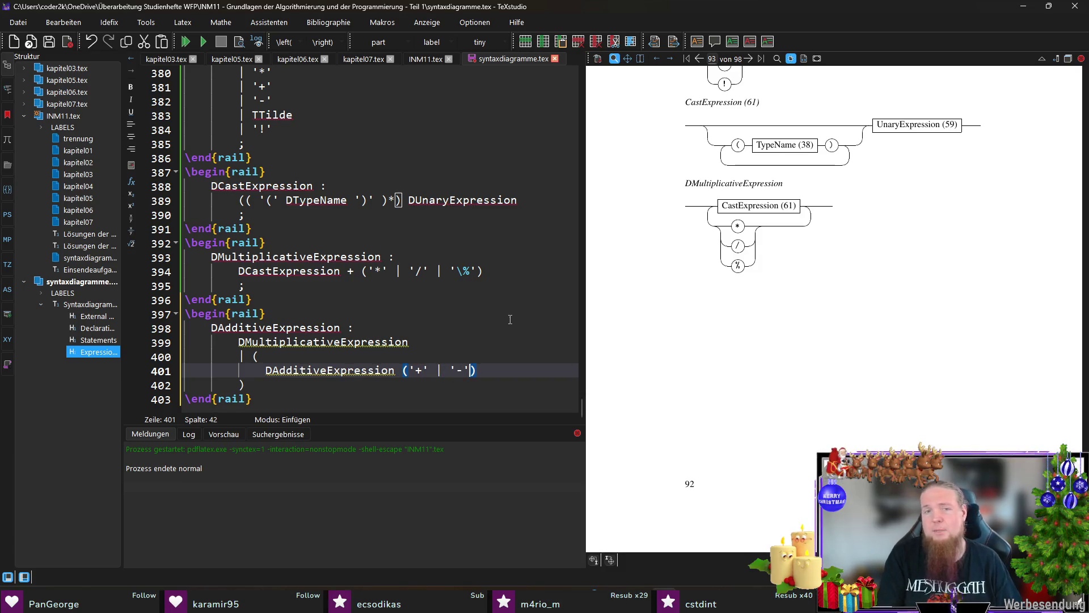
left_click(350, 342)
double_click(349, 341)
key("ctrl+c")
left_click(494, 369)
key("Return")
key("ctrl+v")
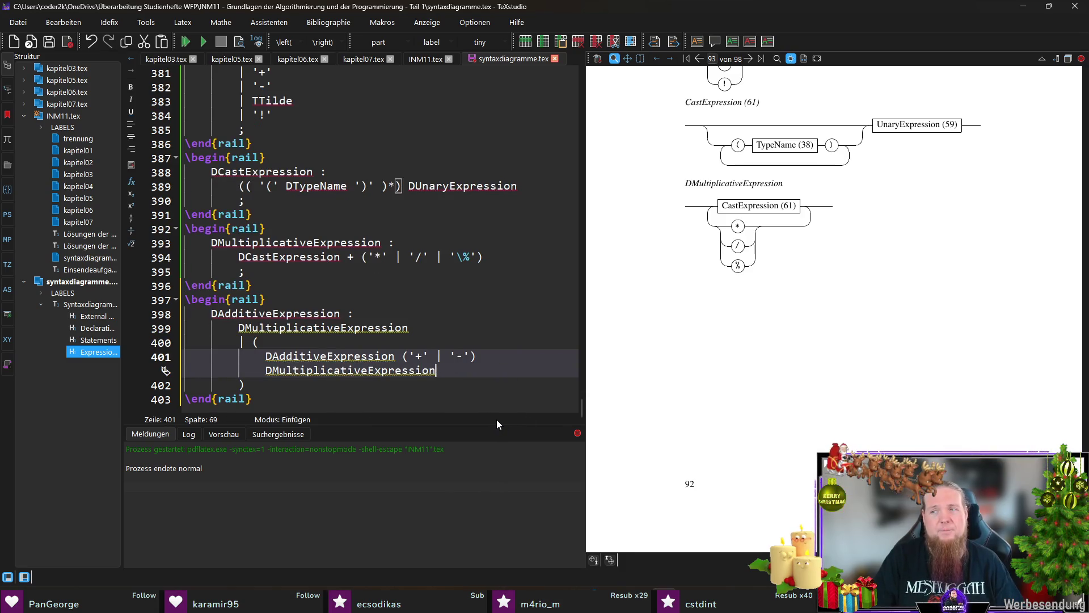
Terminate the rule with ';', compile with F5, and rerun rail INM11 in Git Bash
left_click(317, 386)
key("Return")
type(";")
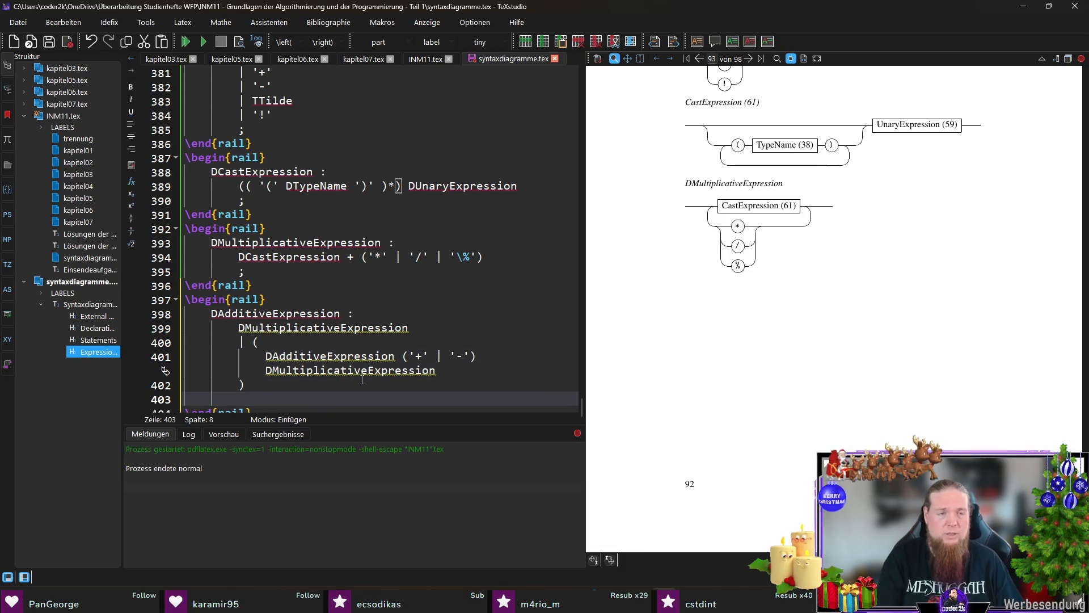
key("F5")
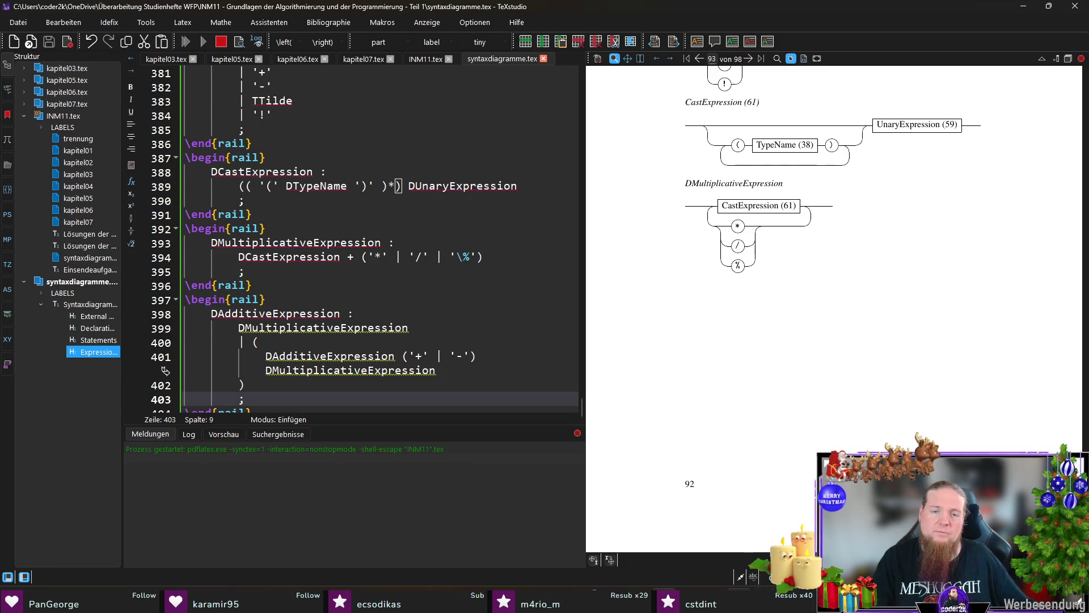
left_click(737, 533)
key("Up")
key("Return")
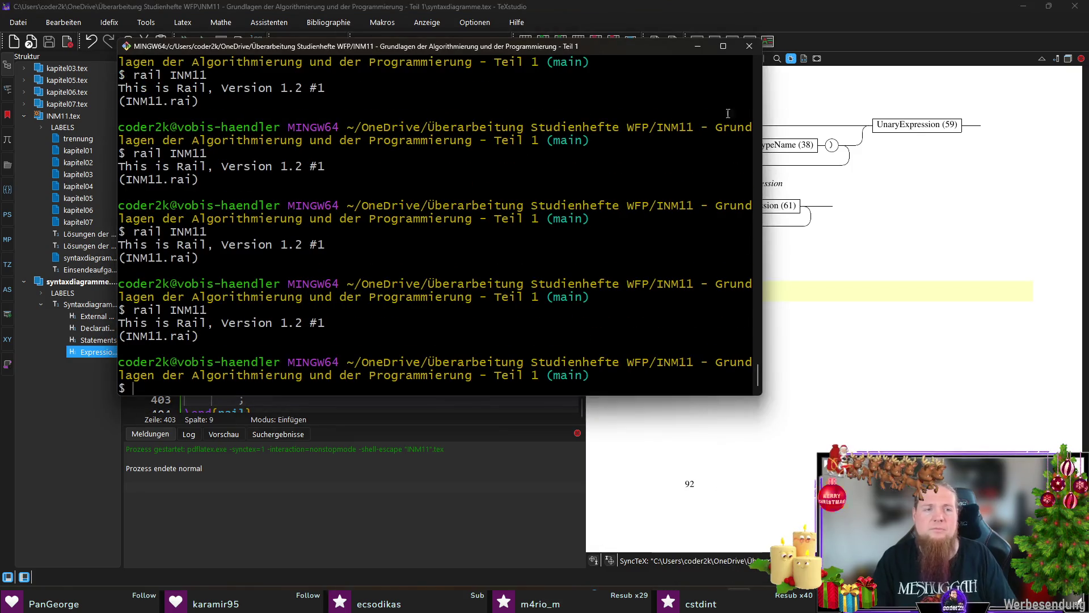
Recompile in TeXstudio with F5 and scroll to the rendered DAdditiveExpression diagram
left_click(879, 46)
key("F5")
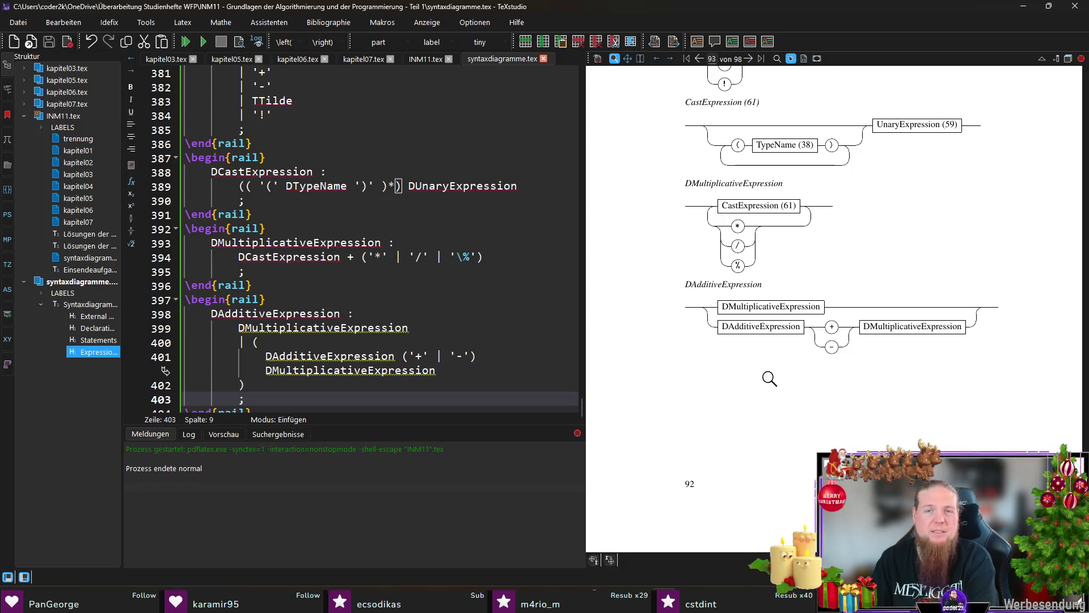
scroll(267, 371, "down", 1)
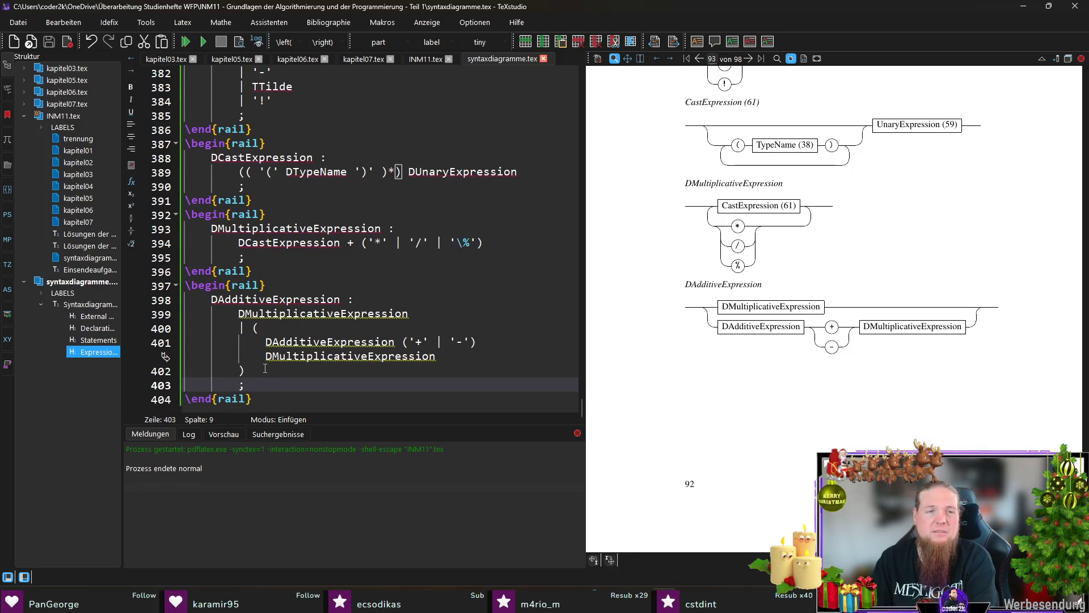
Wrap DAdditiveExpression ('+' | '-') in an optional ( )? group
left_click(265, 370)
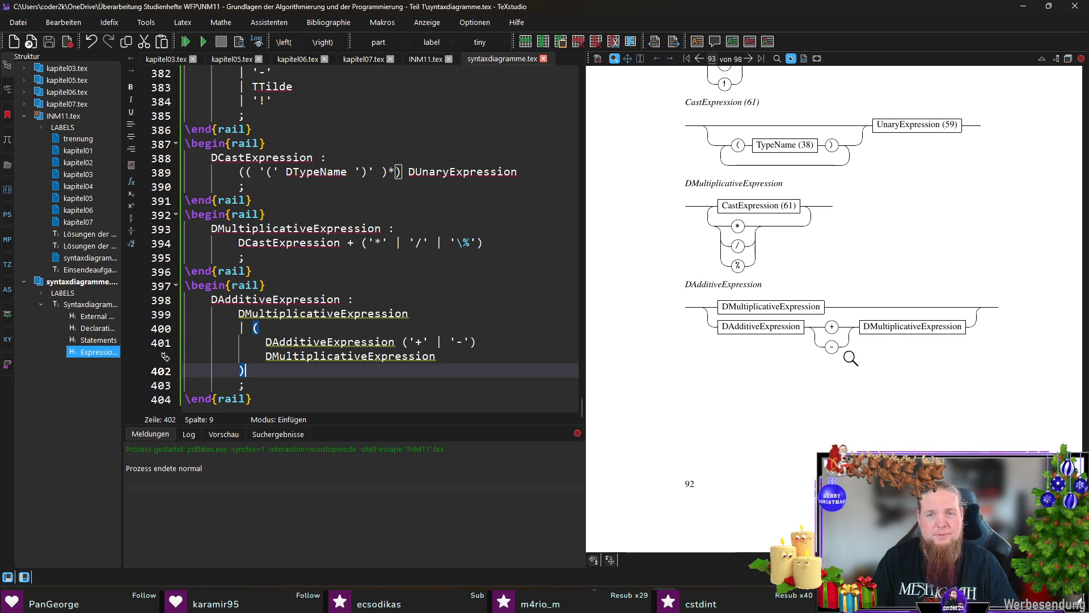
left_click(501, 338)
key("shift+Home")
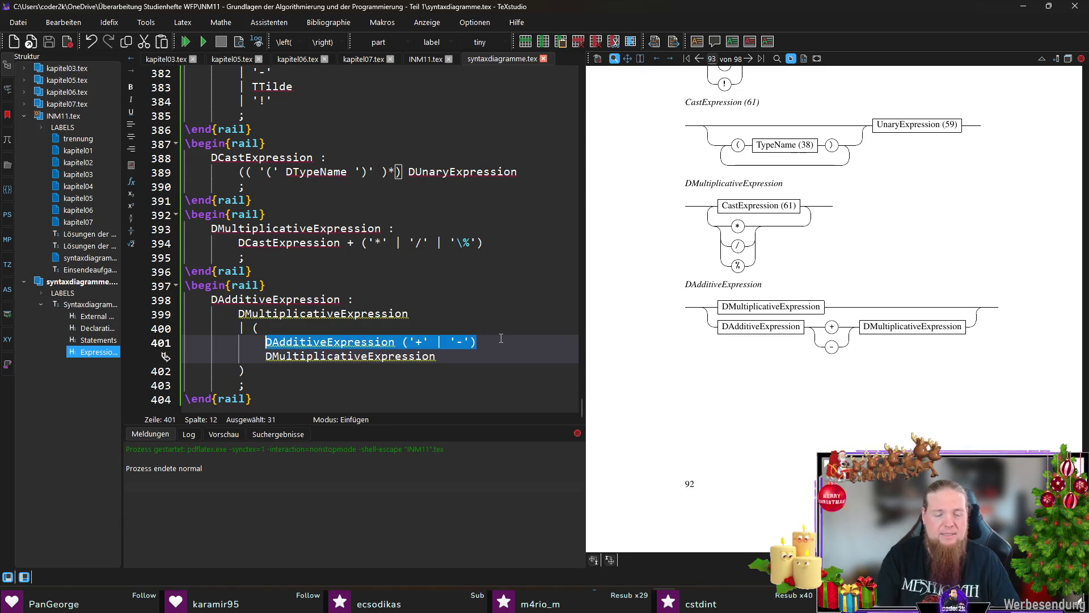
key("Left")
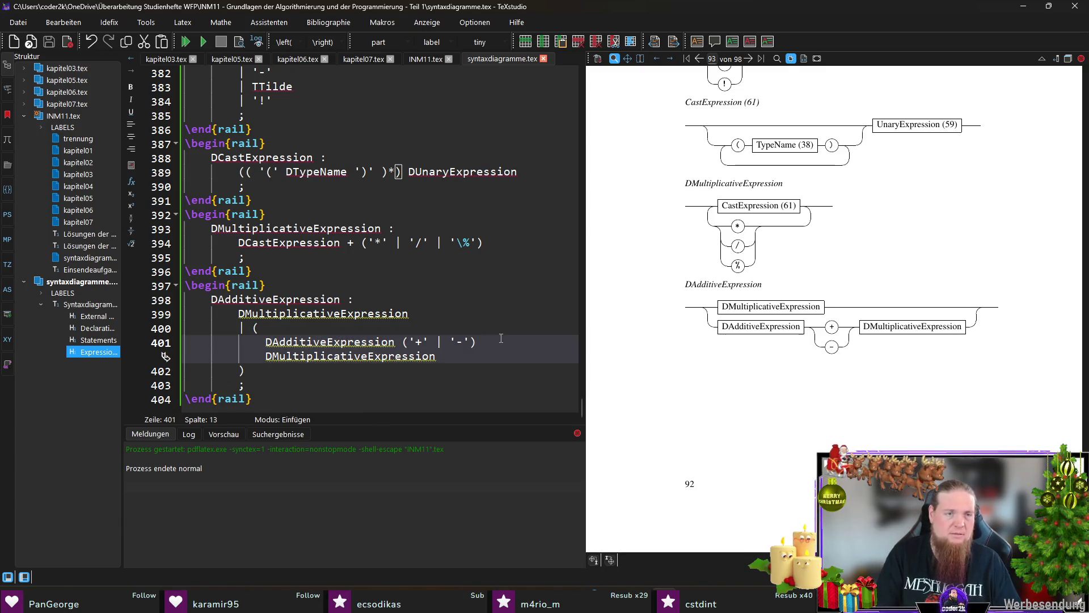
key("shift+End")
type("(")
type(")?")
key("shift+Home")
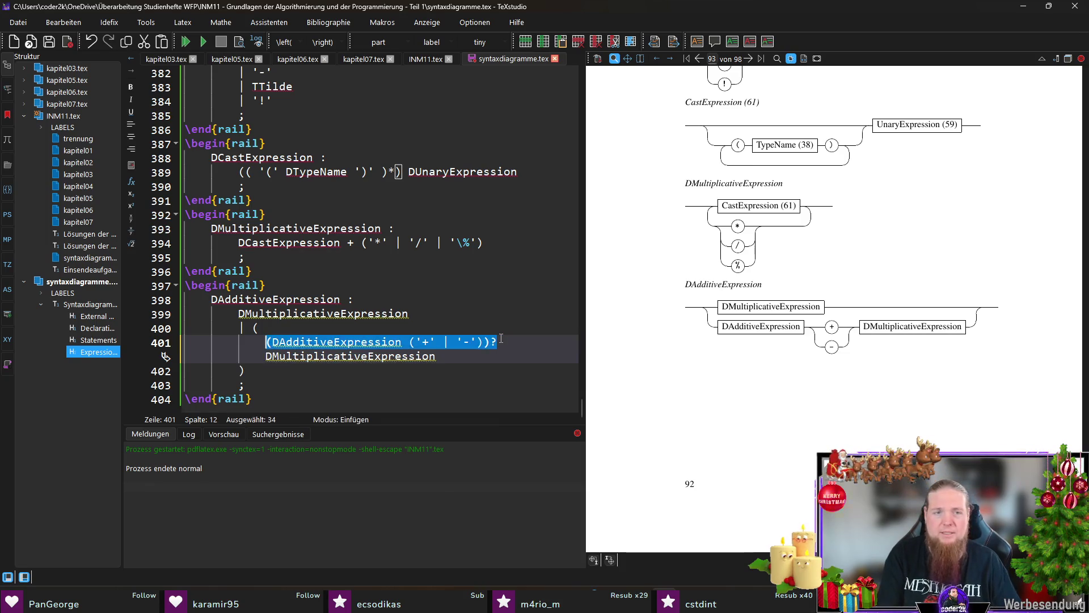
key("BackSpace")
key("ctrl+z")
Delete the old first alternative, its bracket, surplus indentation and the stray closing parenthesis line
key("End")
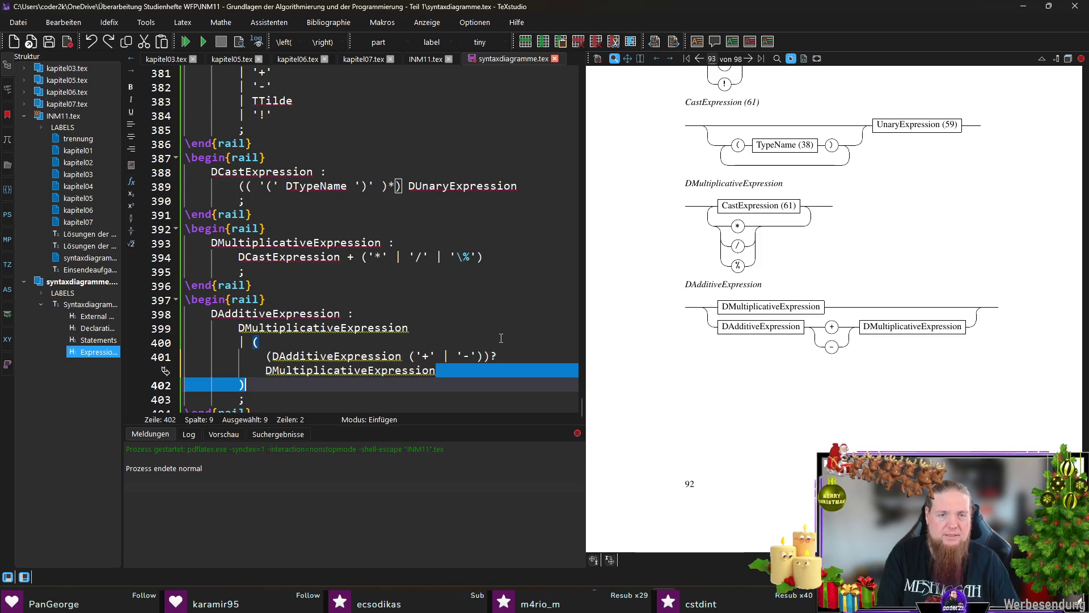
key("Up")
key("Up")
key("Down")
key("End")
key("shift+Right")
key("Delete")
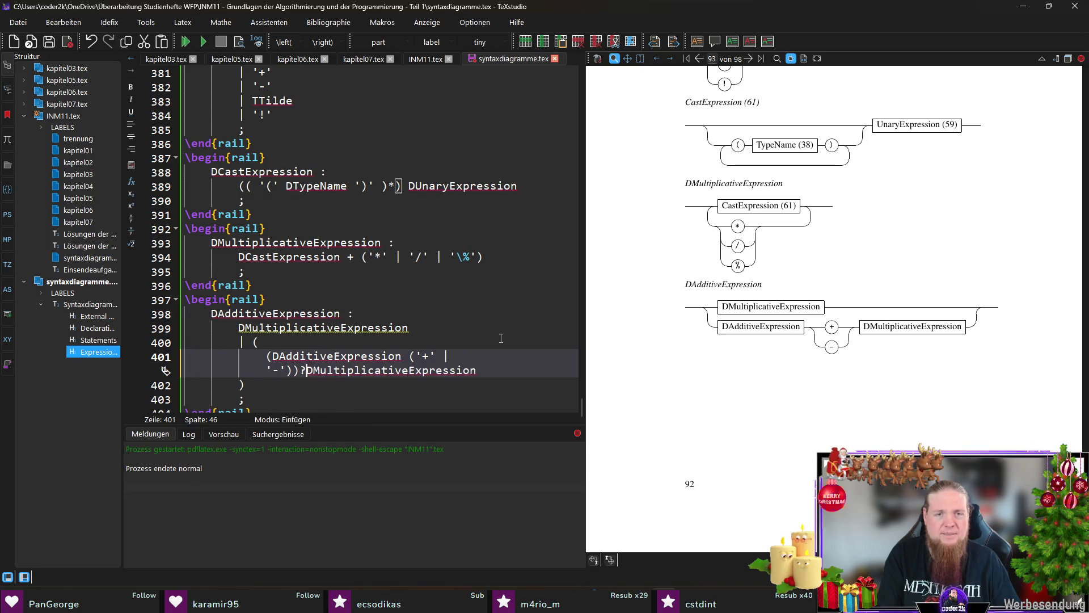
key("ctrl+z")
key("Up")
key("shift+Up")
key("Delete")
key("Delete")
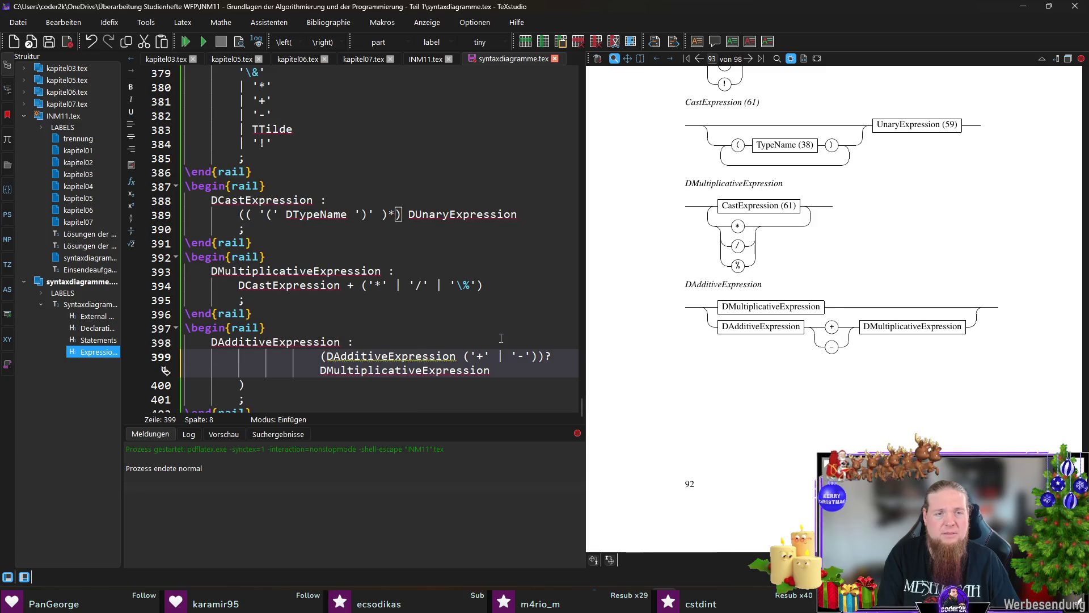
key("BackSpace")
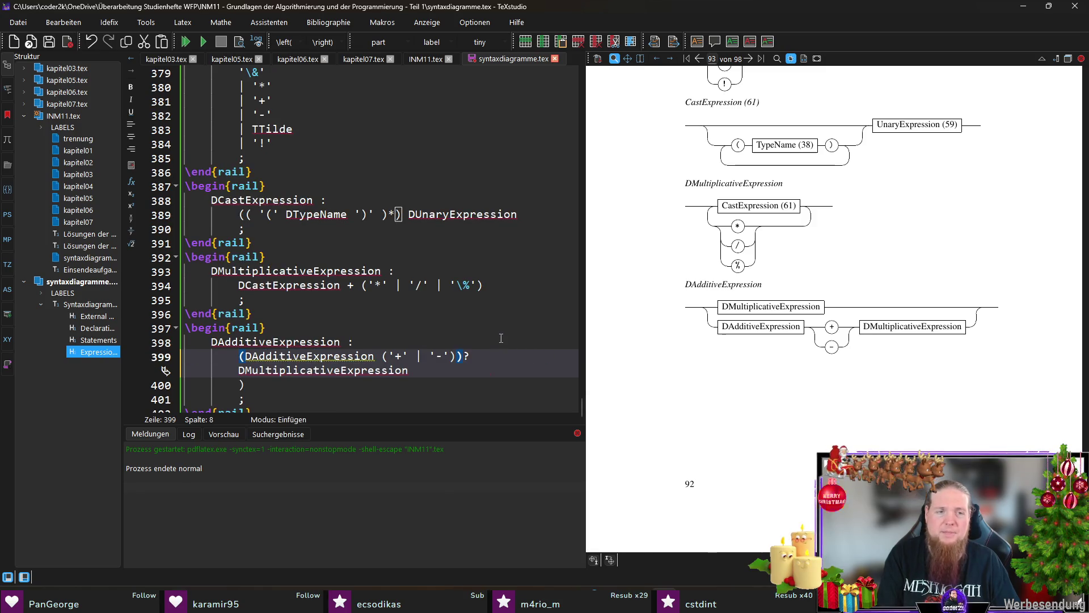
key("End")
key("shift+Down")
key("BackSpace")
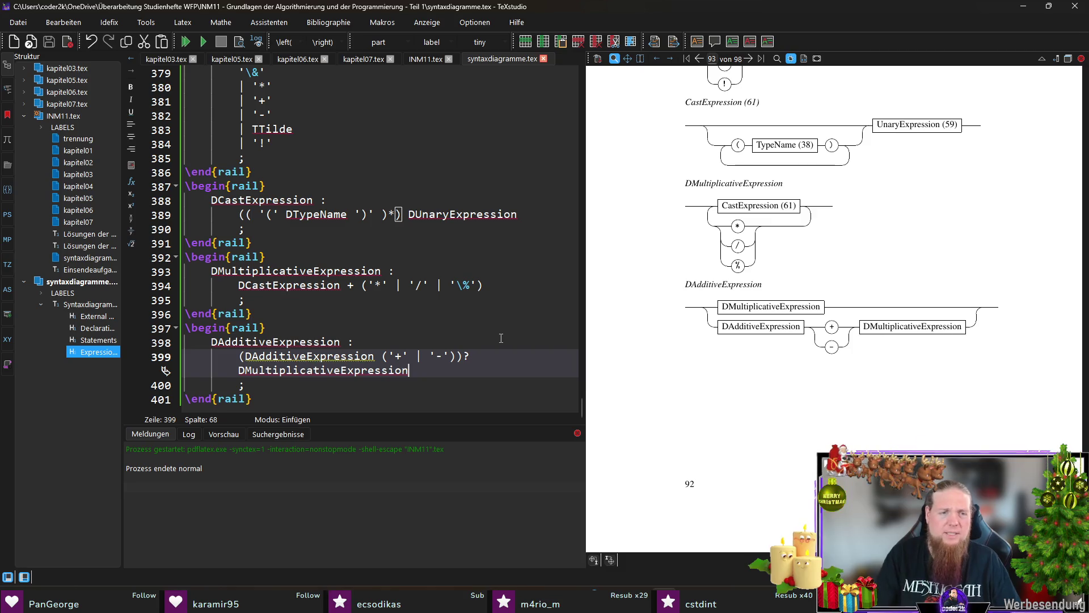
Place DMultiplicativeExpression on its own line after the optional group, then save and compile
left_click(470, 356)
key("Return")
key("Delete")
key("End")
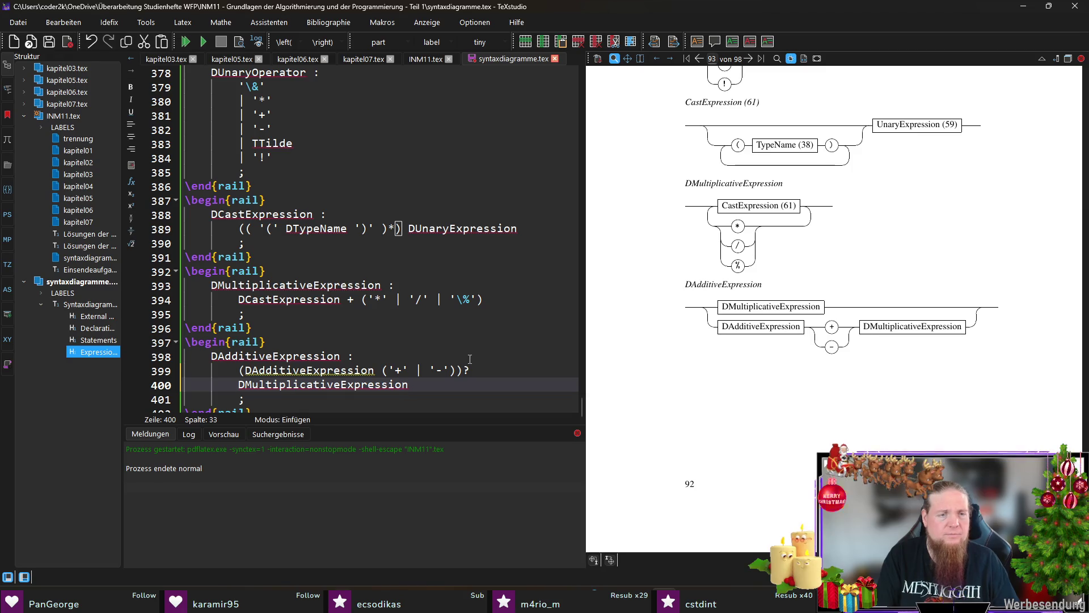
key("F5")
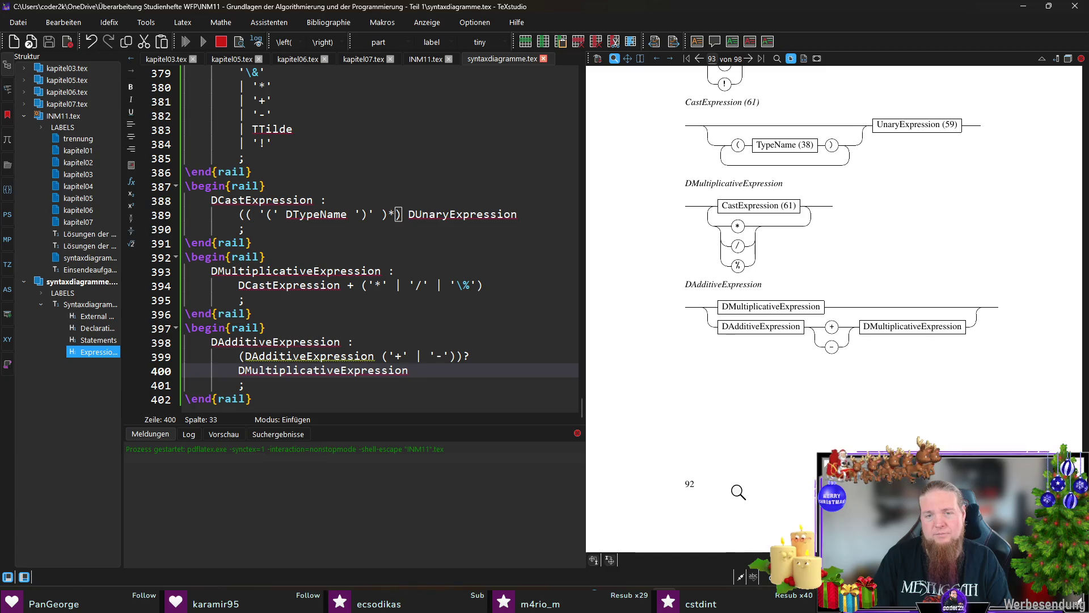
Rerun rail INM11 in Git Bash until it finishes without the syntax error, then return to TeXstudio
key("alt+Tab")
key("Up")
key("Return")
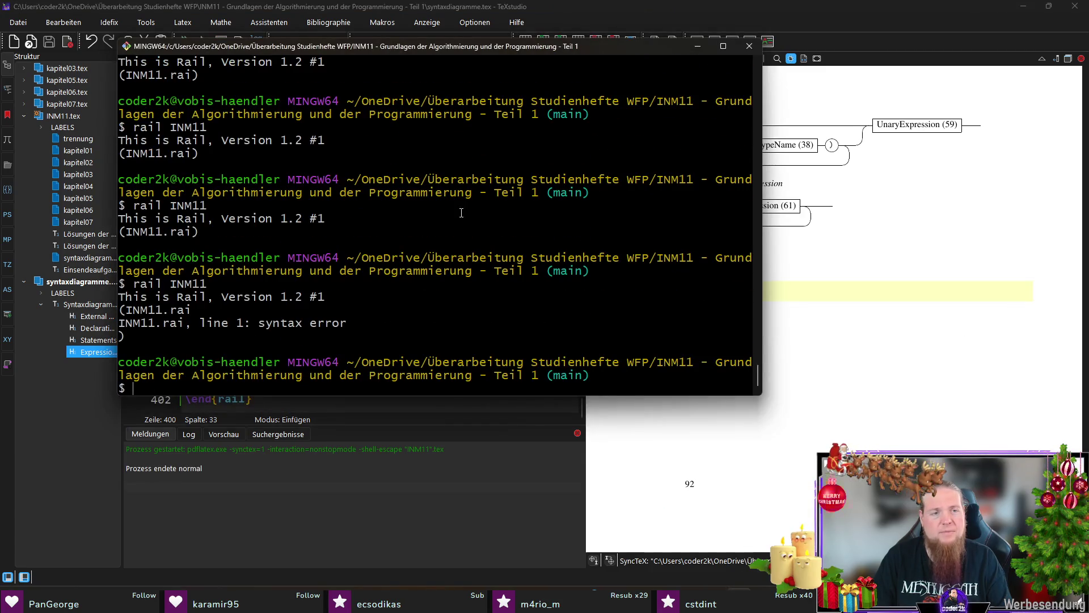
key("Up")
key("Return")
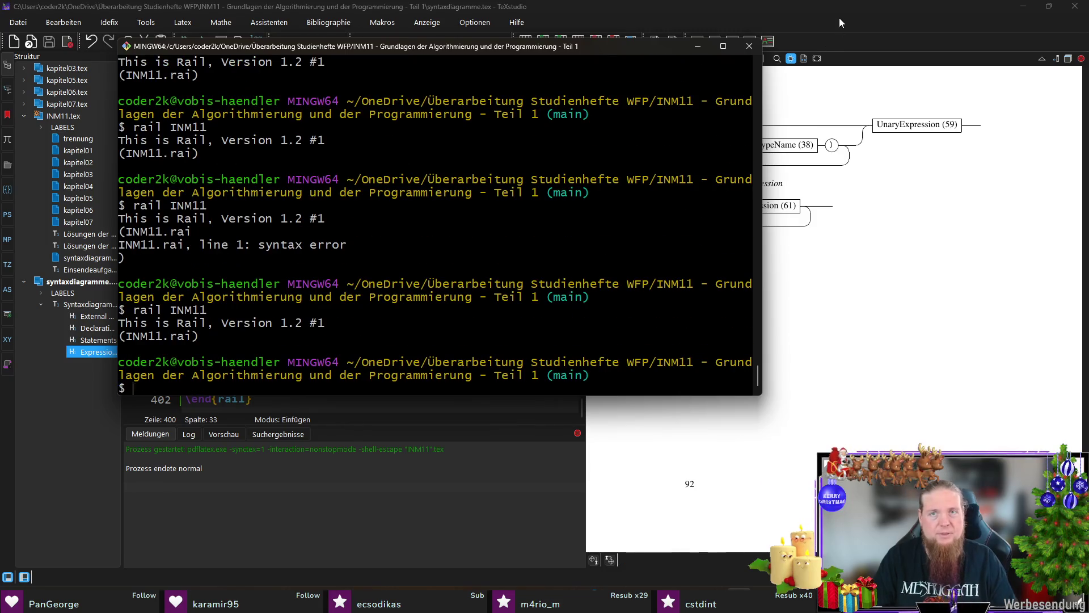
left_click(839, 15)
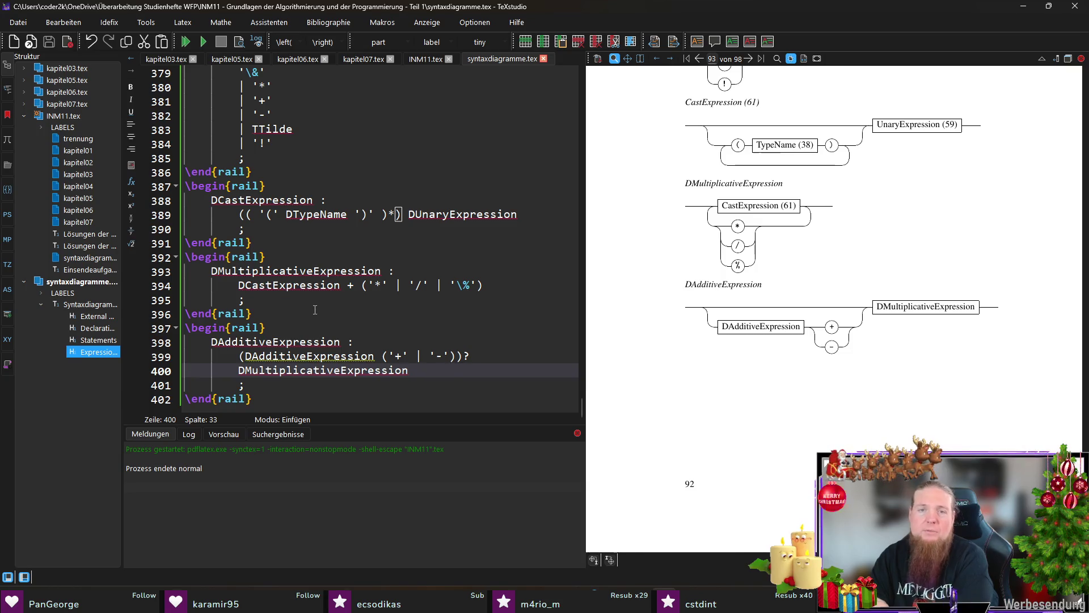
Add a railalias in INM11.tex showing DMultiplicativeExpression as MultiplicativeExpression (62)
left_click(296, 276)
double_click(296, 277)
key("ctrl+c")
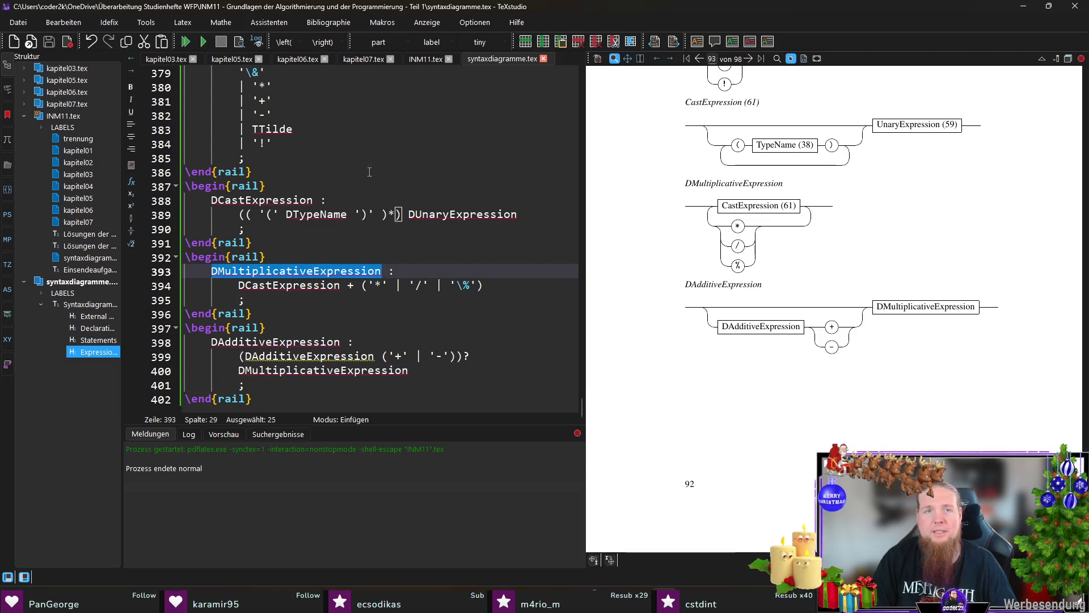
left_click(426, 59)
key("Up")
type("ai")
key("Return")
key("ctrl+v")
key("ctrl+v")
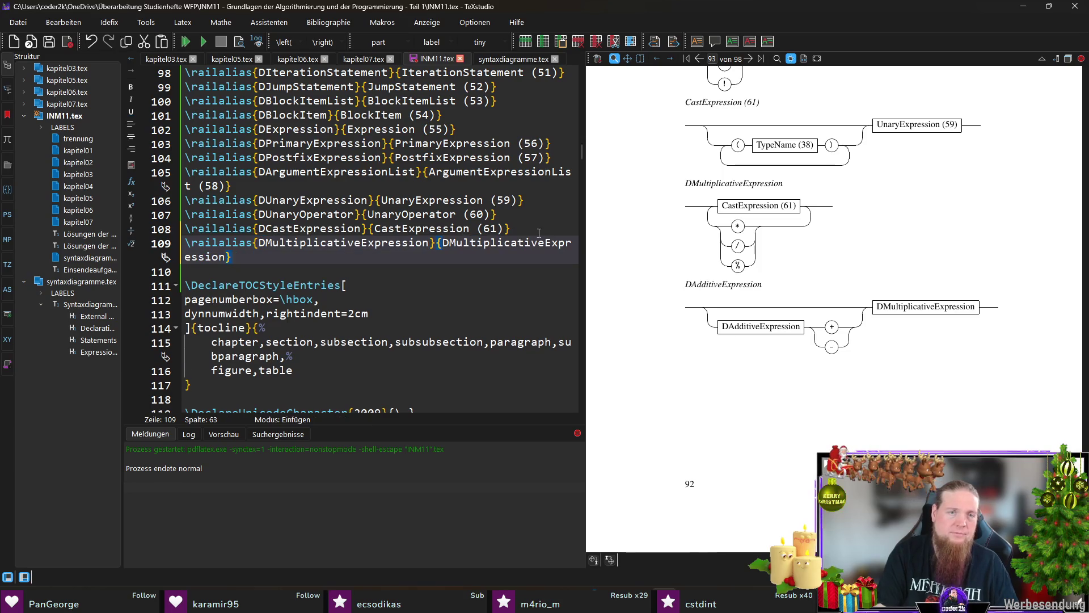
key("Delete")
key("End")
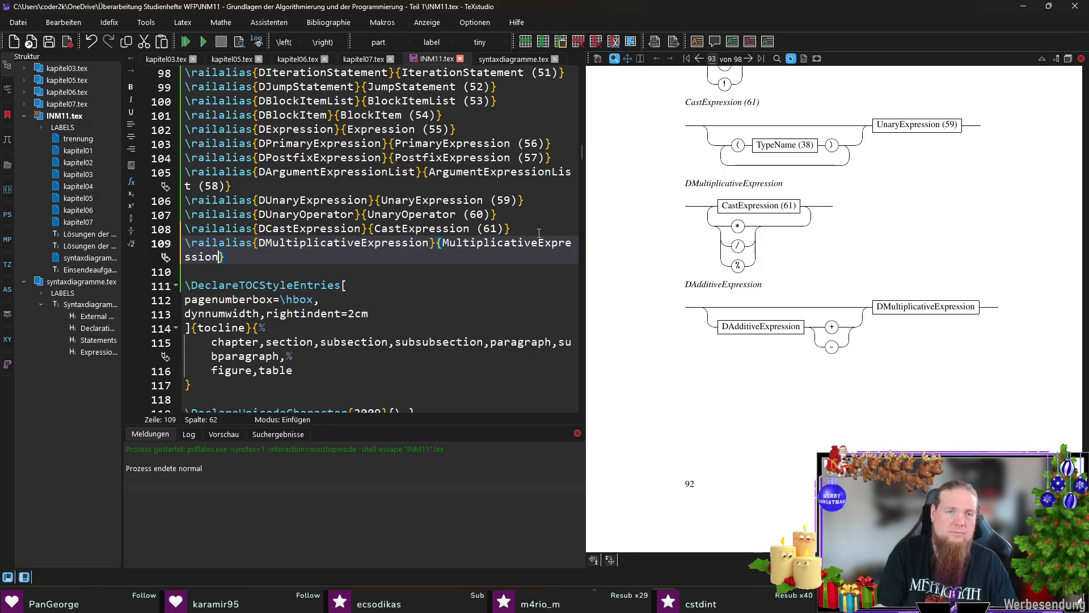
type("(62)")
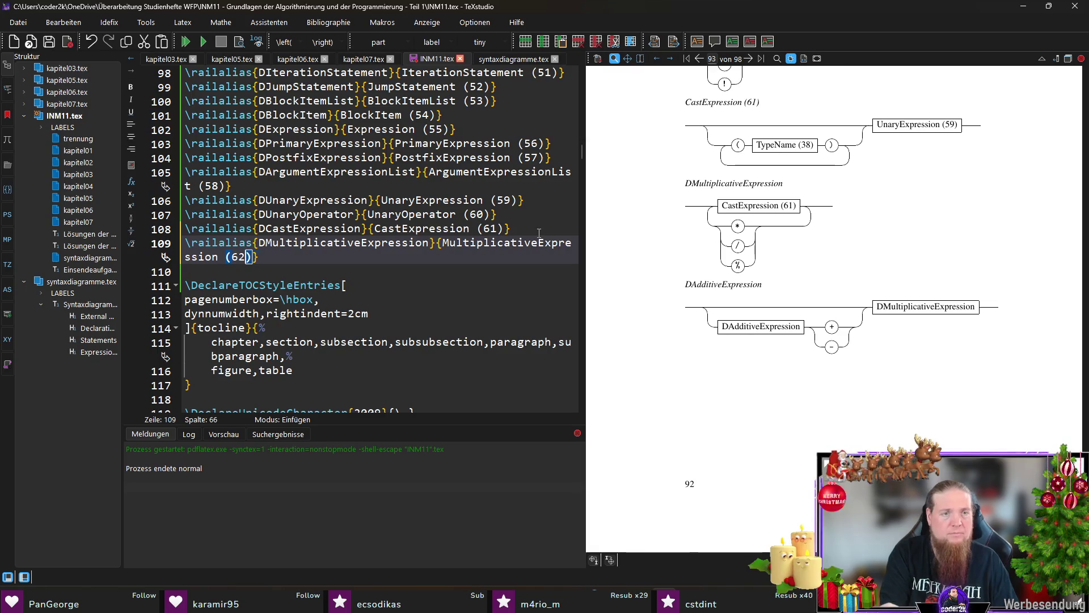
Add a railalias showing DAdditiveExpression as AdditiveExpression (63)
left_click(514, 59)
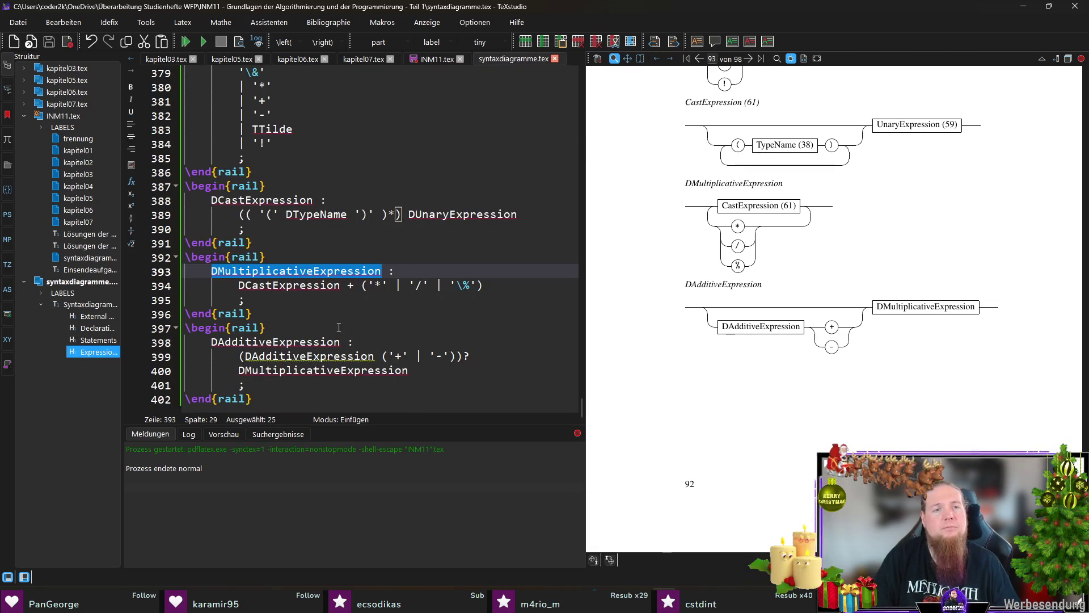
double_click(275, 342)
key("ctrl+c")
left_click(434, 60)
left_click(347, 257)
key("Return")
type("\\rail")
key("Return")
key("ctrl+v")
key("ctrl+Right")
key("ctrl+v")
key("ctrl+Left")
key("Delete")
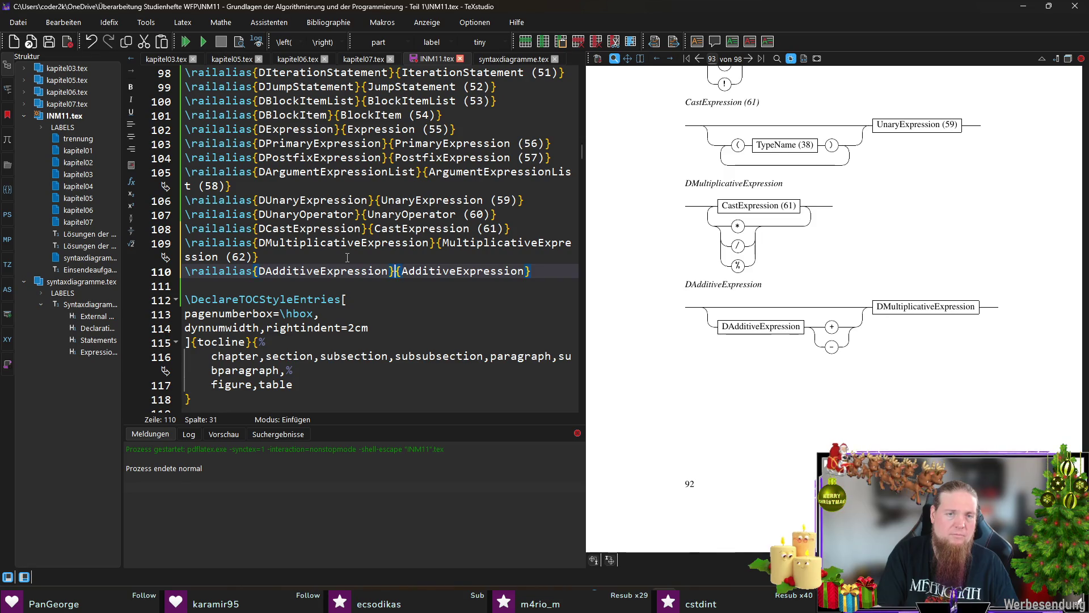
key("ctrl+Right")
type("(63)")
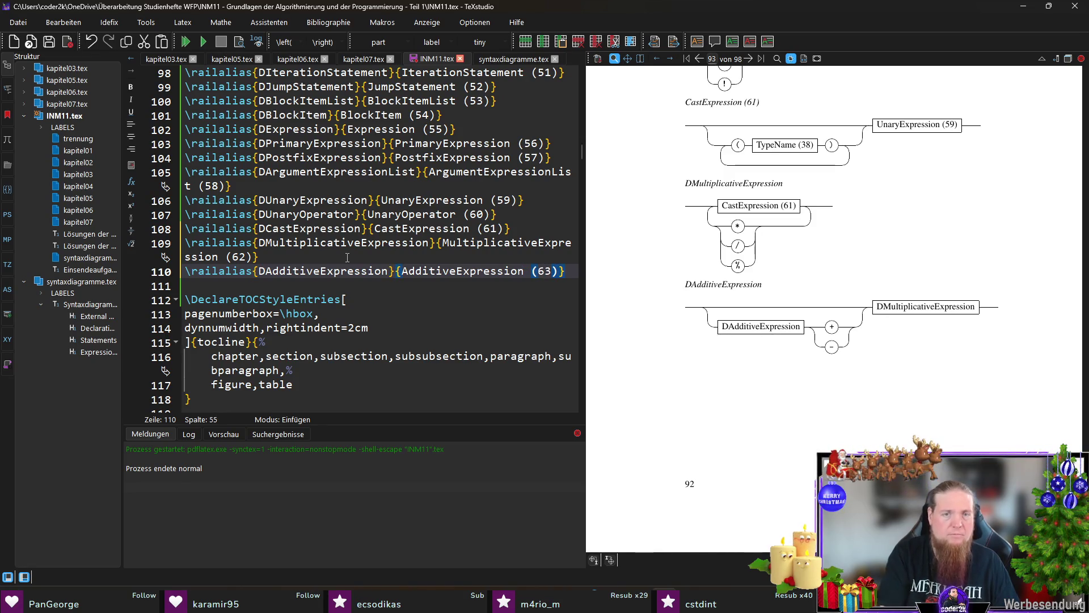
Save INM11.tex and go back to the DAdditiveExpression rule in syntaxdiagramme.tex
key("ctrl+s")
key("ctrl+Tab")
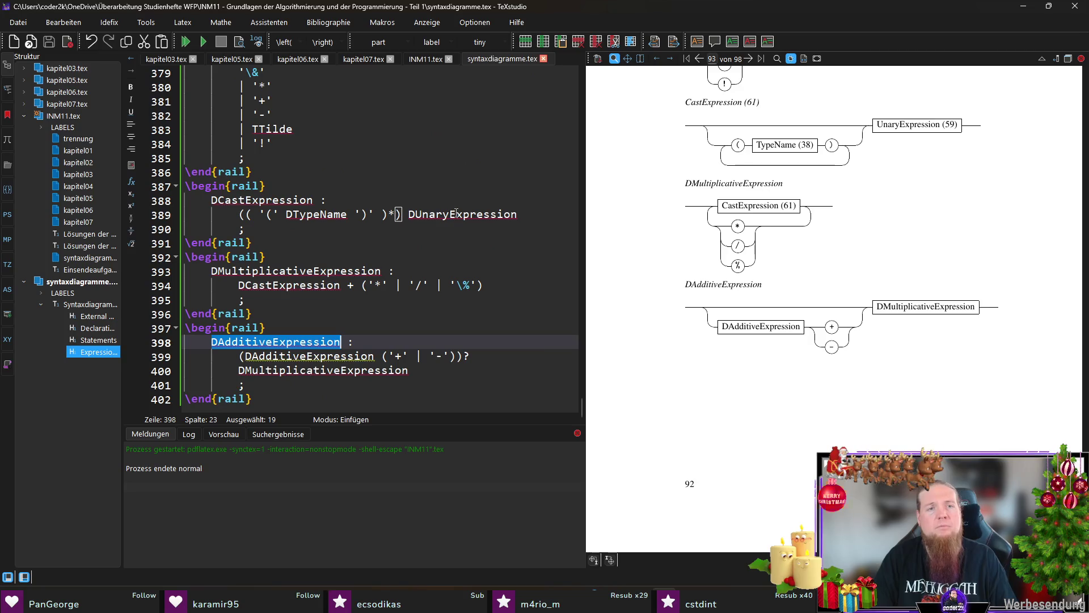
left_click(442, 370)
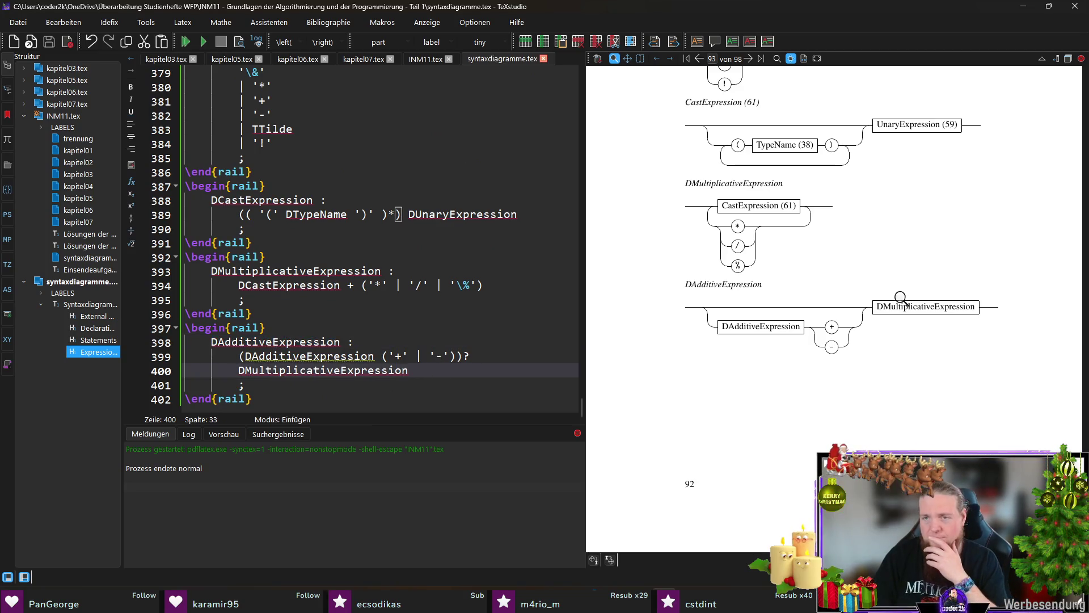
Start a new rail block for the DShiftExpression rule below the additive rule
scroll(912, 352, "up", 5)
scroll(913, 352, "down", 5)
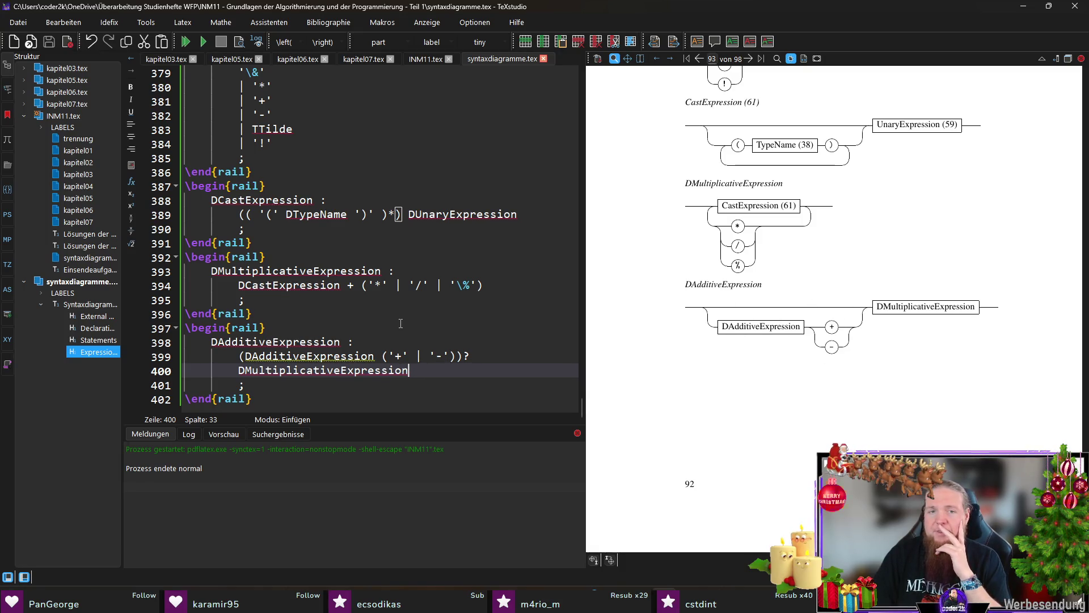
left_click(353, 397)
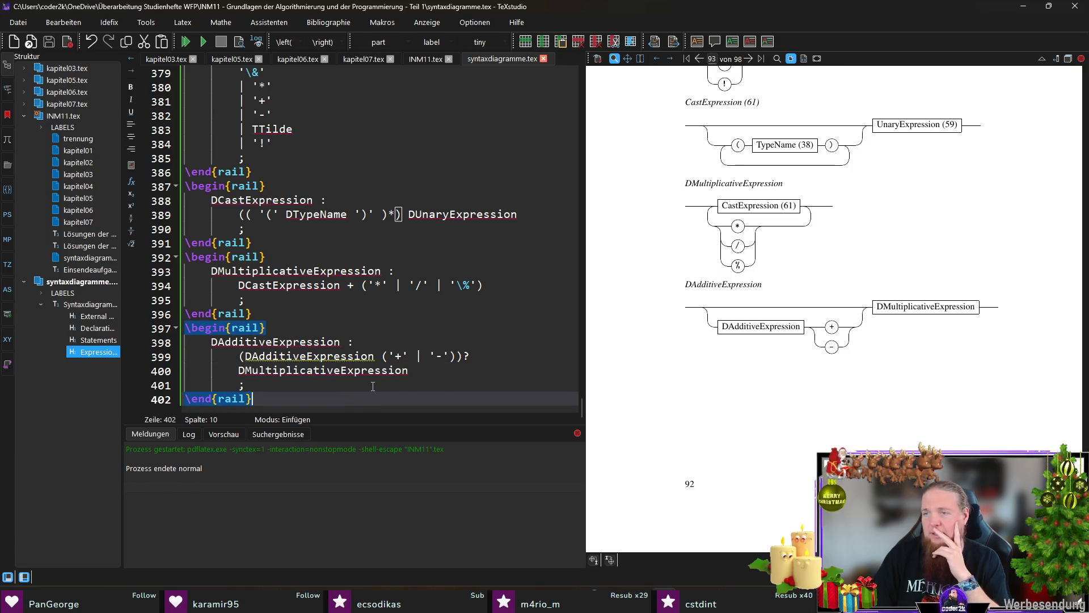
key("Return")
type("\begin{rail")
key("Return")
type("DShiftExpression :")
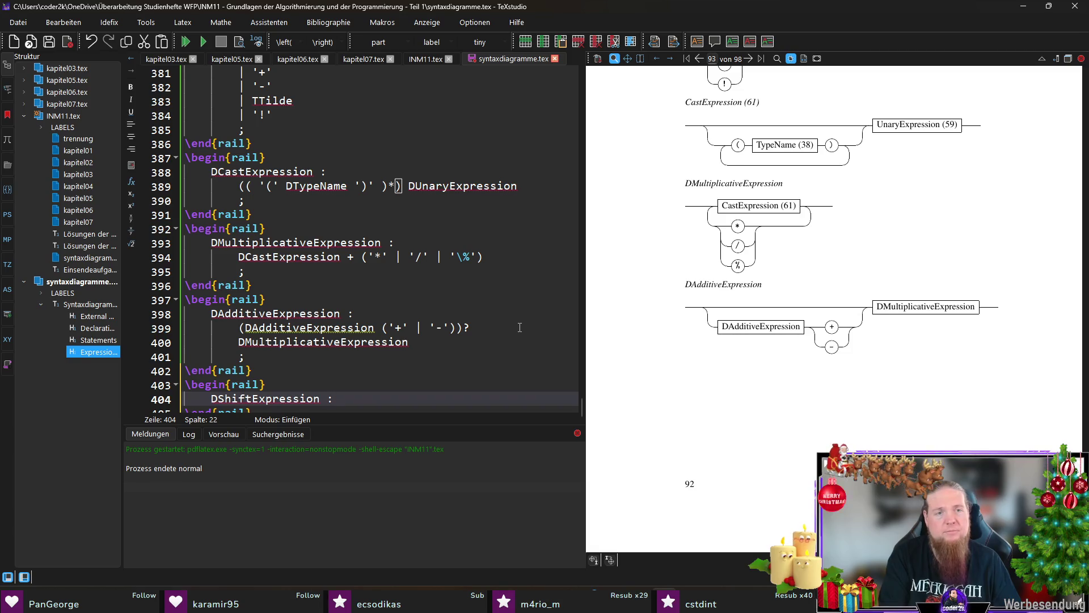
key("Return")
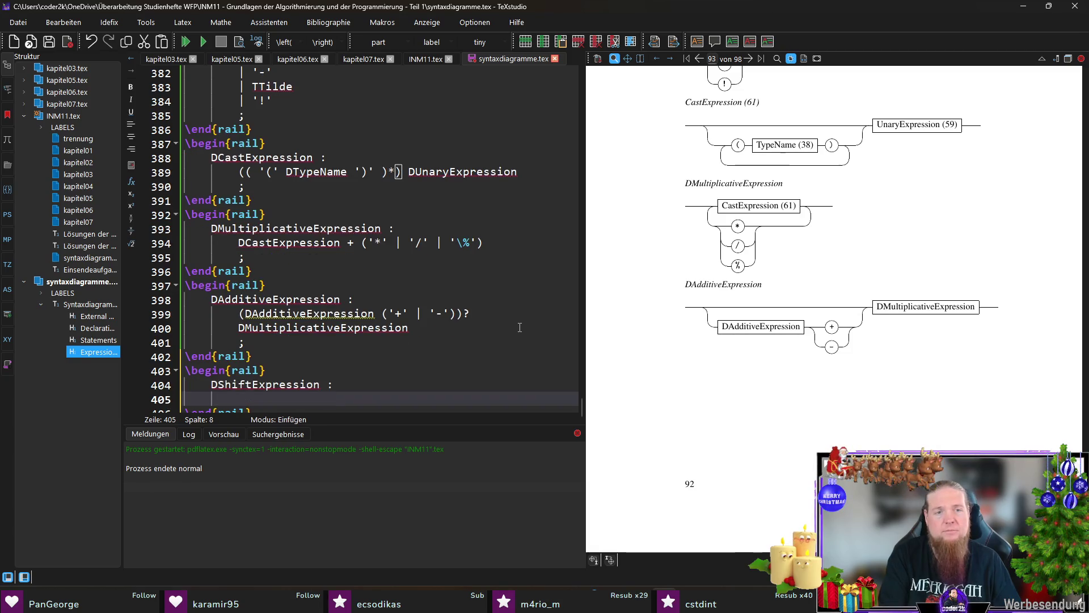
Write DShiftExpression ('<<' | '>>') inside a parenthesised group
scroll(520, 328, "down", 1)
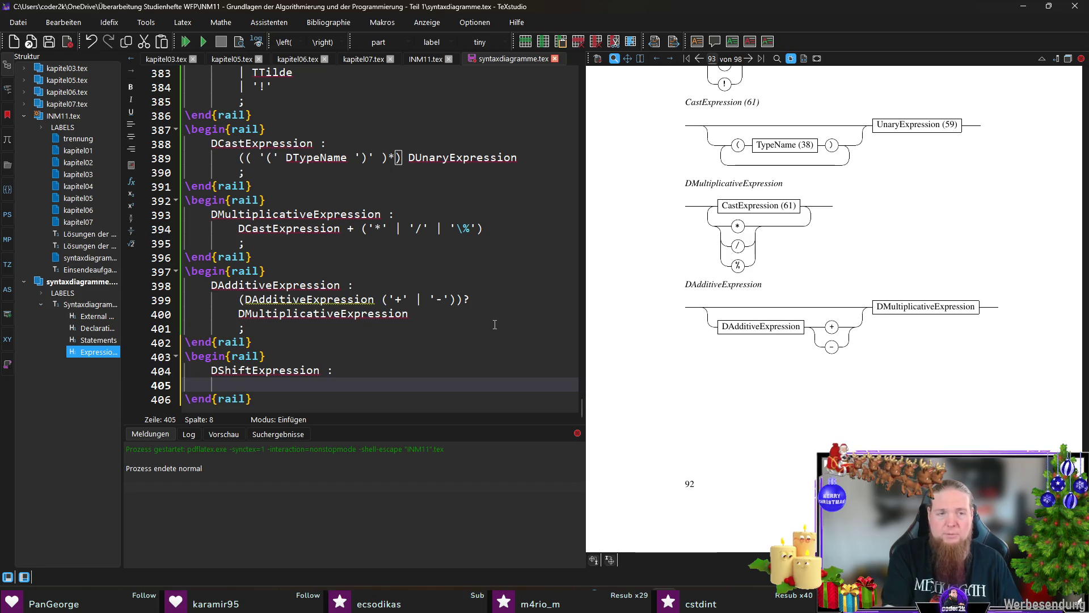
type("(")
key("Return")
key("Up")
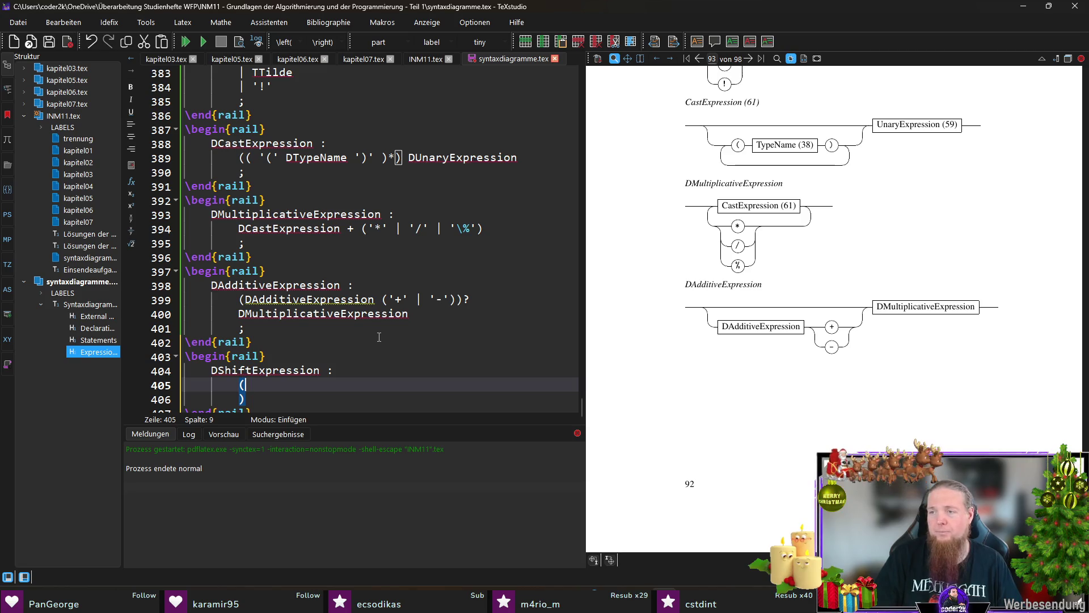
scroll(379, 337, "down", 1)
double_click(265, 355)
key("ctrl+c")
left_click(300, 370)
key("Return")
key("ctrl+v")
type("(")
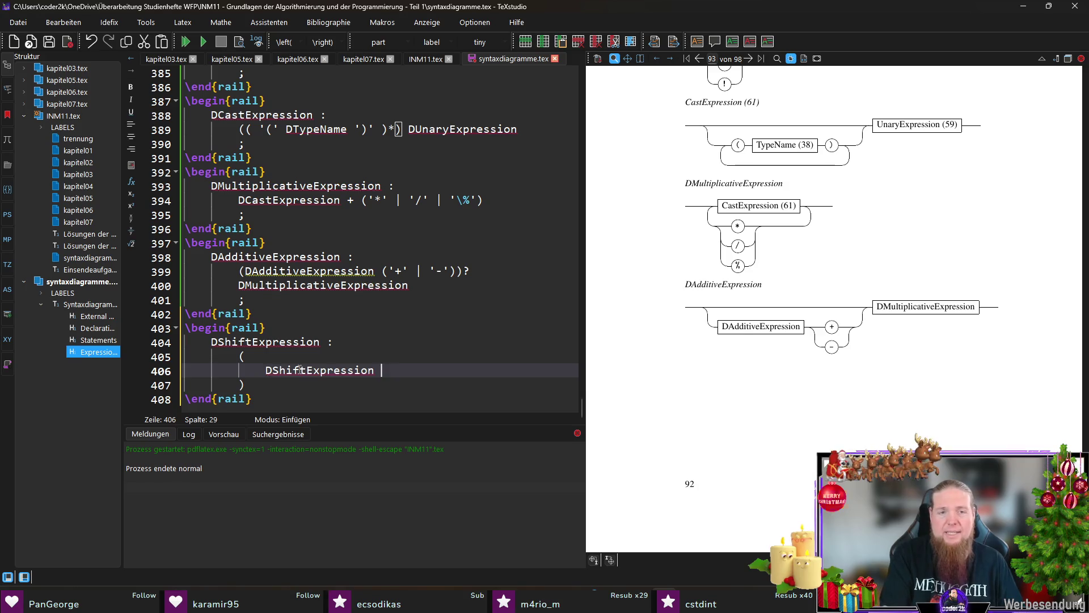
type("'<' | '>")
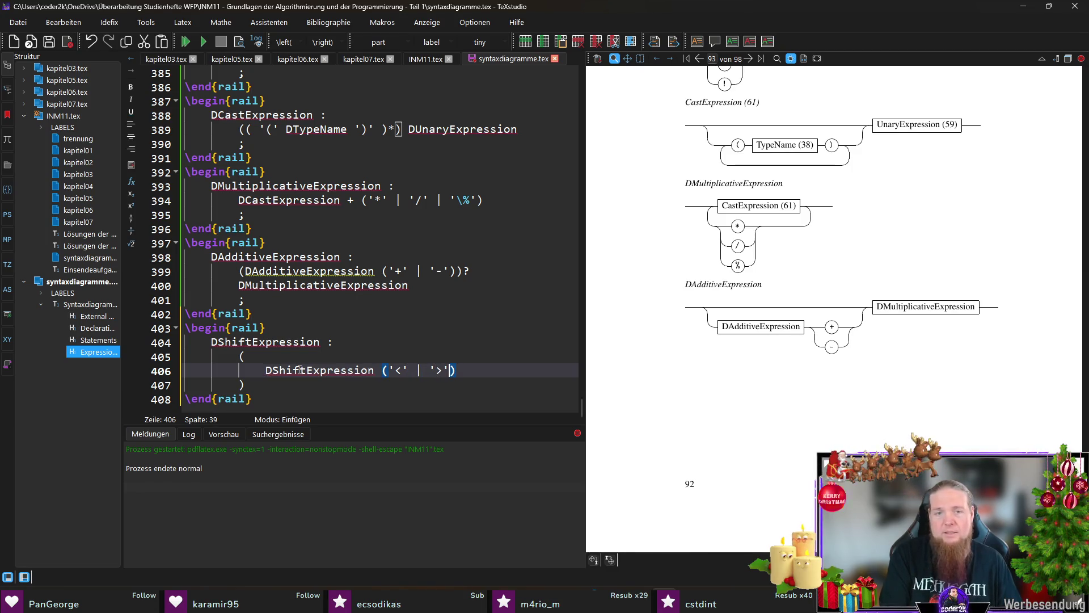
key("BackSpace")
key("BackSpace")
key("BackSpace")
key("BackSpace")
type("<'  ")
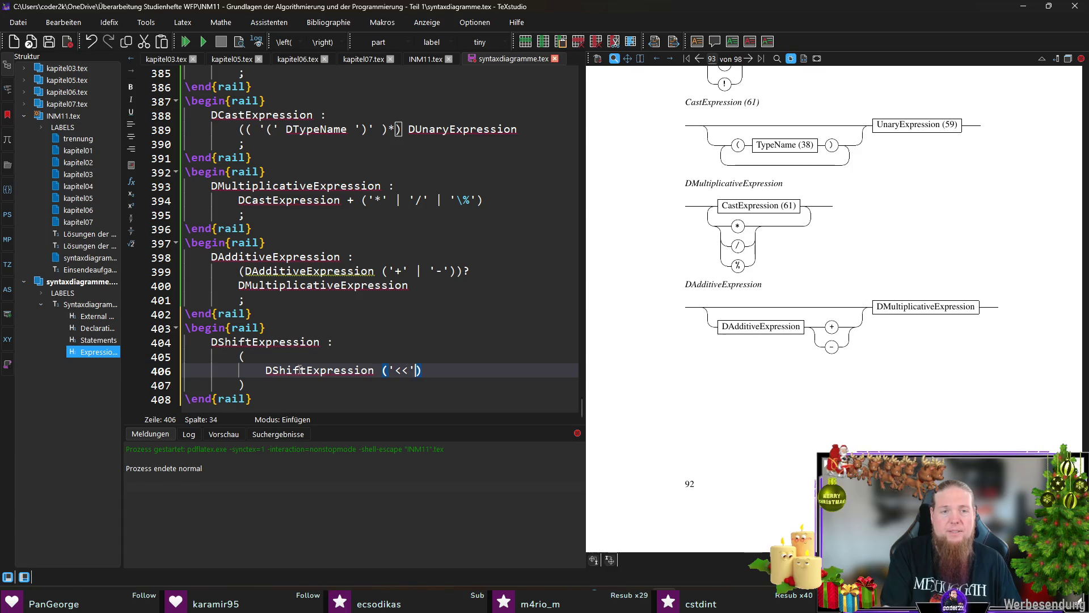
type(" '>>'")
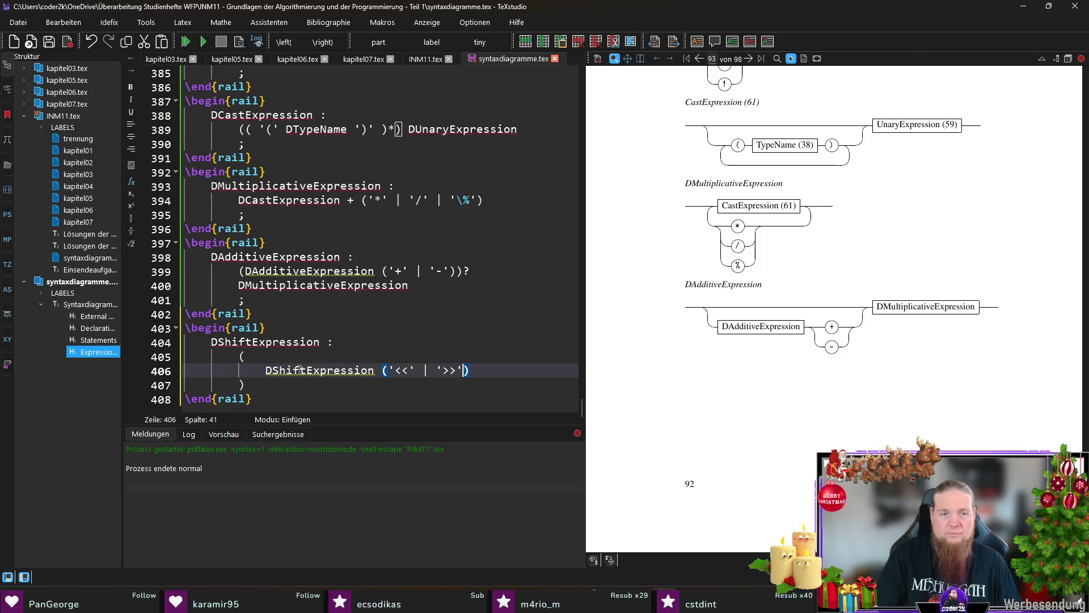
type(" D")
Insert DAdditiveExpression after the shift operators
double_click(275, 256)
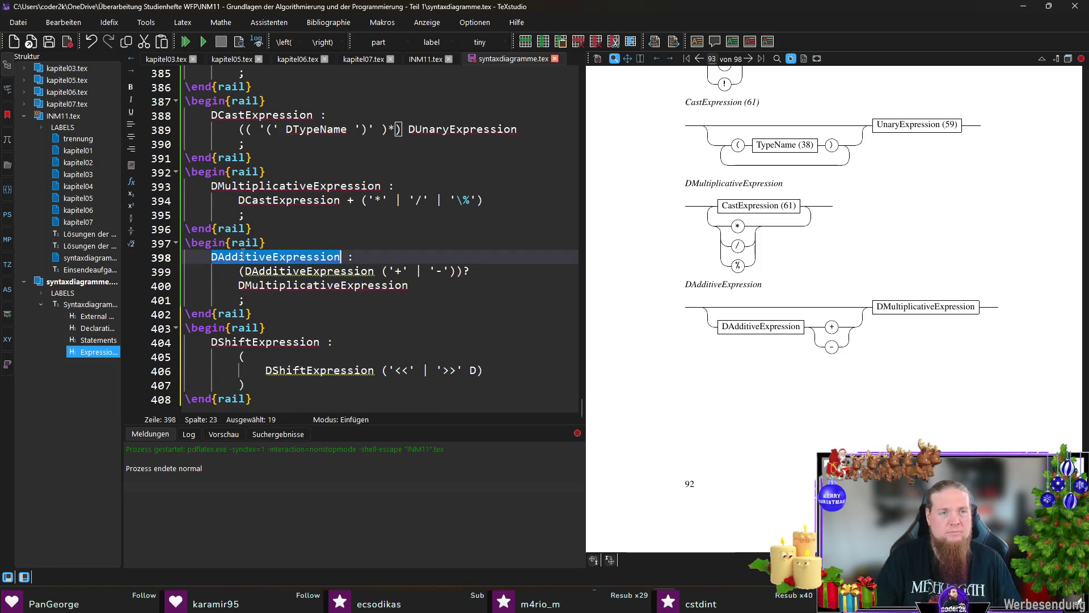
double_click(473, 370)
key("ctrl+v")
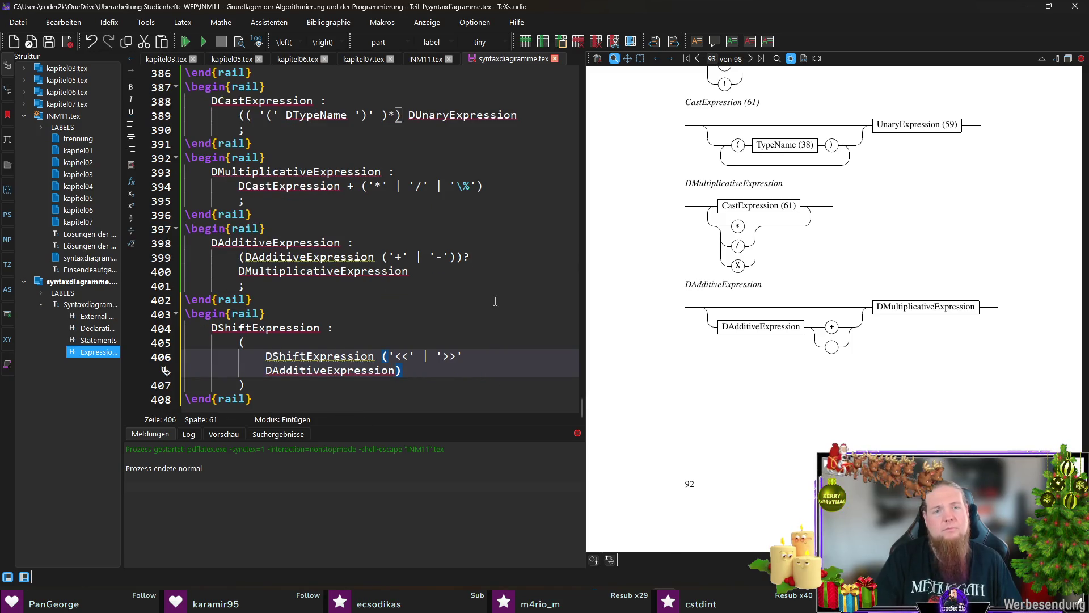
key("Down")
key("Up")
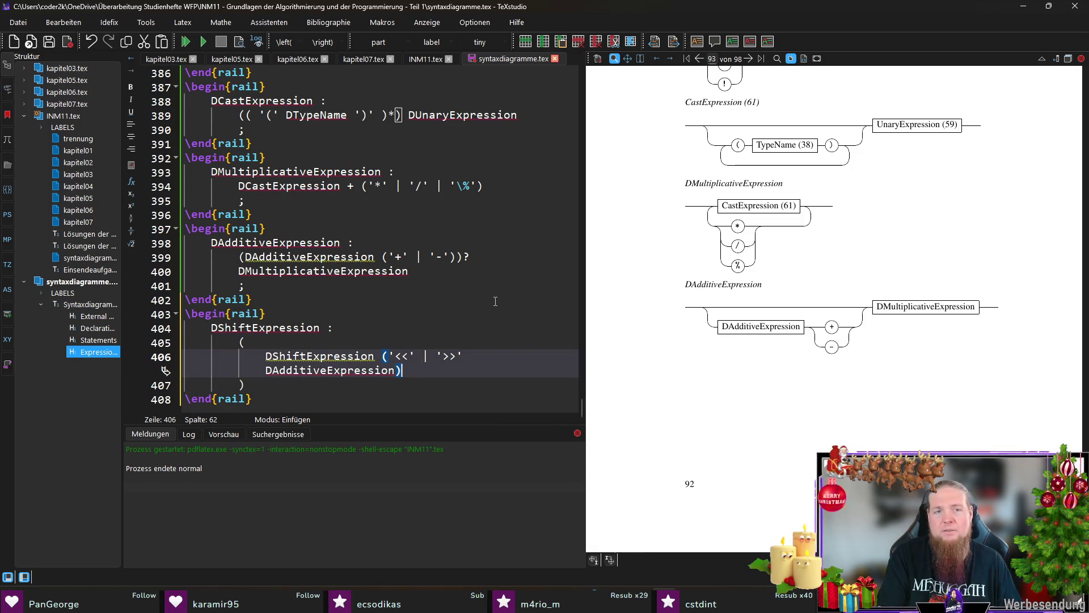
Make the group optional with )?, put DAdditiveExpression on its own line, and end with a semicolon
key("Up")
key("Up")
key("shift+Down")
key("shift+Home")
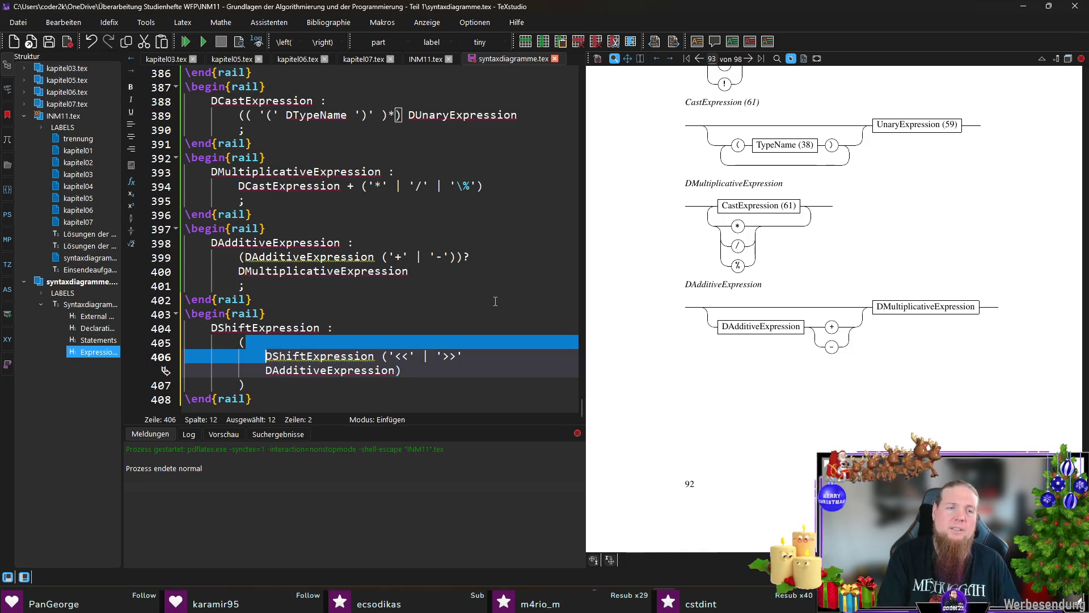
key("Delete")
key("End")
type(")")
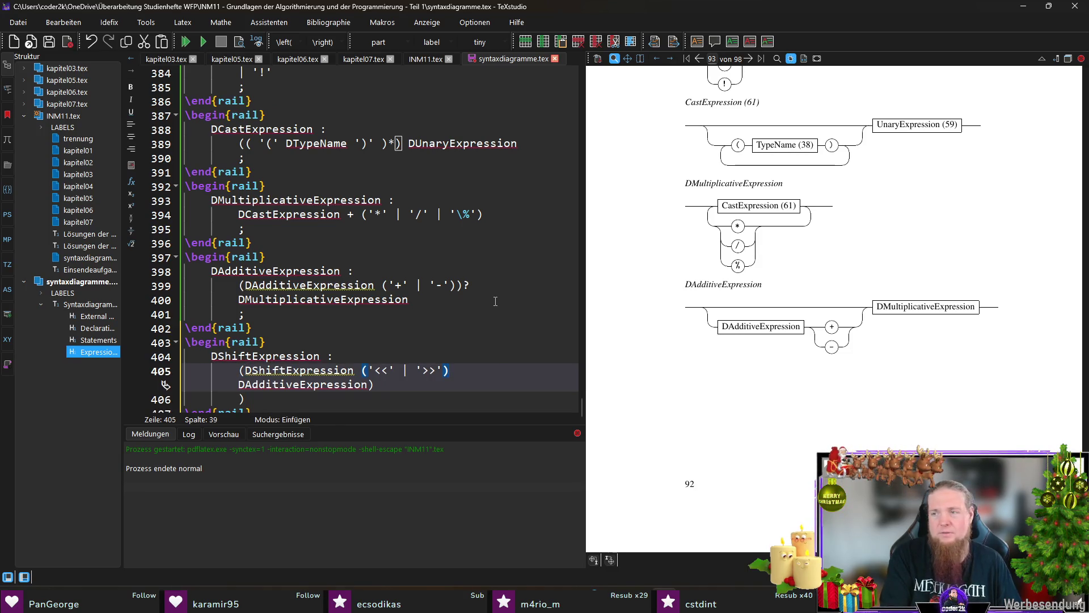
type(")?")
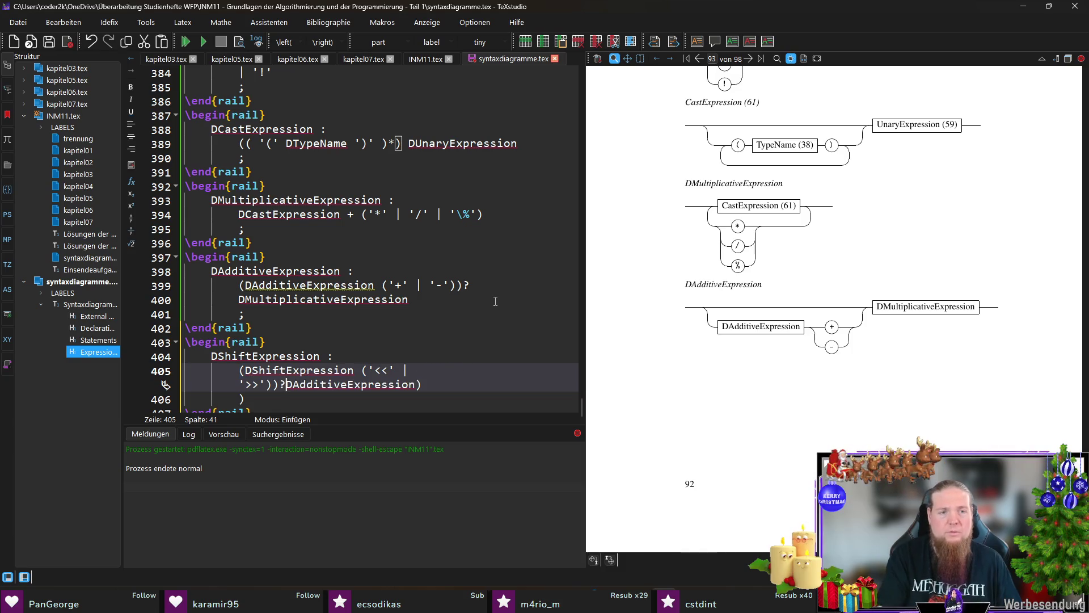
key("Return")
key("End")
key("BackSpace")
key("Down")
key("BackSpace")
type(";")
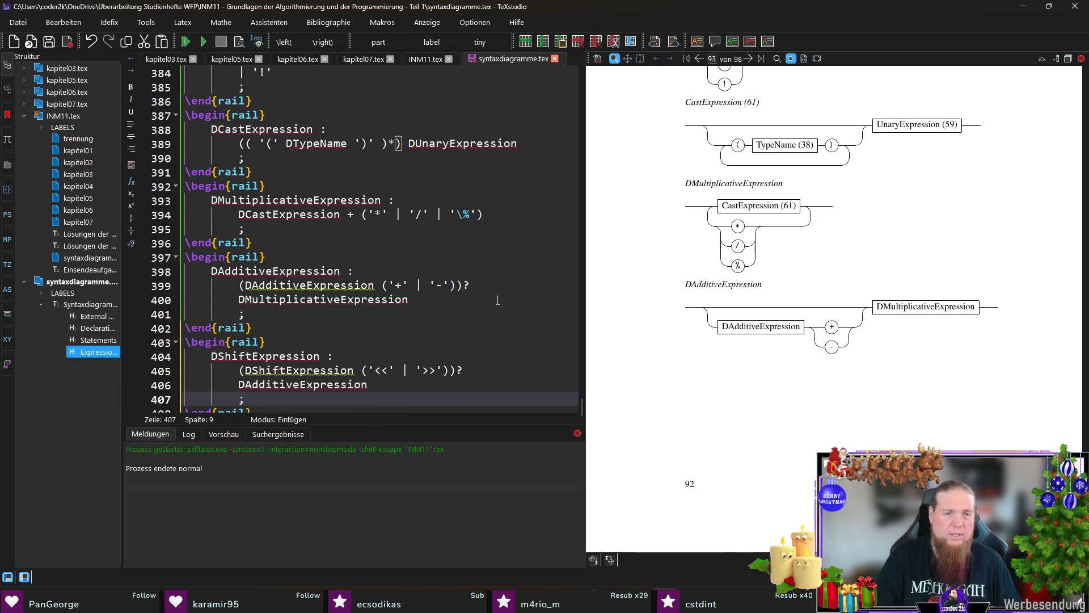
Save syntaxdiagramme.tex with the finished DShiftExpression rule
left_click(465, 370)
key("ctrl+s")
scroll(465, 402, "down", 1)
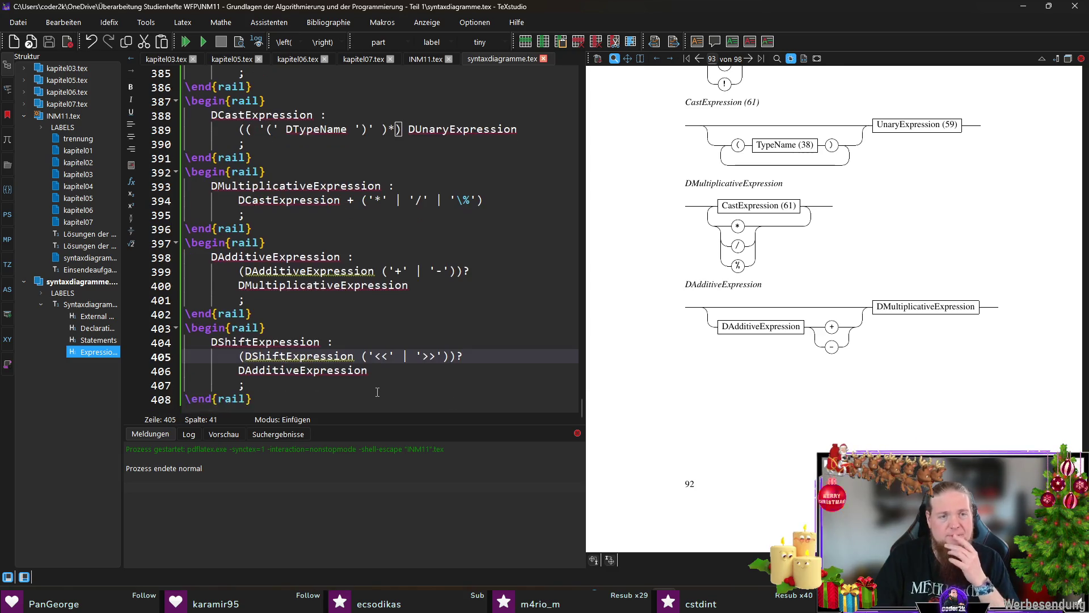
left_click(465, 402)
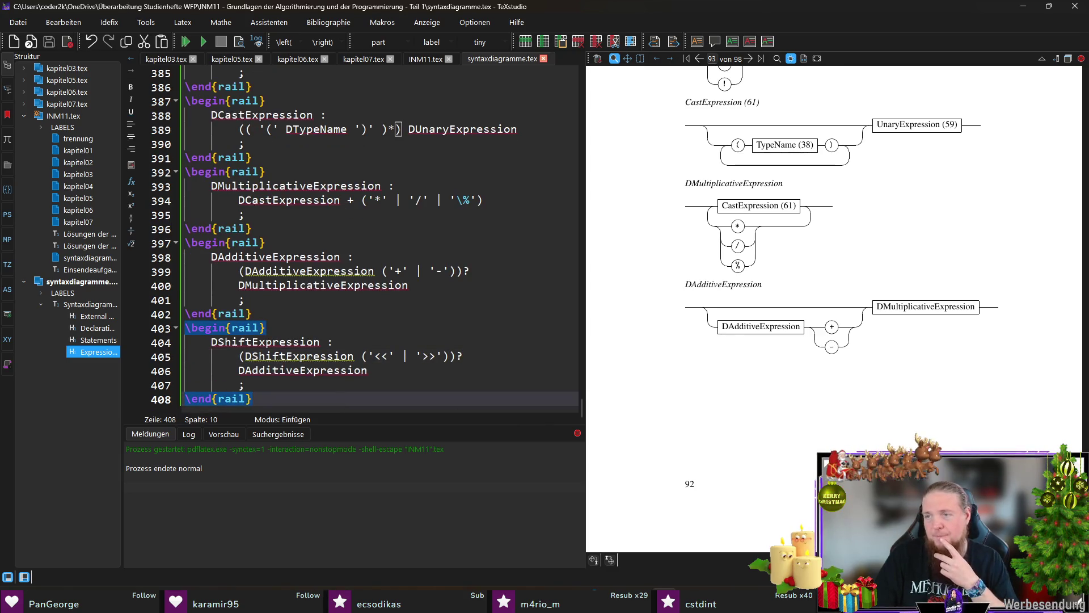
Open a DRelationalExpression rail block with (DRelationalExpression ('<' | '>' | '<=' | '>='))?
key("Return")
type("\begin{rail}")
key("Return")
type("DRelationalExpression :")
key("Return")
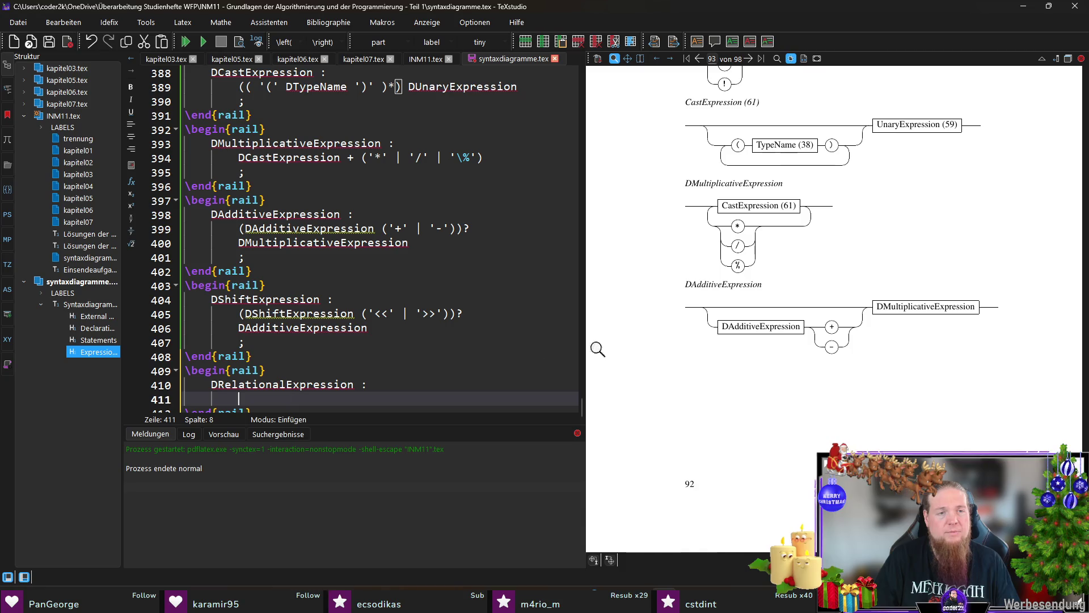
type("()")
key("Left")
type("DRelationalExpression (")
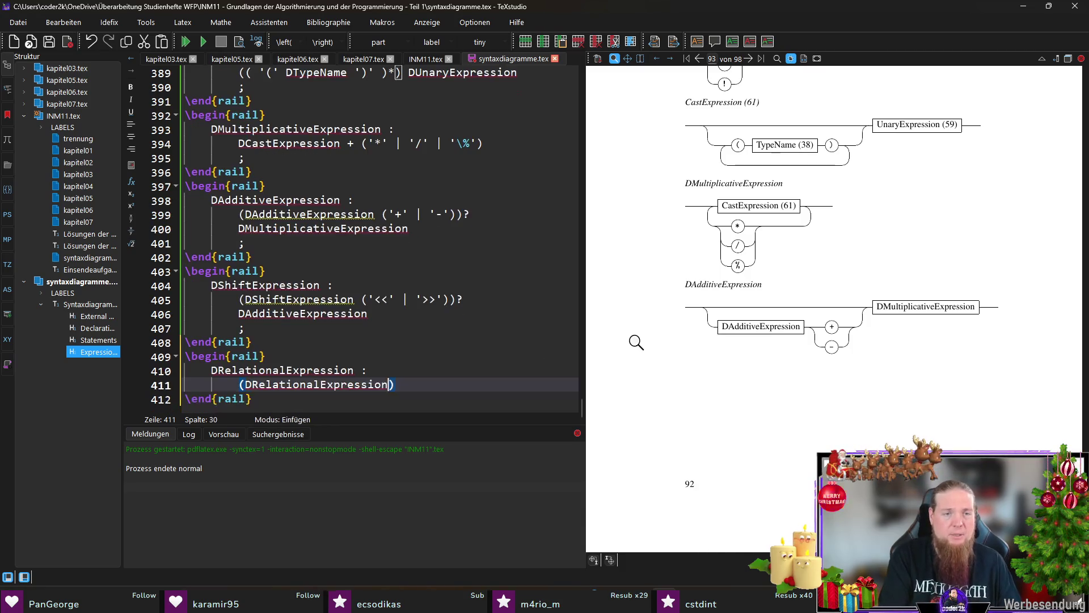
type("'<' | '")
type(">' |")
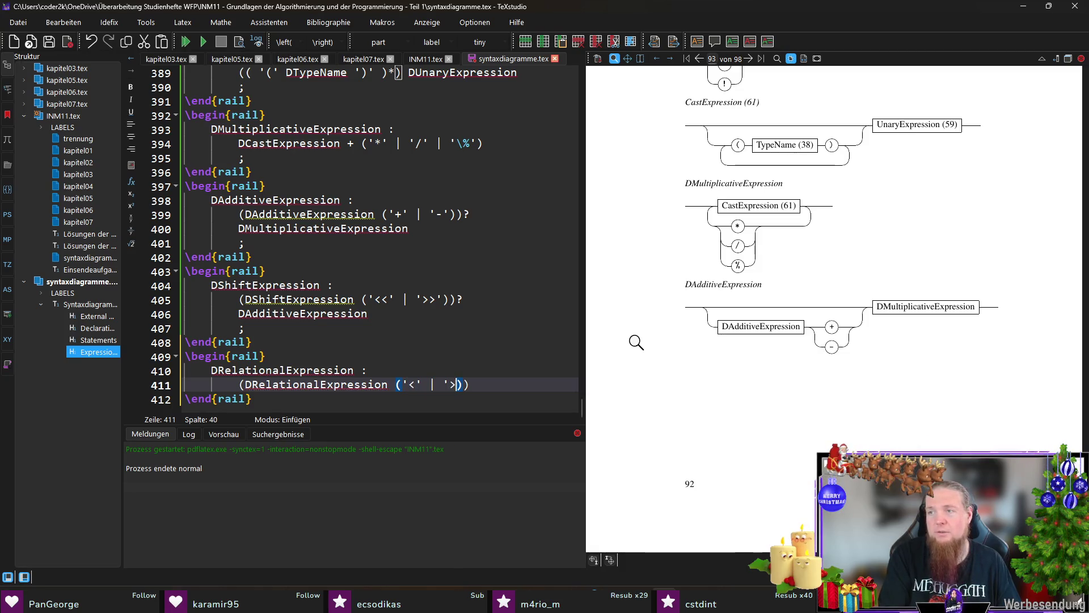
type(" '<=' |")
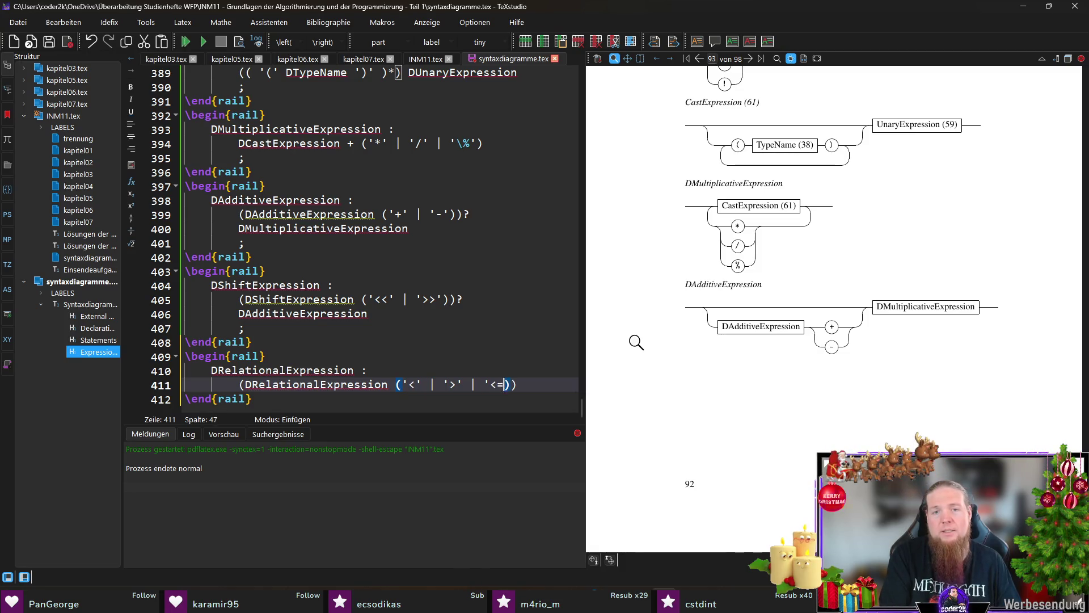
type(" '>='")
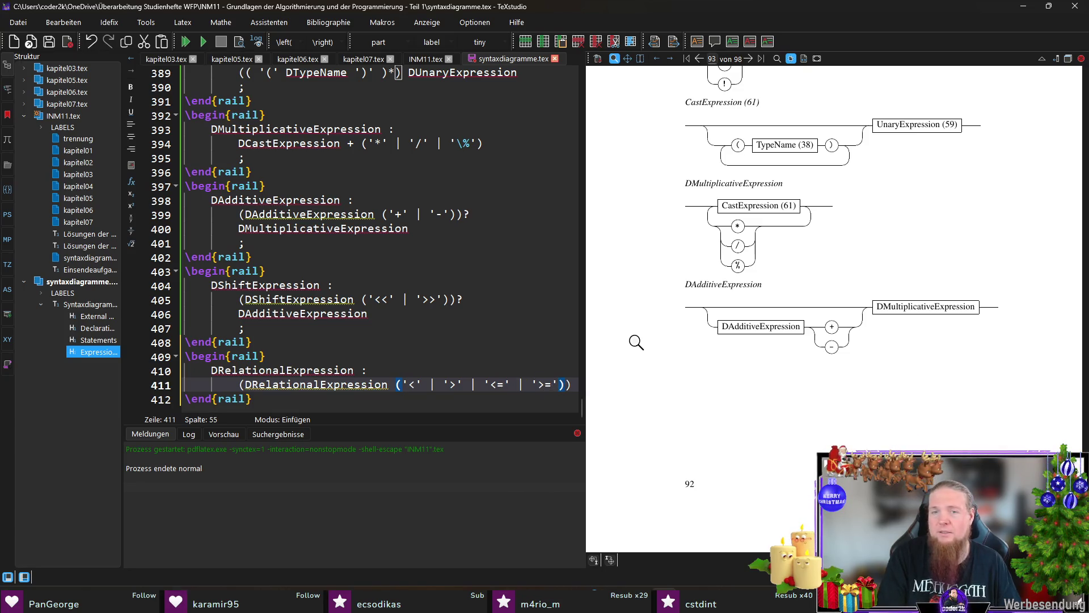
type("))?")
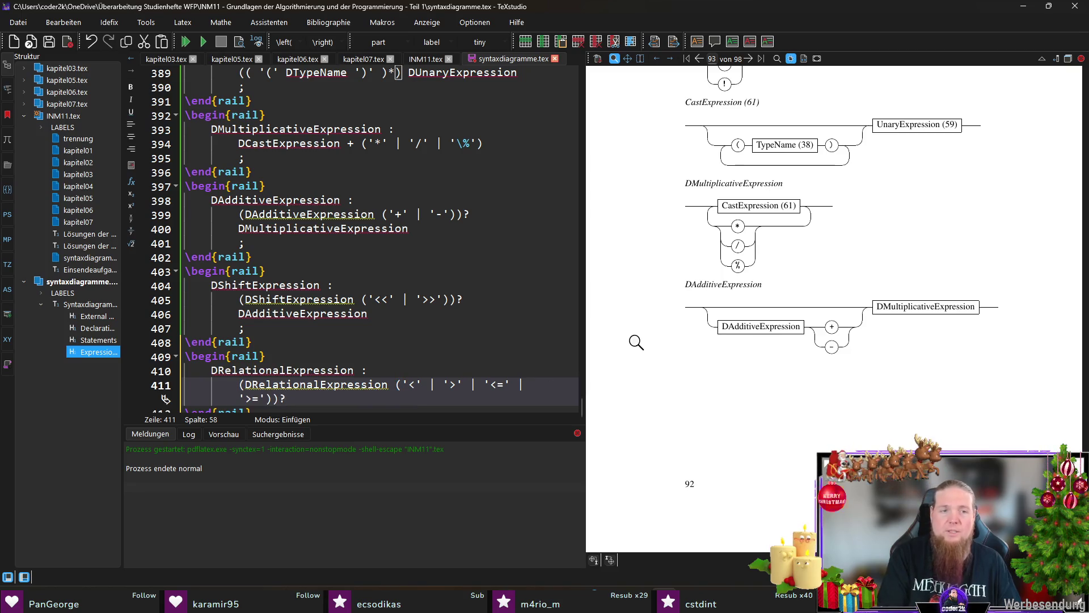
Follow it with DShiftExpression and a closing semicolon, then save the file
key("Return")
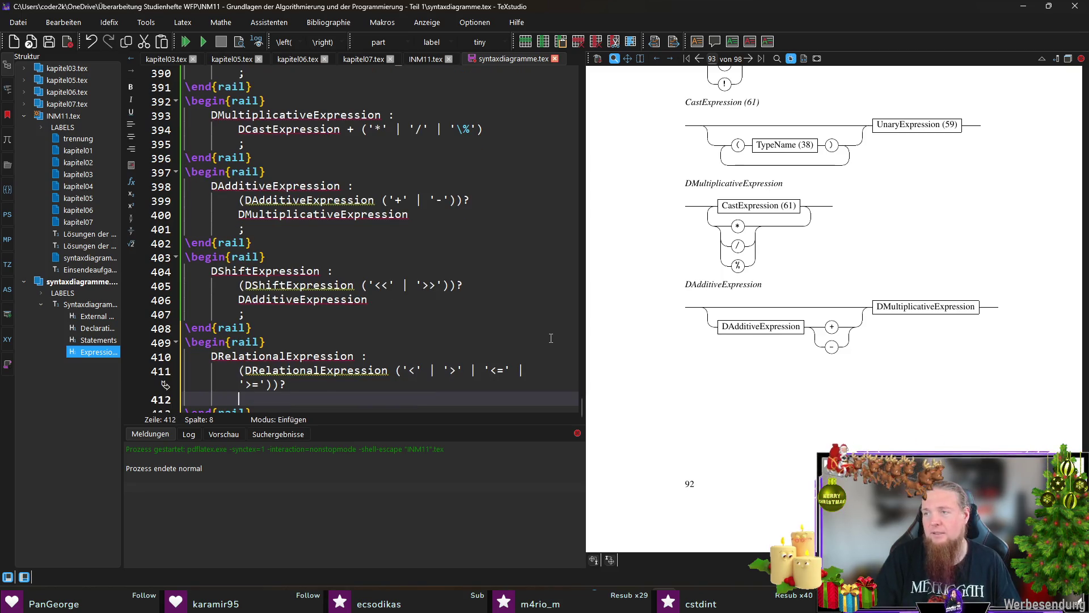
double_click(265, 271)
key("ctrl+c")
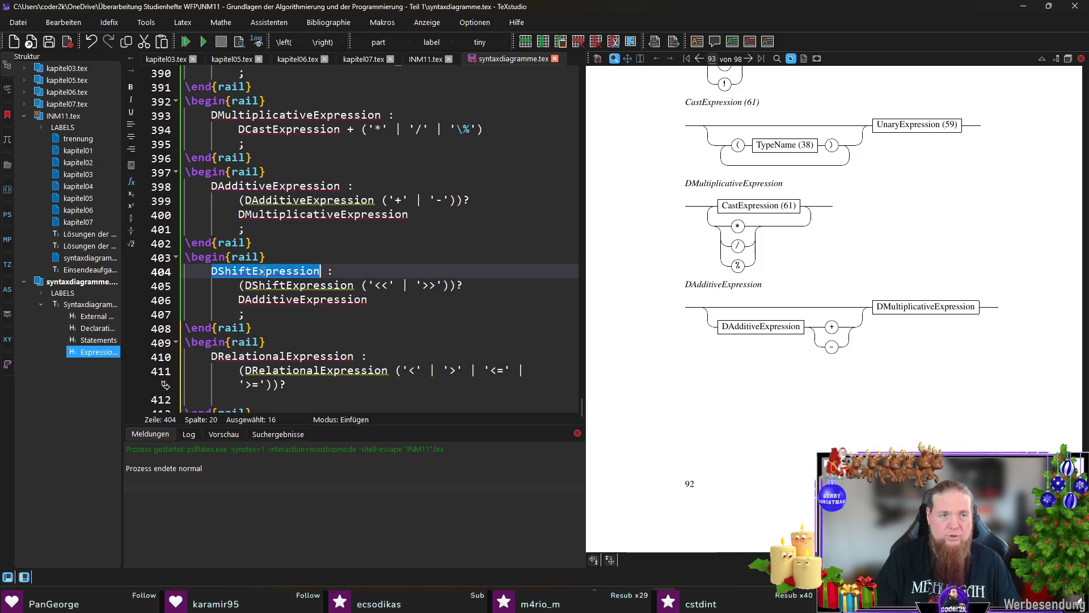
left_click(292, 399)
key("ctrl+v")
key("Return")
type(";")
key("ctrl+s")
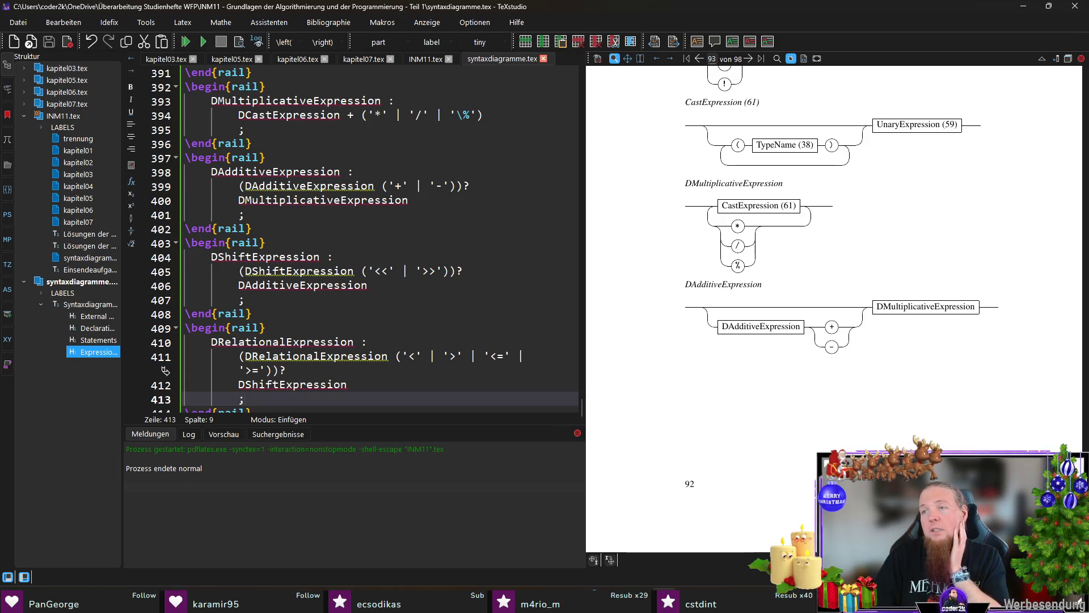
scroll(298, 388, "down", 1)
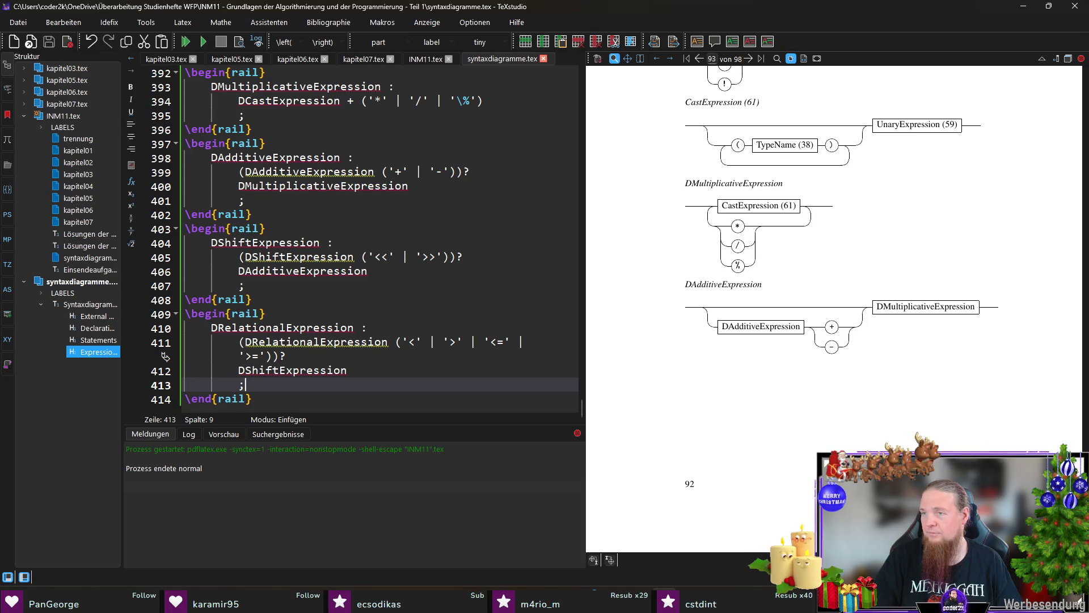
left_click(317, 402)
key("Return")
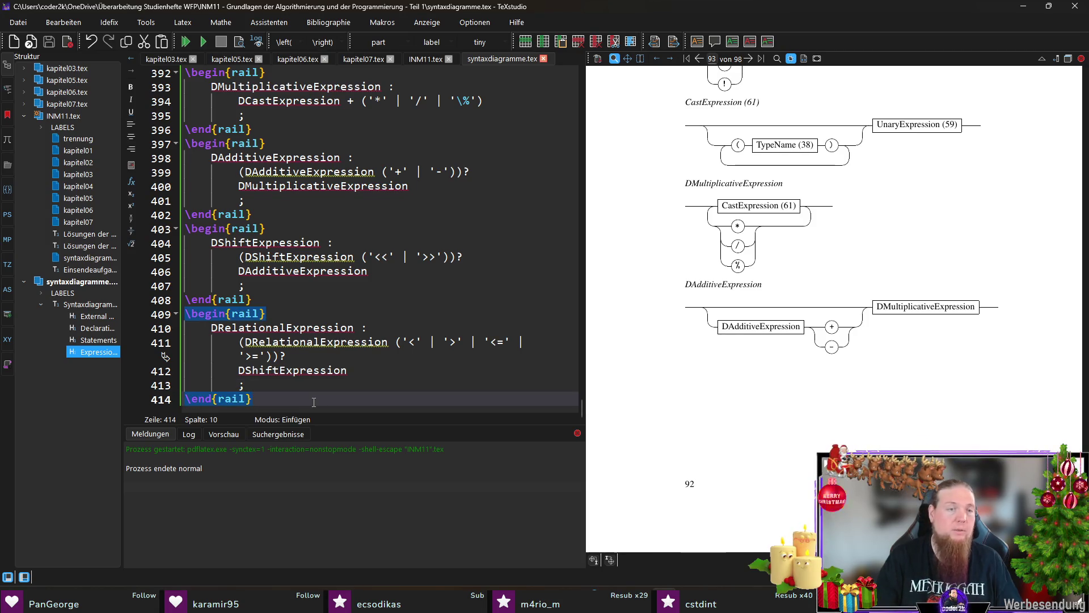
Open a DEqualityExpression rail block with (DEqualityExpression ('==' | '!='))?
type("\begin{ra")
key("Return")
type("DE")
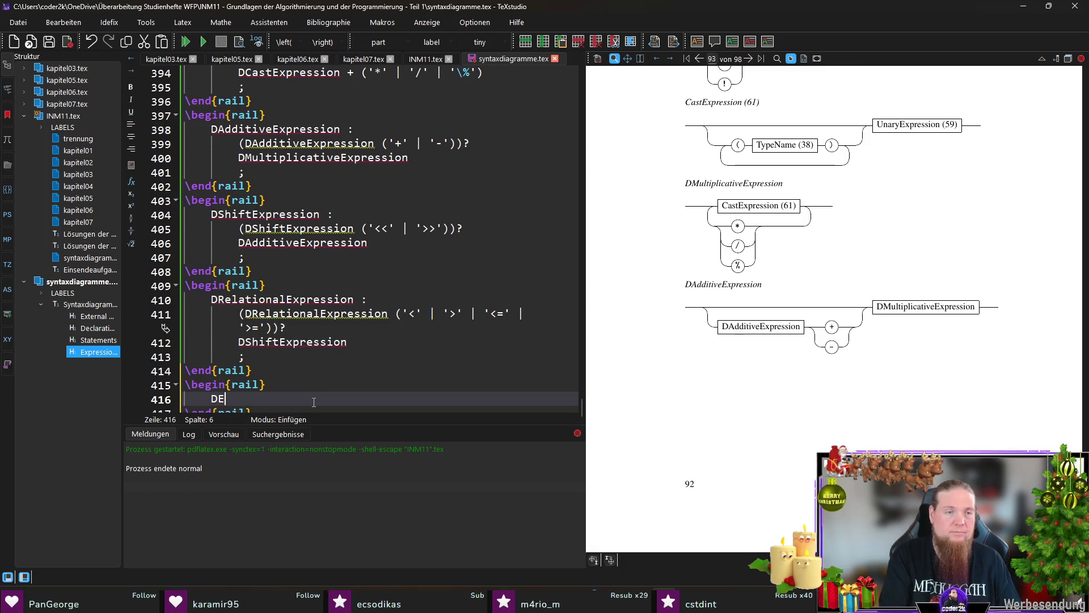
type("qualityExpression :")
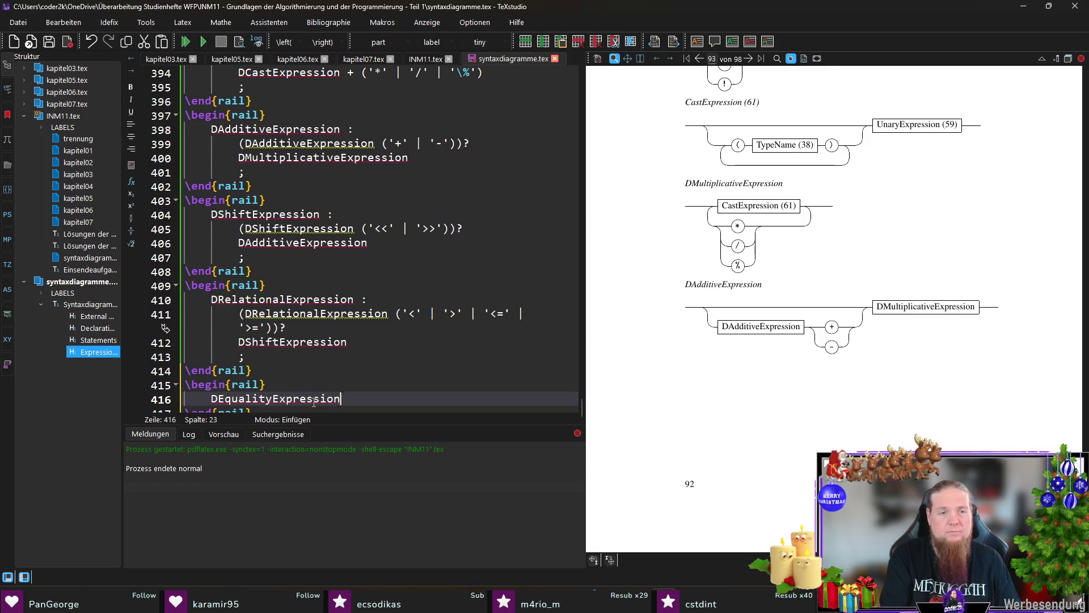
key("Return")
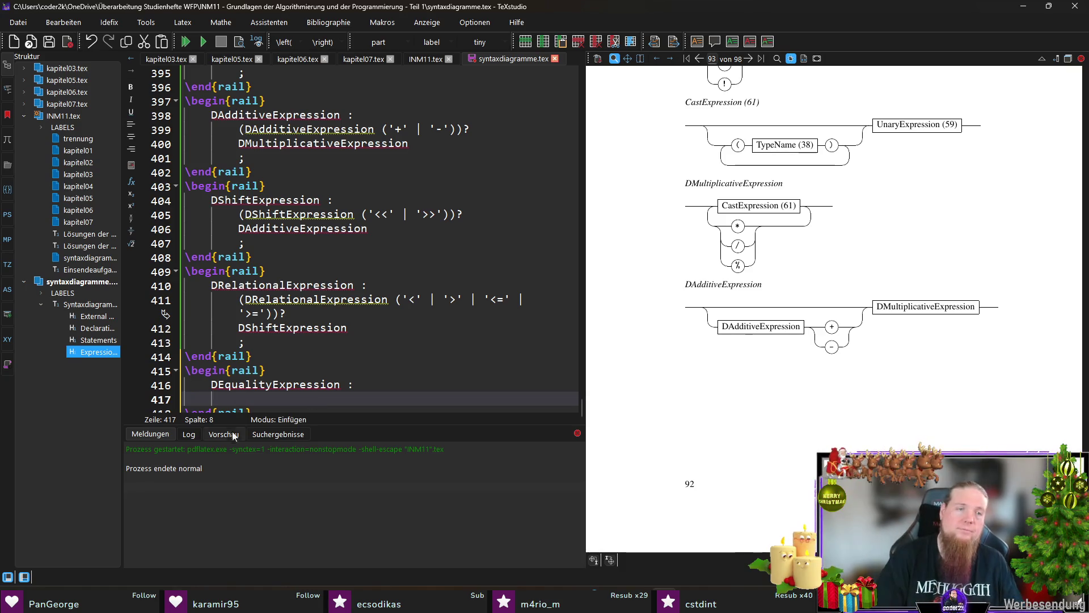
key("Up")
key("Down")
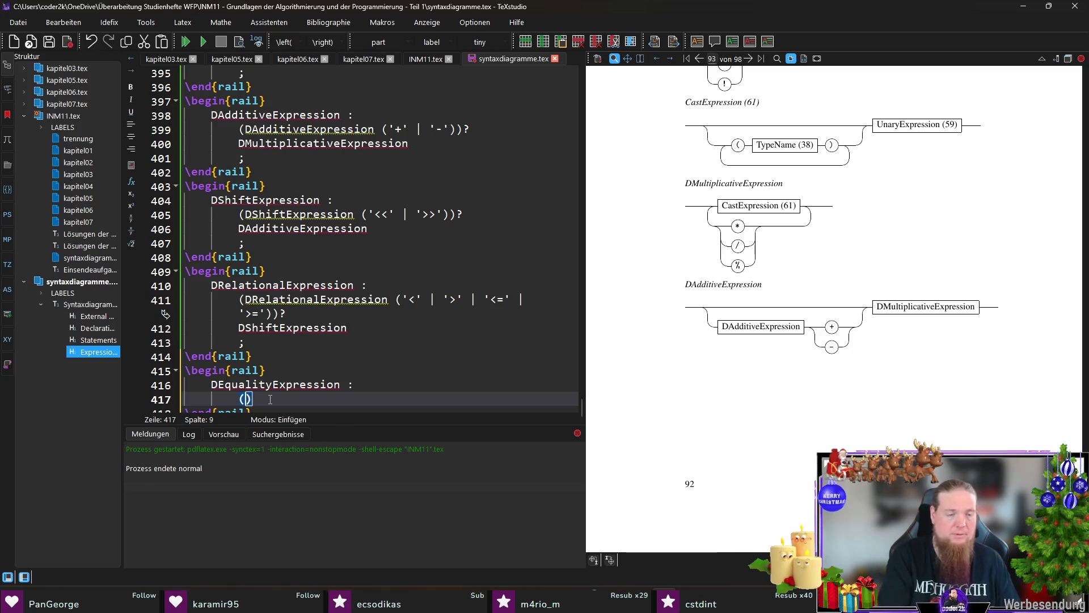
type("(DEqualityExpression ()")
key("Right")
type("?")
key("Left")
key("Left")
key("Left")
type("'==' | '!='")
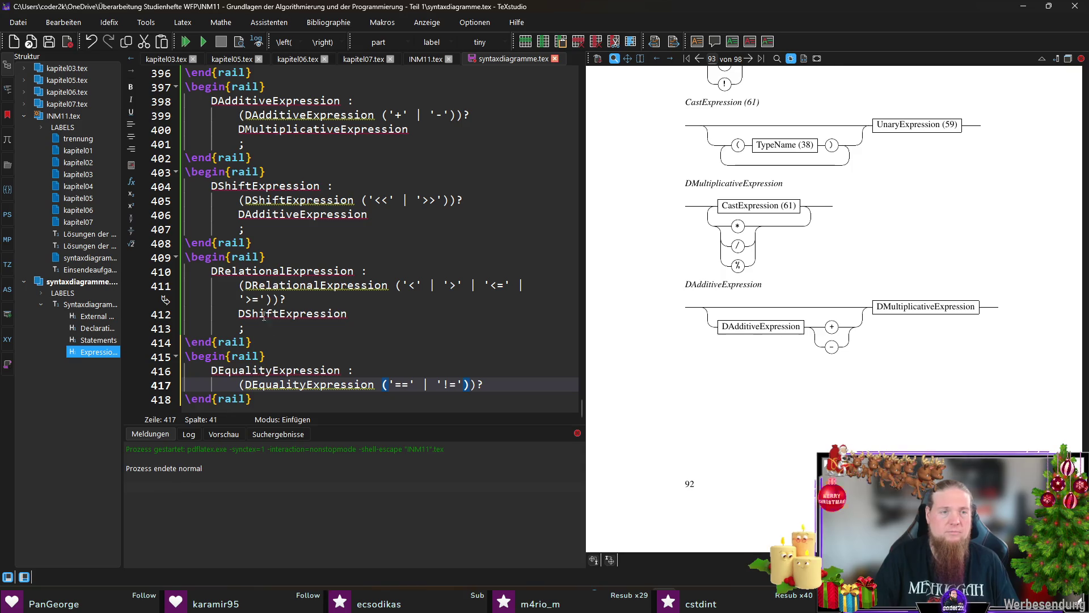
Follow it with DRelationalExpression and a closing semicolon, then view the aliases in INM11.tex
double_click(281, 271)
key("ctrl+c")
left_click(546, 387)
key("Return")
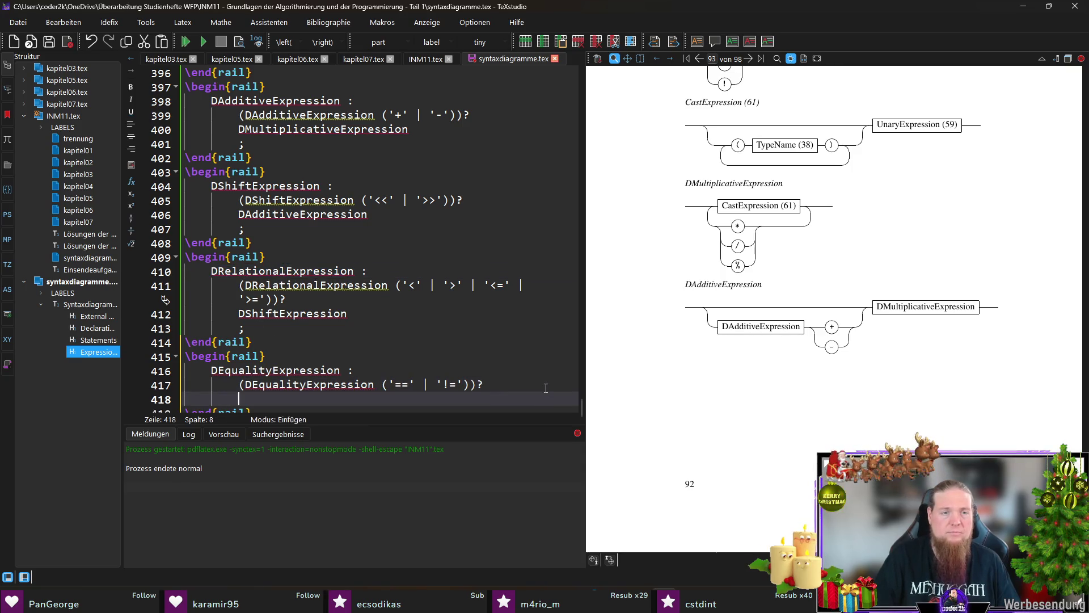
key("ctrl+v")
key("Return")
type(";")
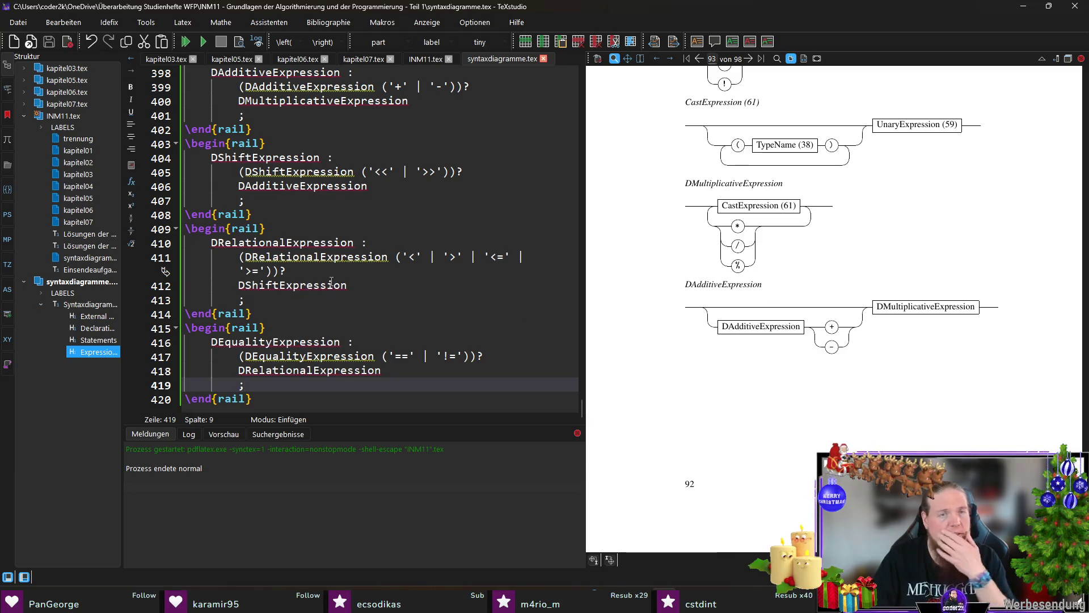
scroll(326, 279, "up", 5)
left_click(431, 57)
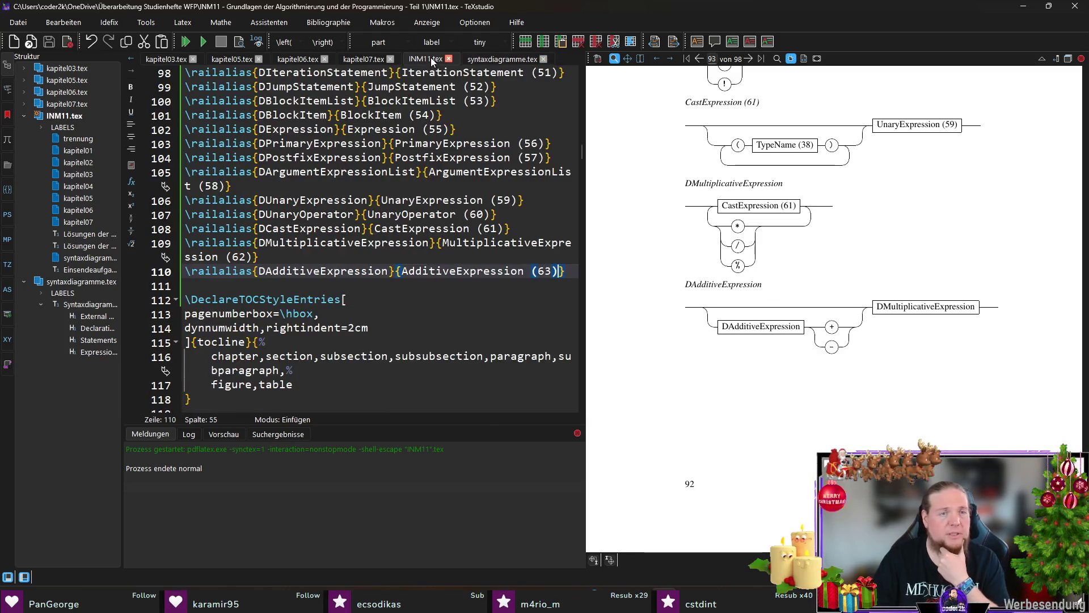
In INM11.tex, add a \railalias mapping DShiftExpression to 'ShiftExpression (64)'
left_click(495, 56)
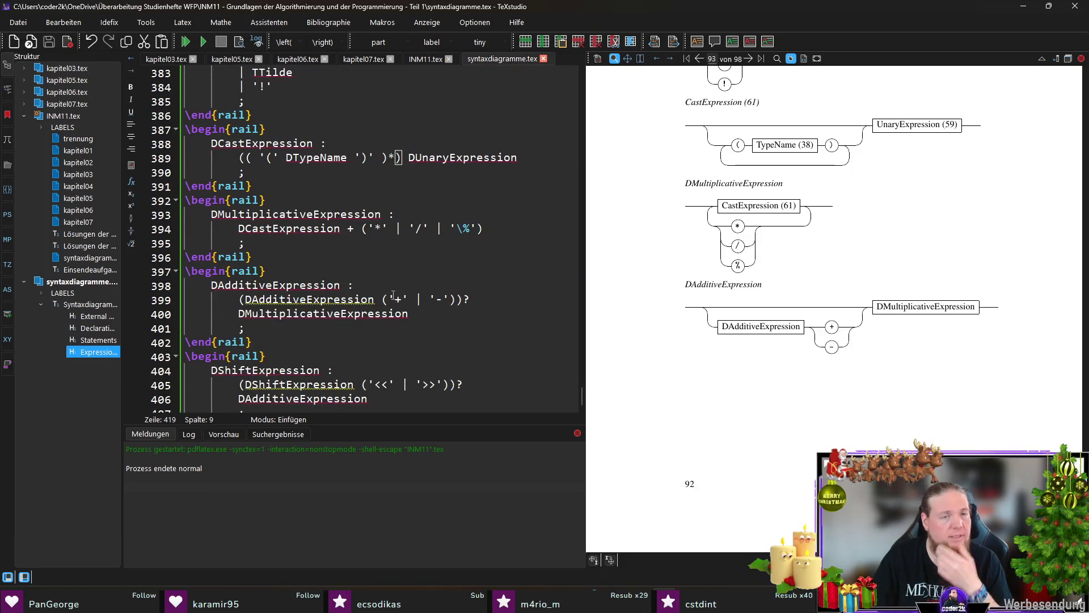
scroll(340, 267, "down", 3)
double_click(279, 239)
left_click(416, 60)
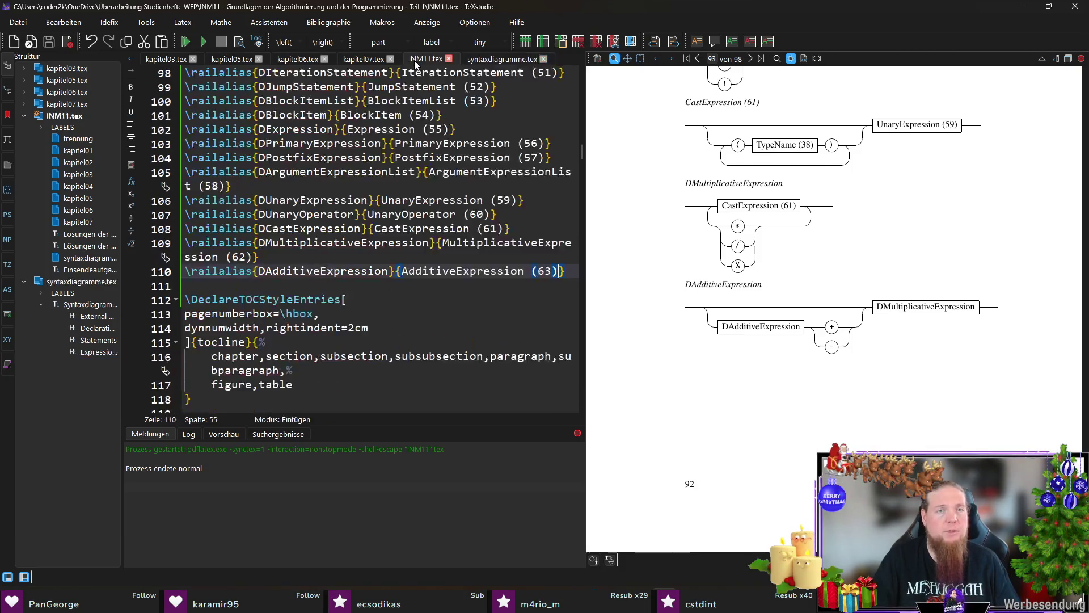
key("Return")
type("ail")
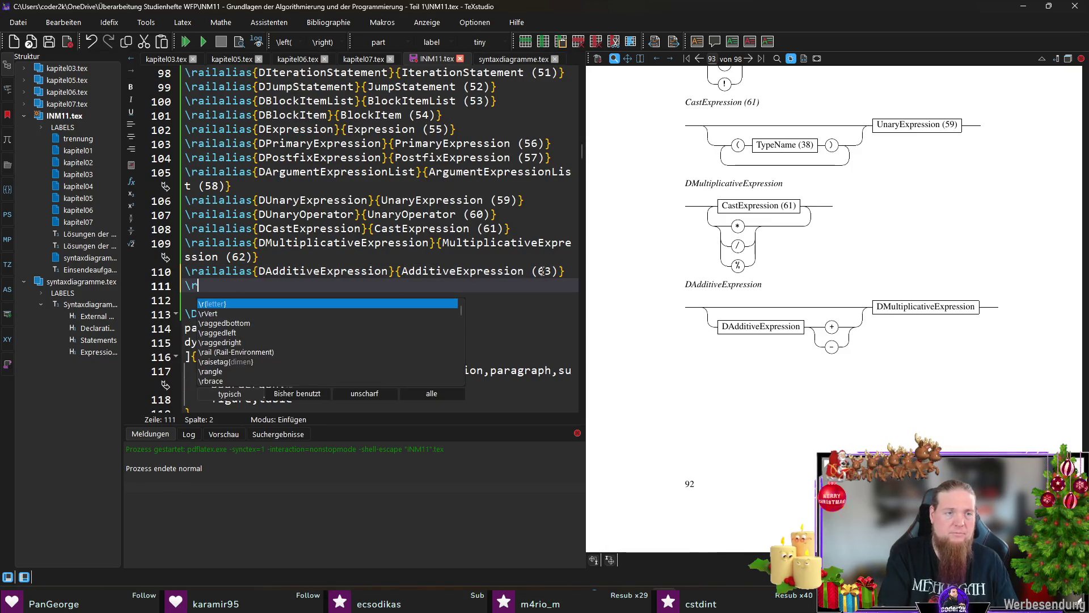
key("Return")
type("DShiftExpression")
key("Tab")
type("DShiftExpression")
key("ctrl+Left")
key("Delete")
key("ctrl+Right")
type("(64)")
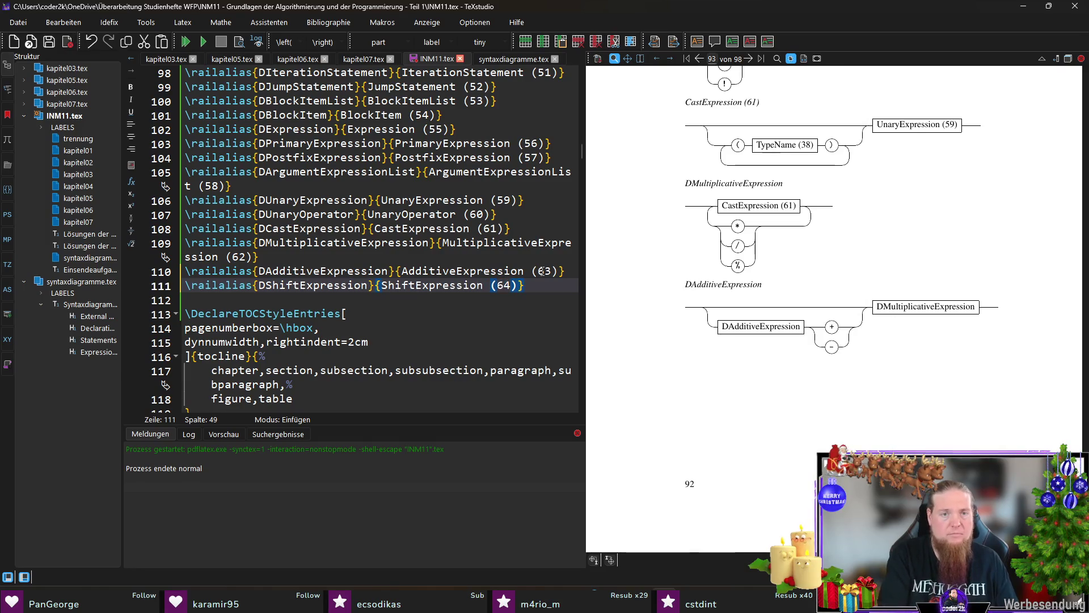
Add a \railalias mapping DRelationalExpression to 'RelationalExpression (65)'
left_click(513, 59)
double_click(282, 328)
scroll(456, 262, "down", 2)
left_click(437, 59)
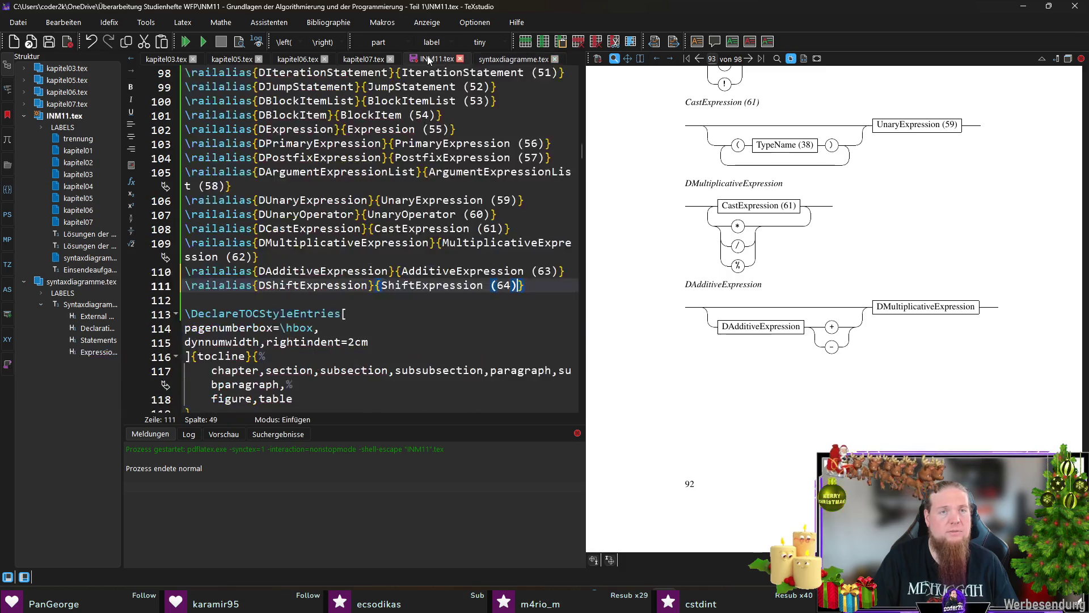
key("Return")
type("\\railal")
key("Return")
key("ctrl+v")
key("Tab")
key("ctrl+v")
key("Delete")
key("End")
key("Left")
type("(65)")
key("Return")
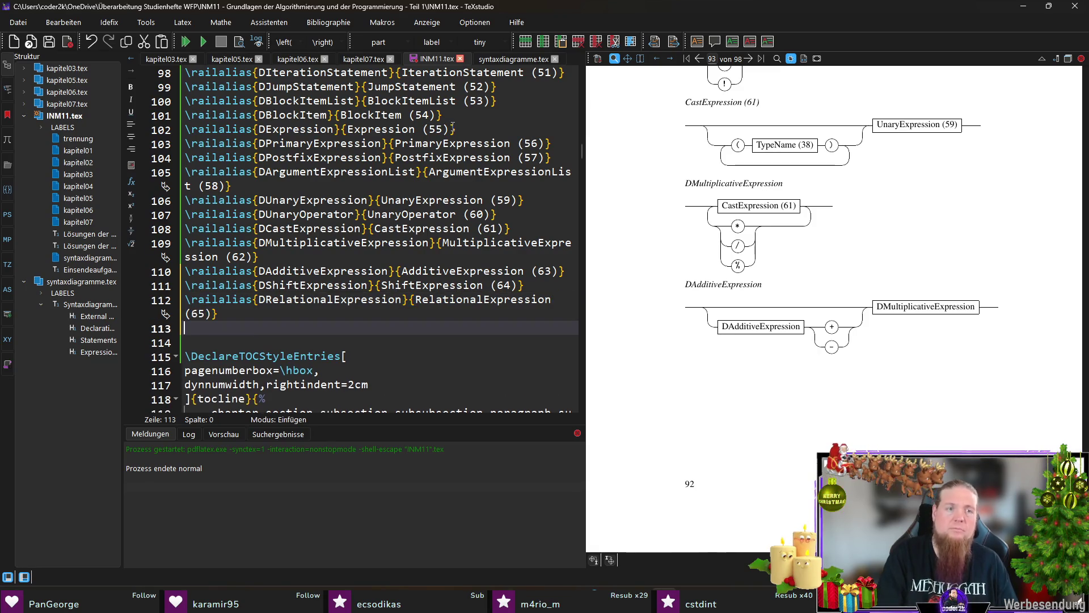
Add a \railalias mapping DEqualityExpression to 'EqualityExpression (66)', then go back to syntaxdiagramme.tex
left_click(536, 60)
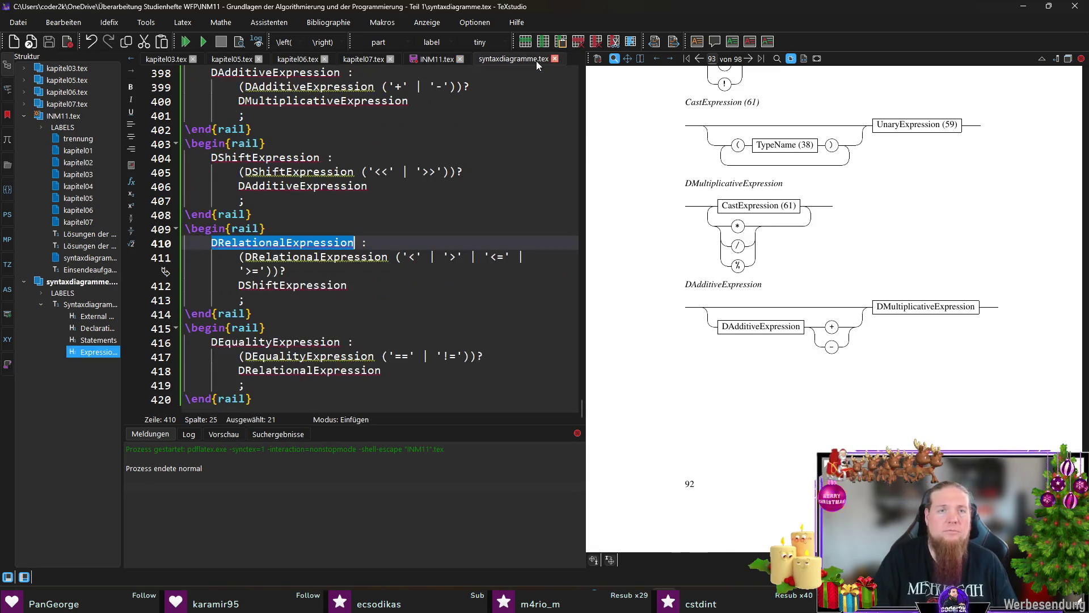
double_click(284, 342)
key("ctrl+c")
left_click(441, 60)
type("ail")
key("Return")
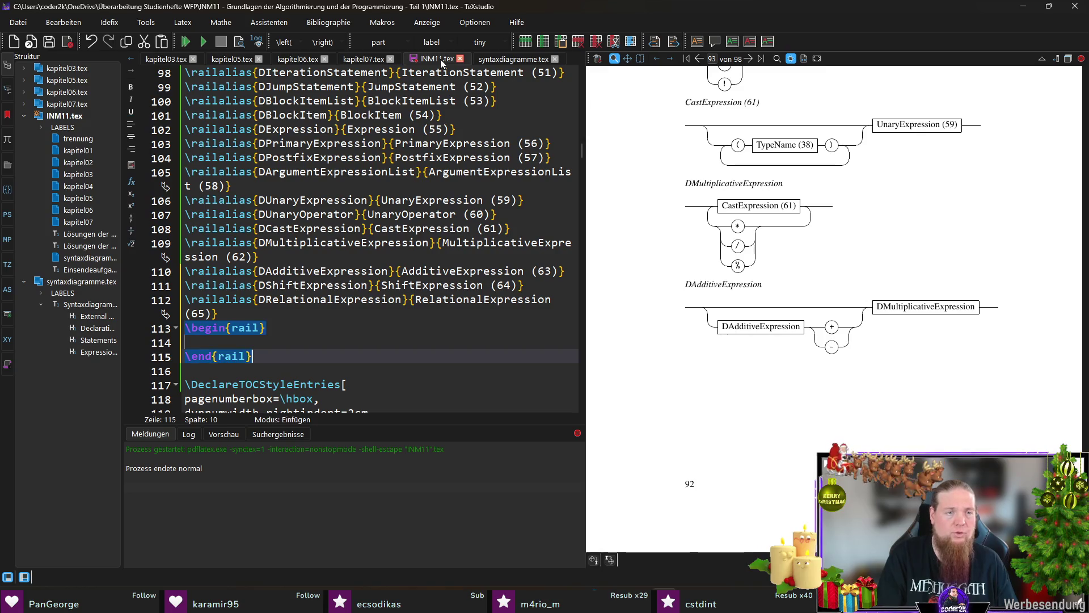
key("shift+Up")
key("shift+Up")
key("Delete")
type("\\ali")
key("Return")
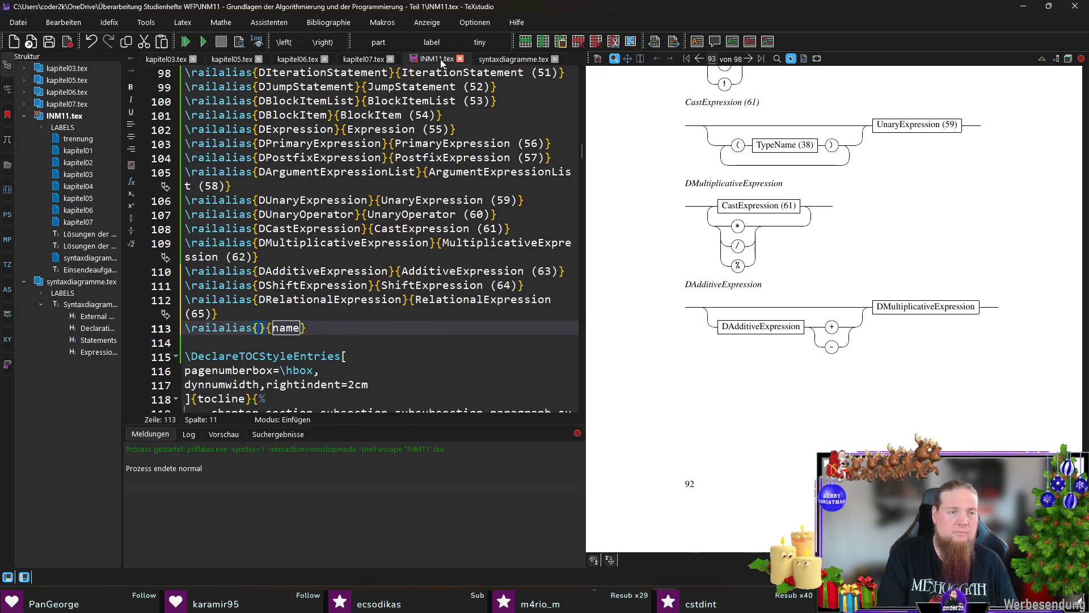
key("ctrl+v")
key("Tab")
type("EqualityExpression")
key("End")
key("Left")
type("(66)")
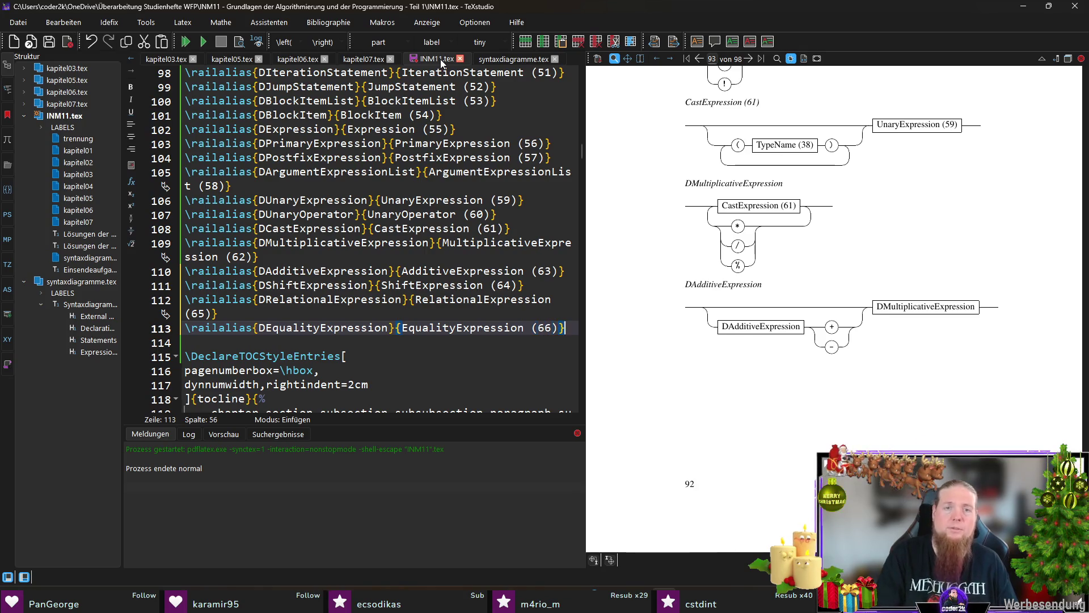
left_click(504, 59)
left_click(369, 397)
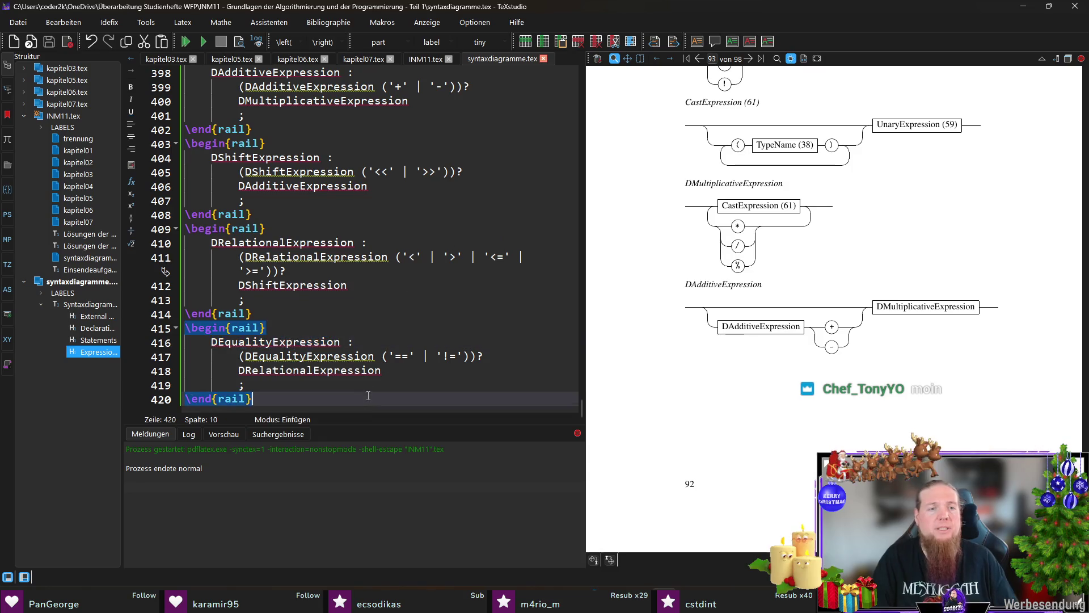
Compile, rerun rail on INM11, and recompile so the diagrams show their aliased names
key("F5")
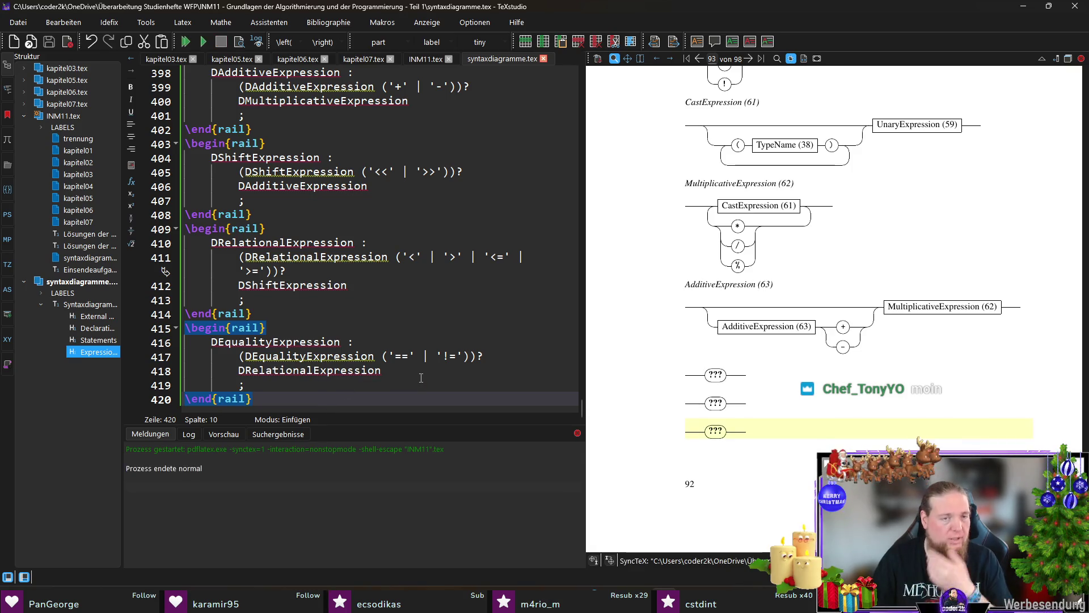
key("alt+Tab")
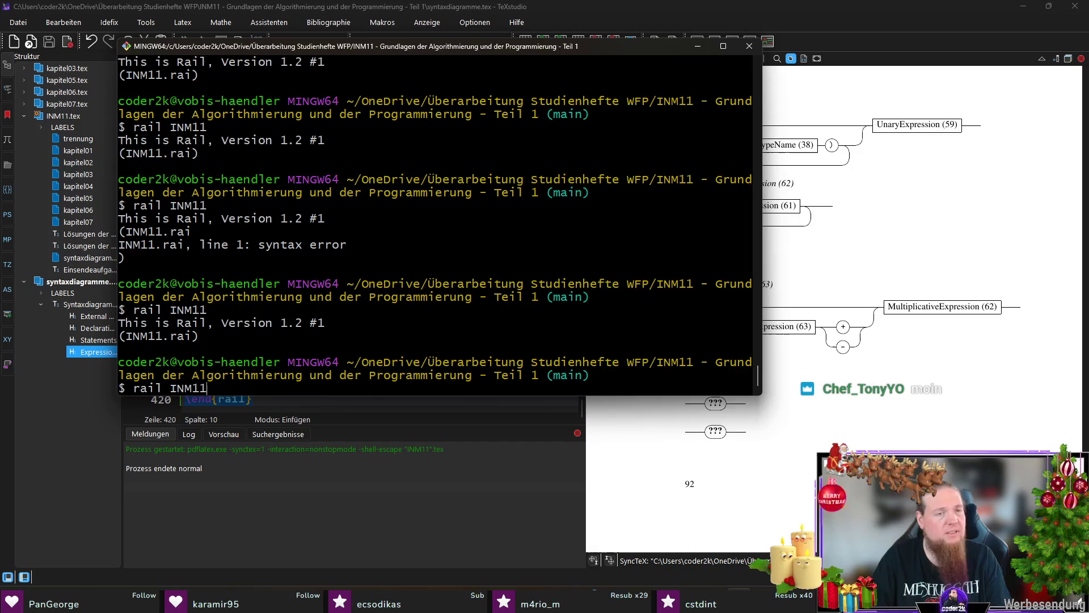
left_click(643, 5)
key("F5")
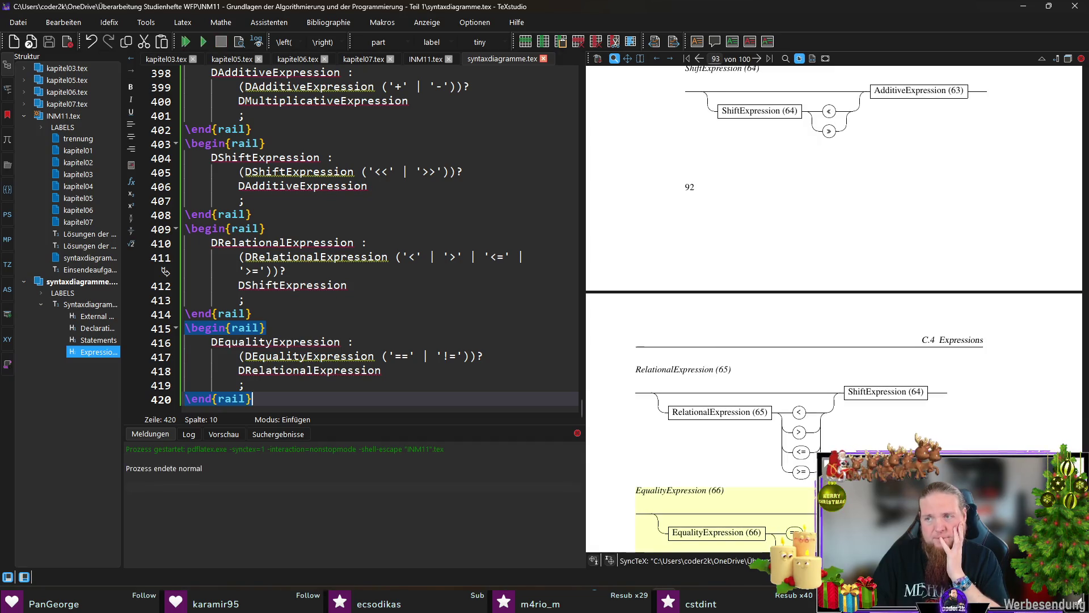
Scroll the preview to the EqualityExpression (66) diagram and add a blank line after the last \end{rail}
scroll(750, 350, "down", 1)
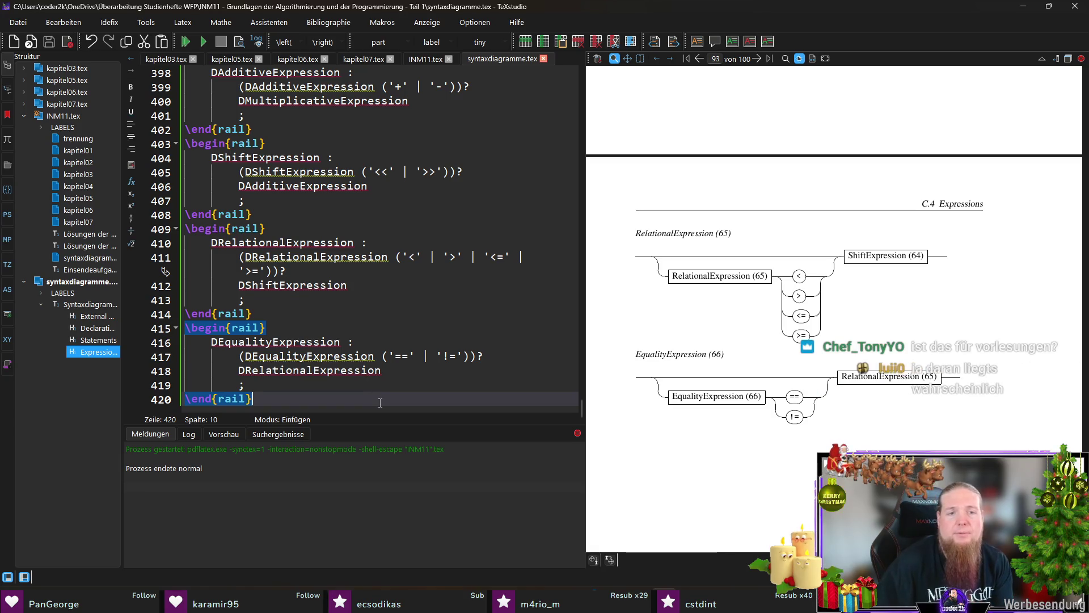
key("Return")
key("Up")
key("End")
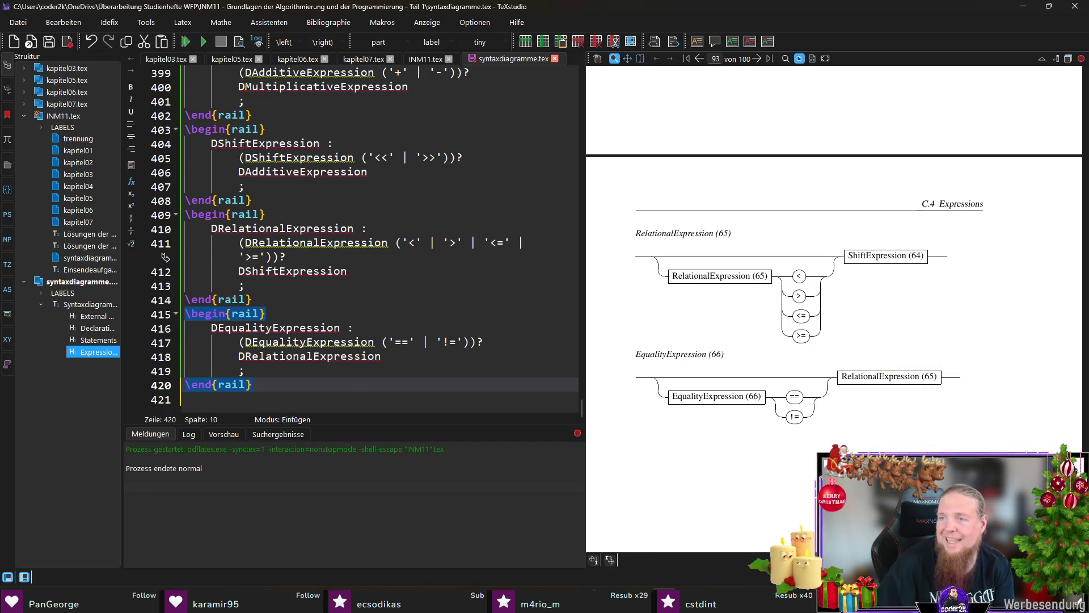
key("Return")
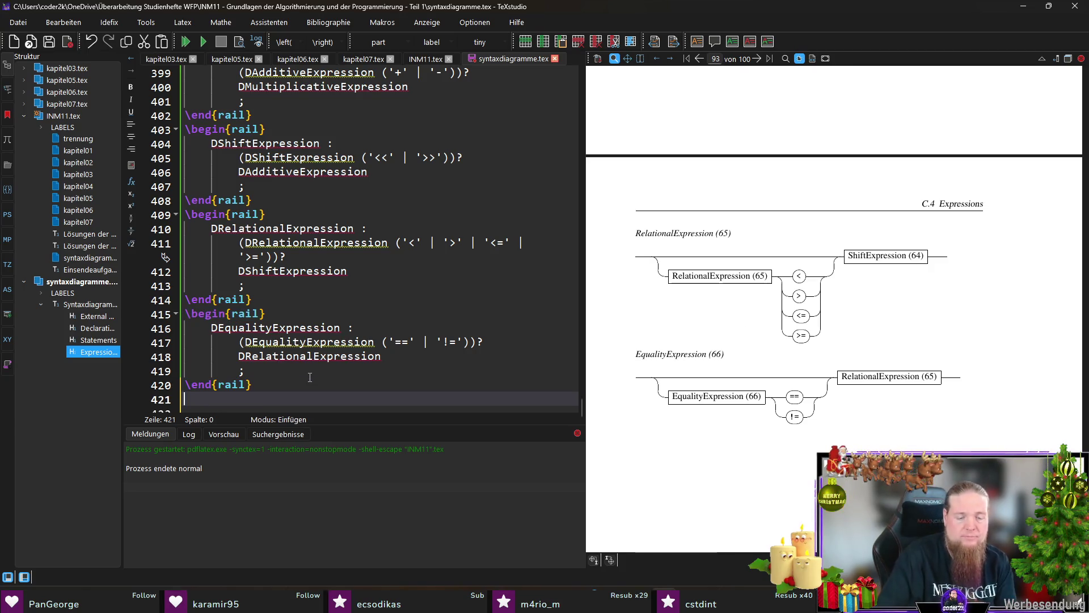
Start a rail block 'DAndExpression :' with the optional group (DAndExpression '\&')?
type("\begin{r")
key("Return")
type("DA")
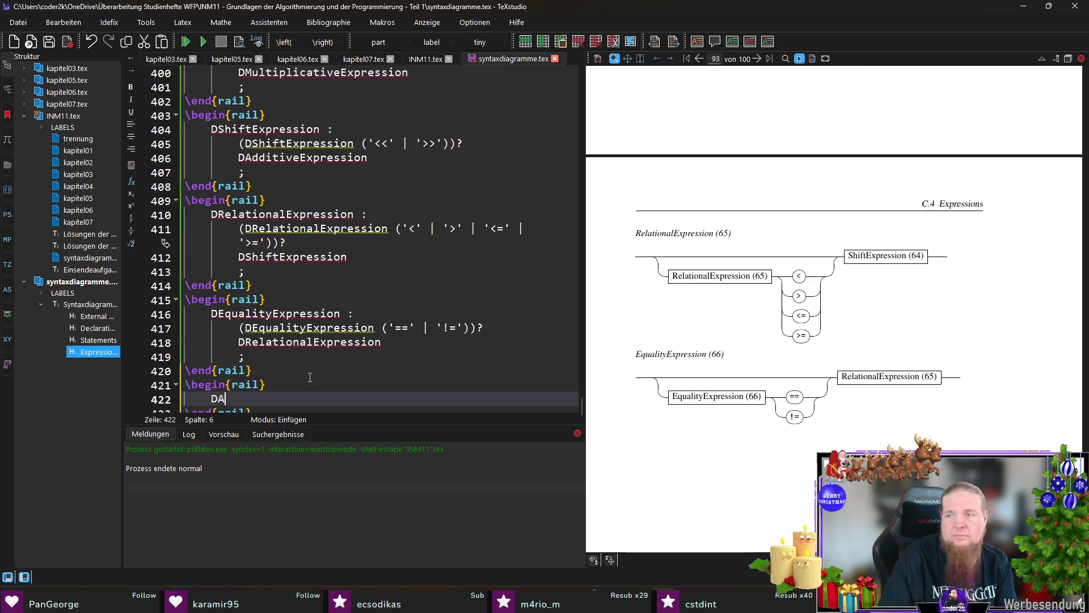
type("ndExpression :")
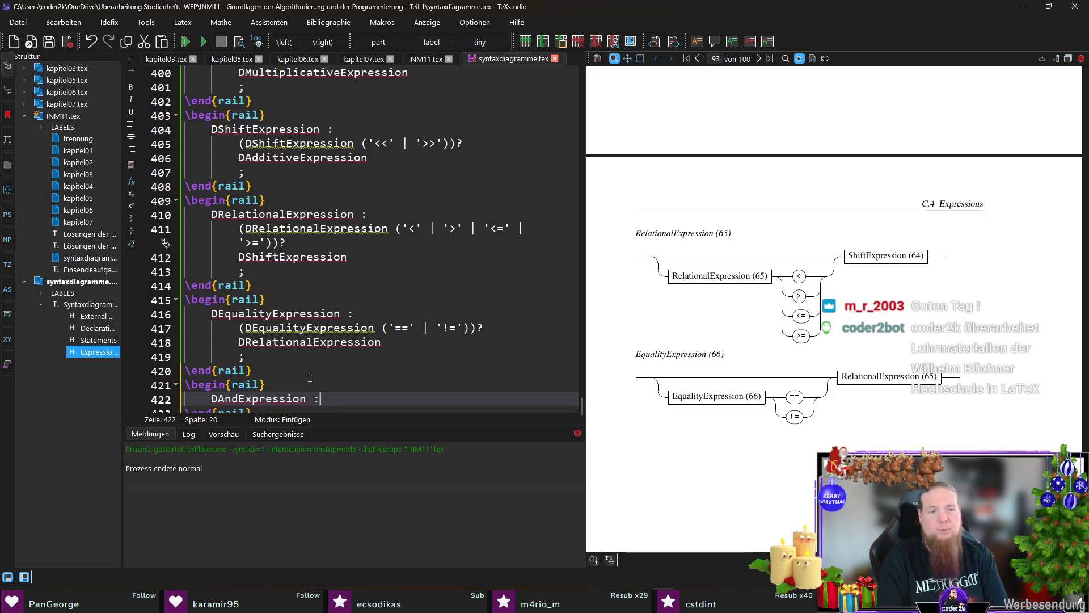
key("Return")
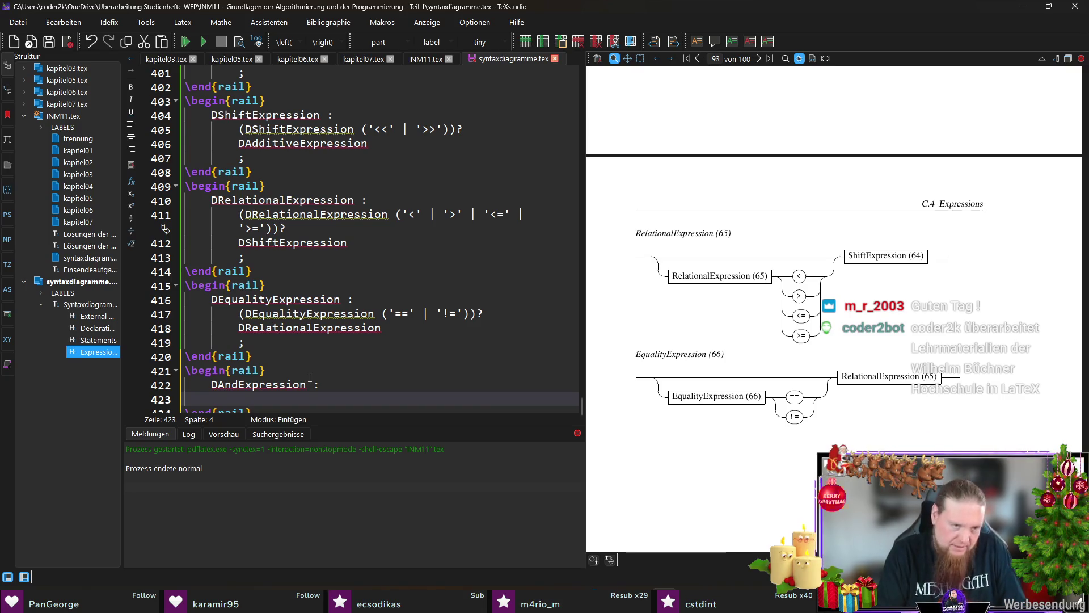
key("Tab")
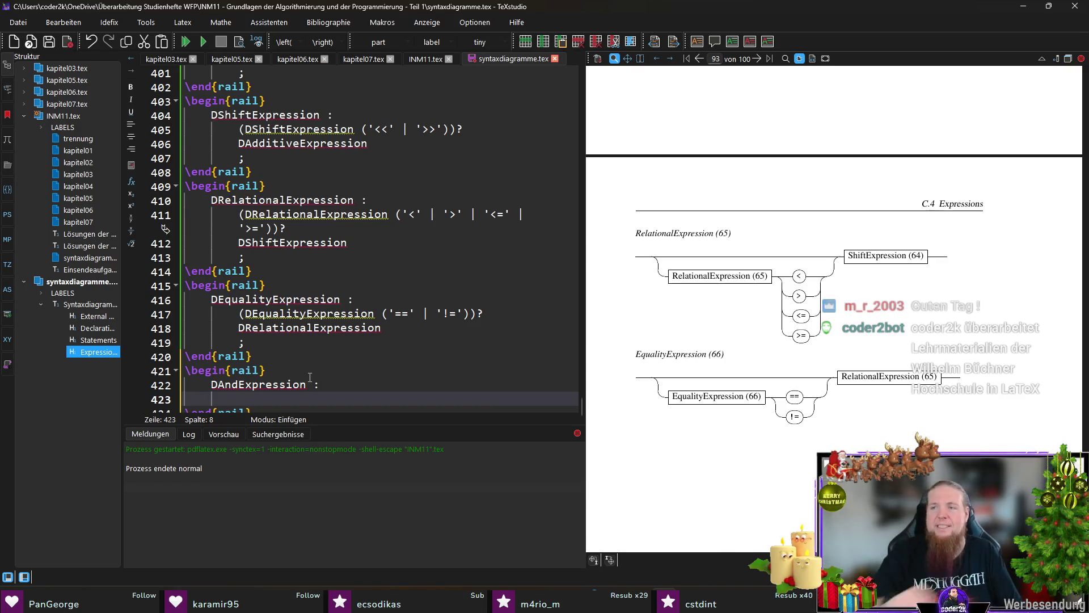
scroll(363, 343, "down", 1)
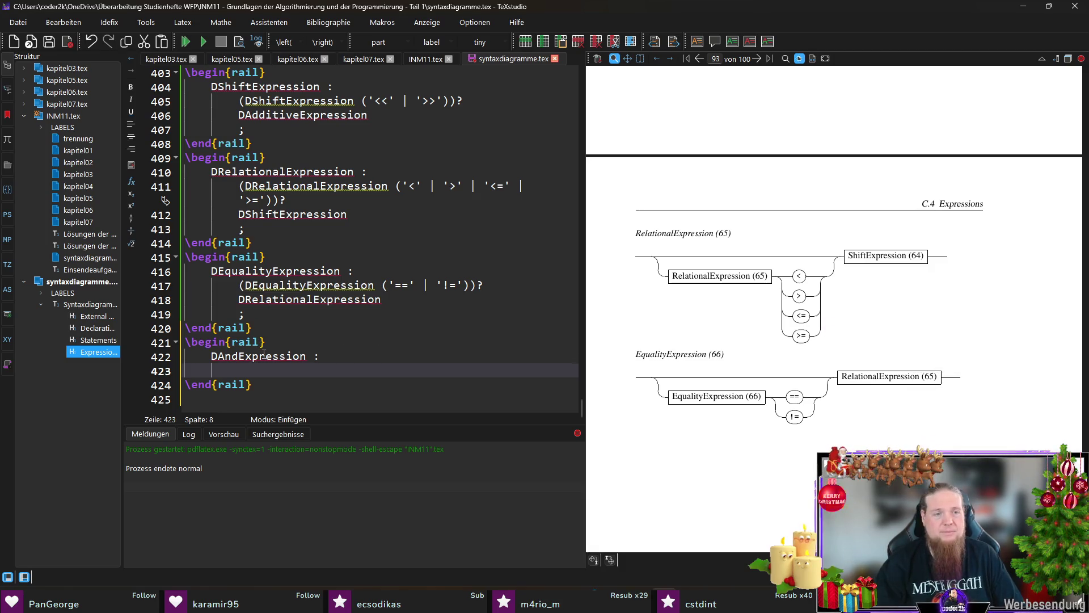
type("(DAndExpression")
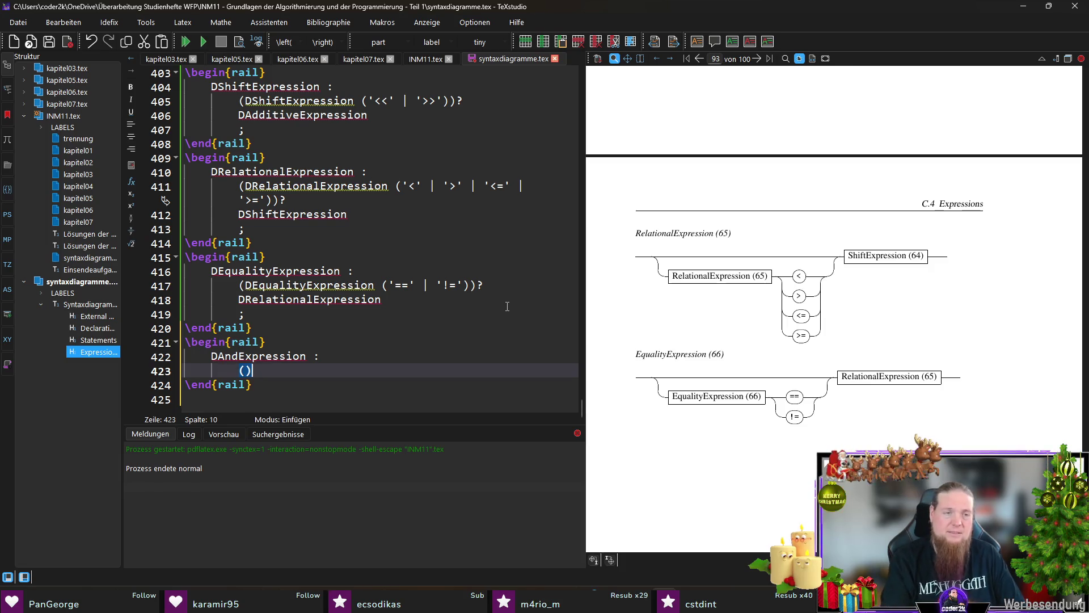
type(" '\\&'")
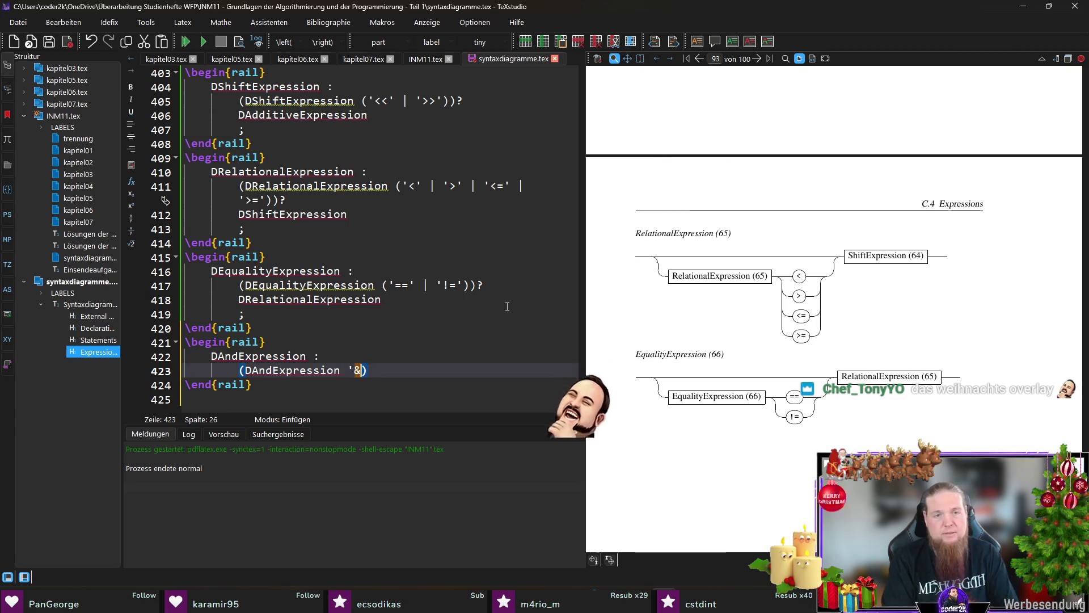
key("Left")
key("Left")
type("\\")
key("Right")
key("Right")
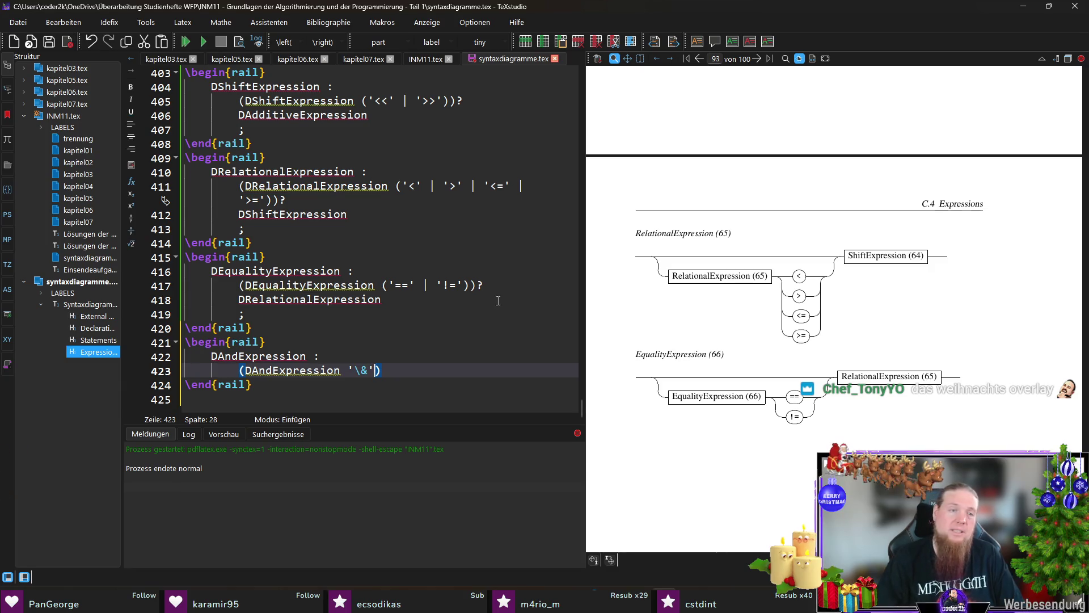
key("Right")
type("?")
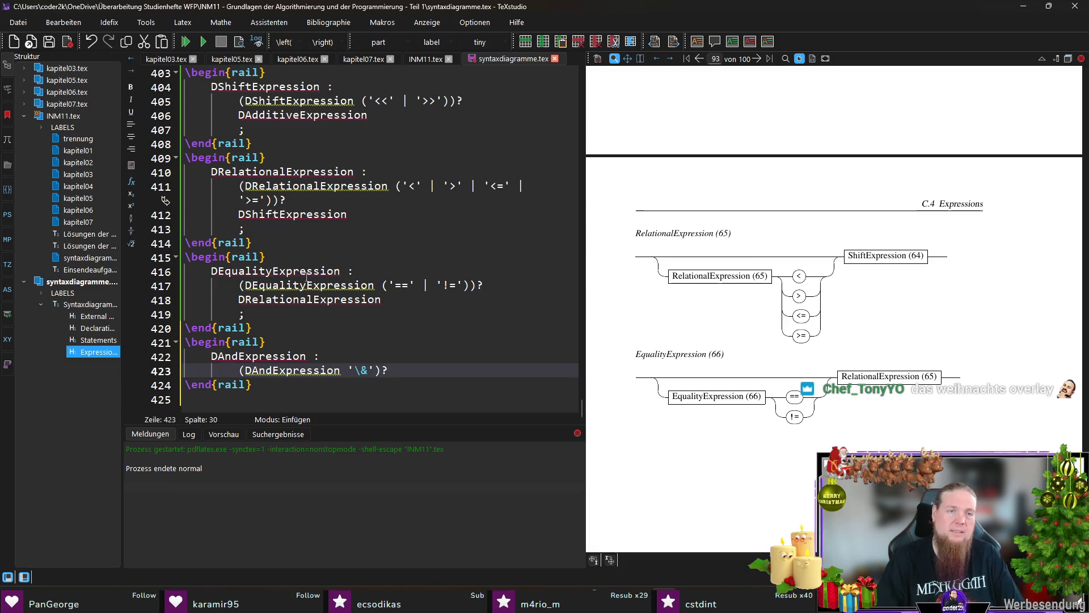
Append DEqualityExpression to the DAndExpression rule and close it with a semicolon
double_click(301, 270)
key("ctrl+c")
left_click(416, 357)
left_click(449, 372)
key("ctrl+v")
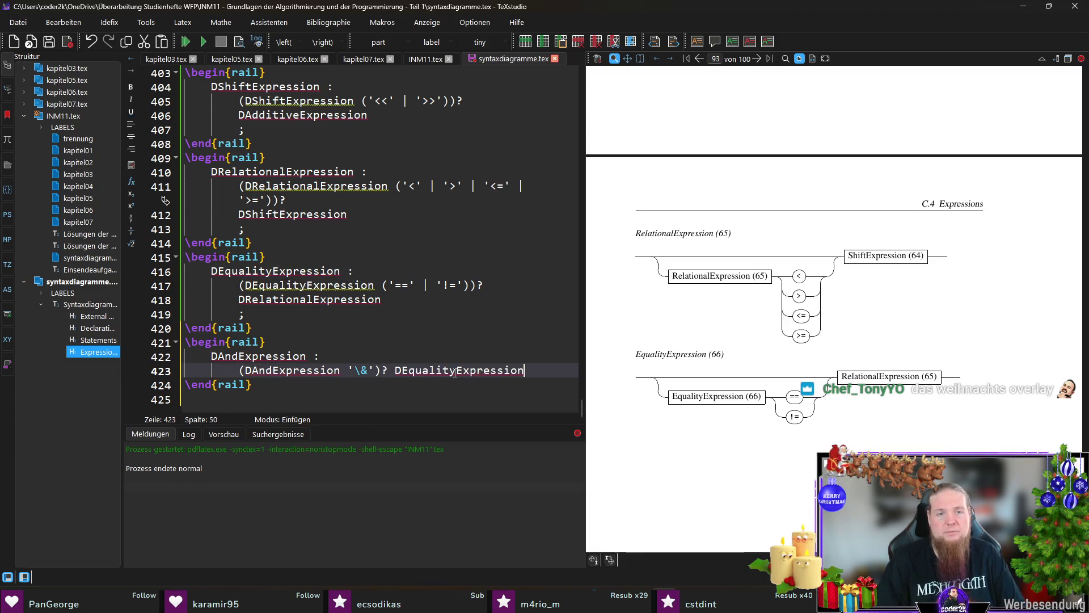
key("Return")
type(";")
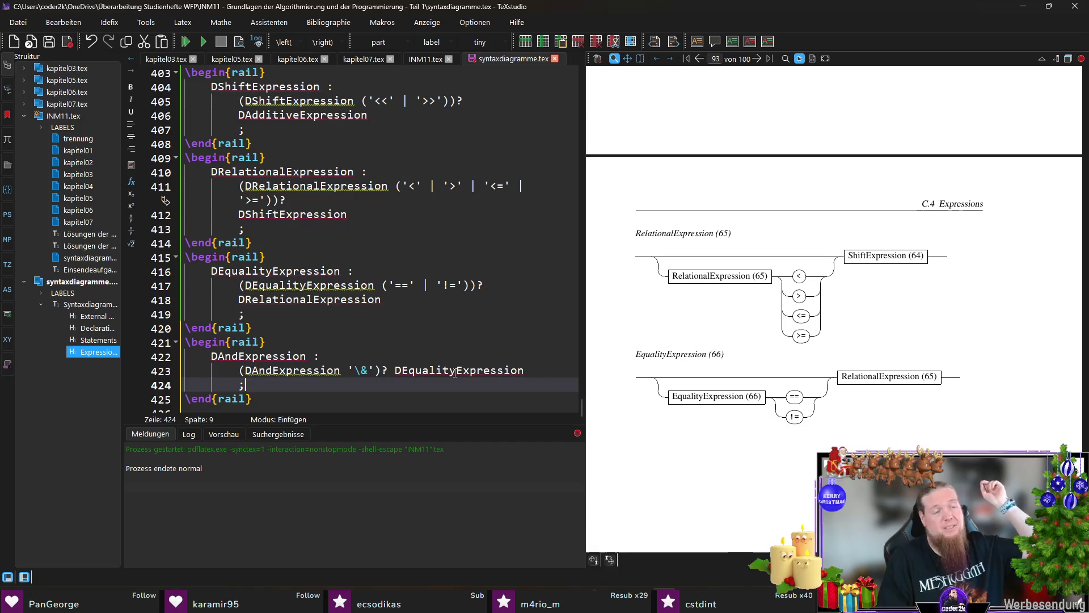
Insert a new empty \begin{rail} environment below the DAndExpression block
key("Down")
key("Down")
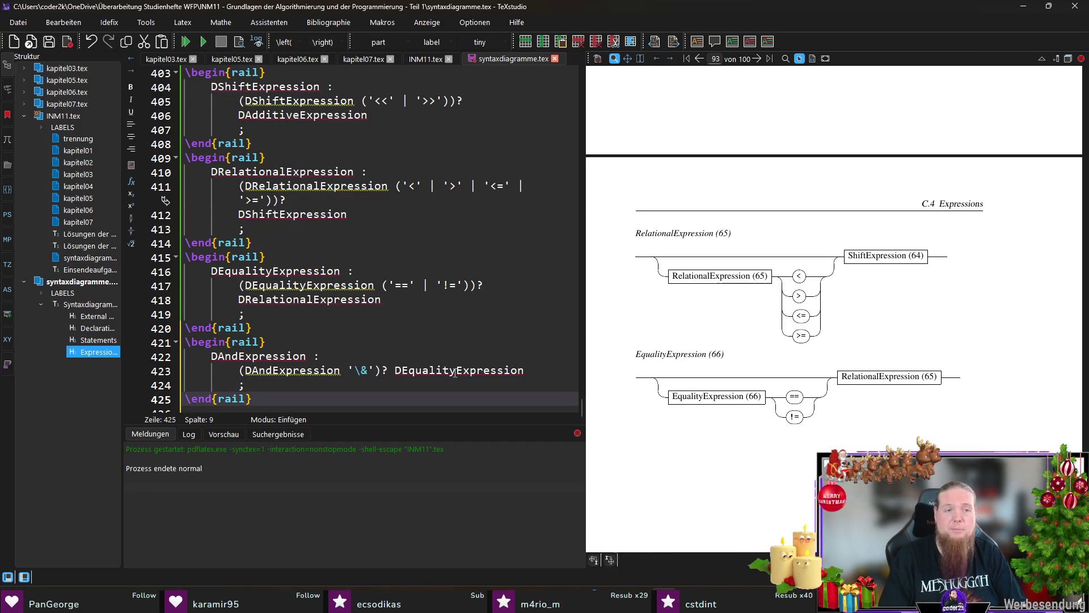
type("\begin{r")
key("Return")
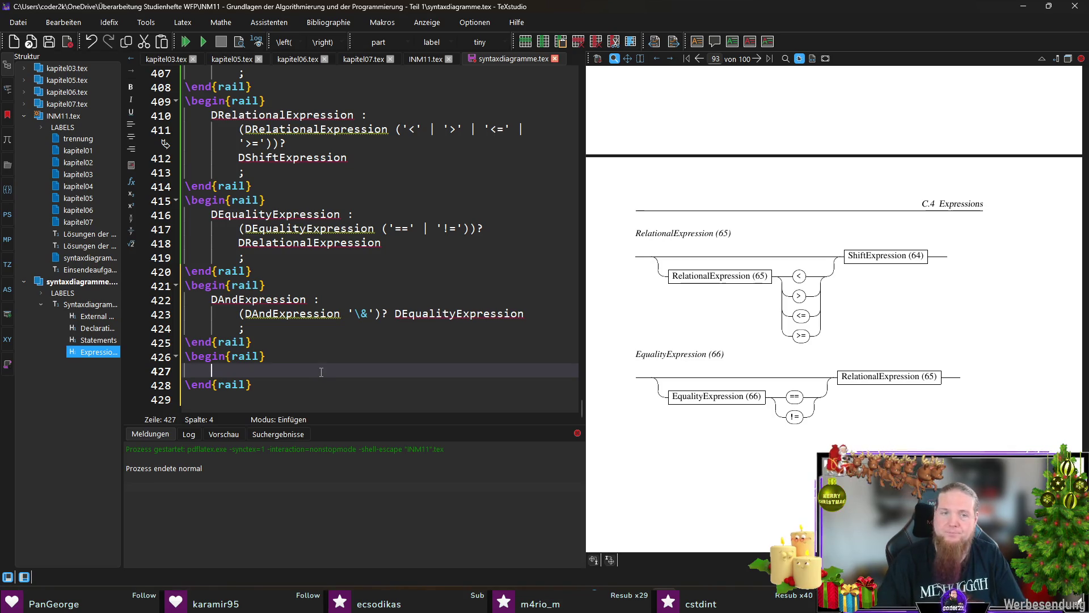
Name the rule DExclusiveOrExpression and give it the body (DExclusiveOrExpression '\^')?
type("DExclusiveOrExpression :")
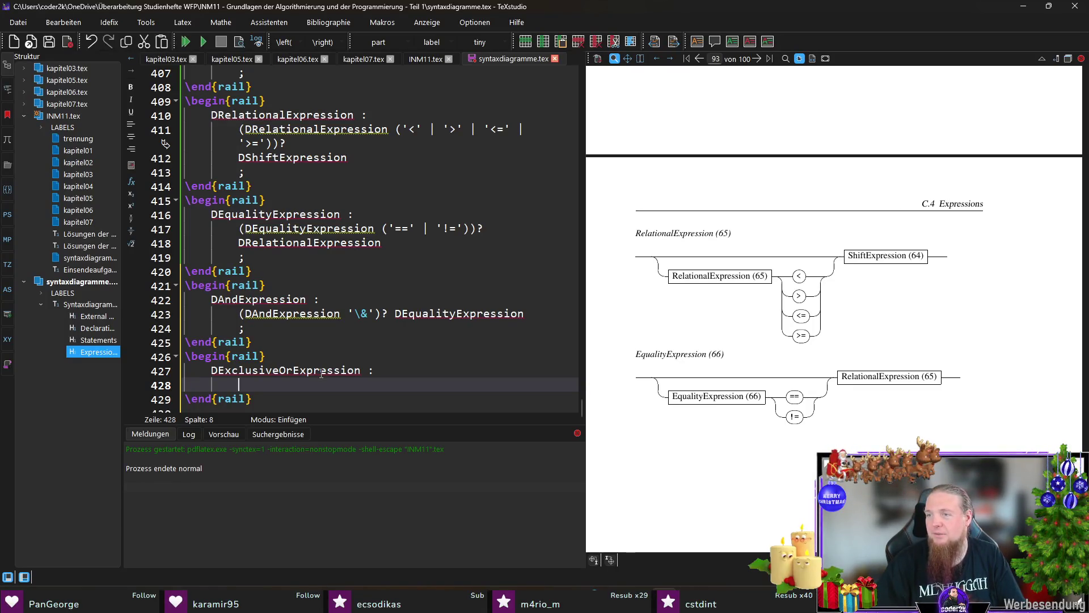
double_click(320, 375)
key("ctrl+c")
left_click(268, 384)
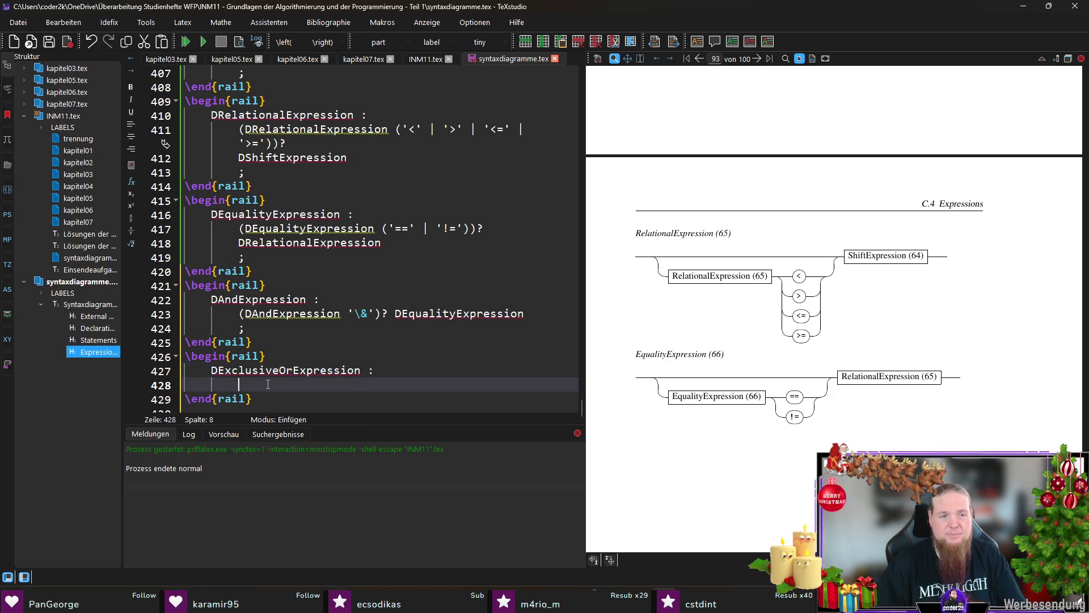
type("(")
key("ctrl+v")
type("'")
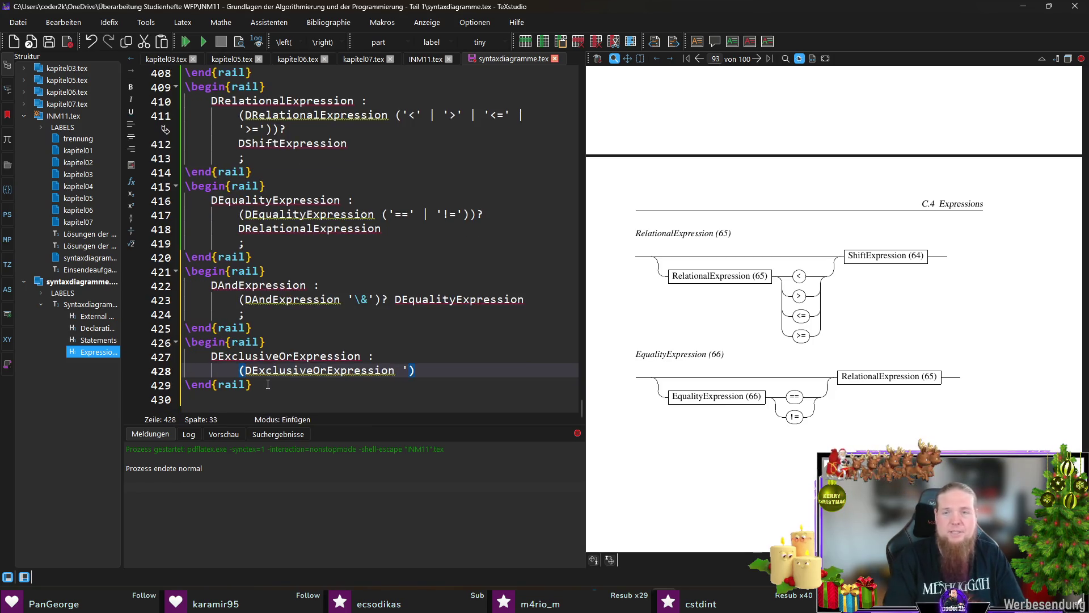
type("\\^")
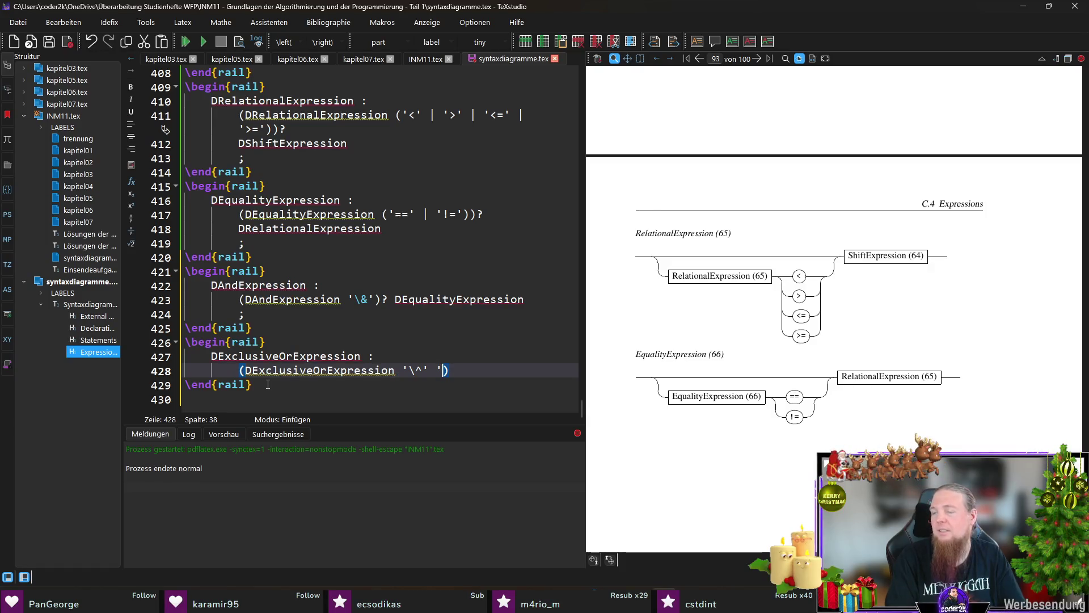
key("BackSpace")
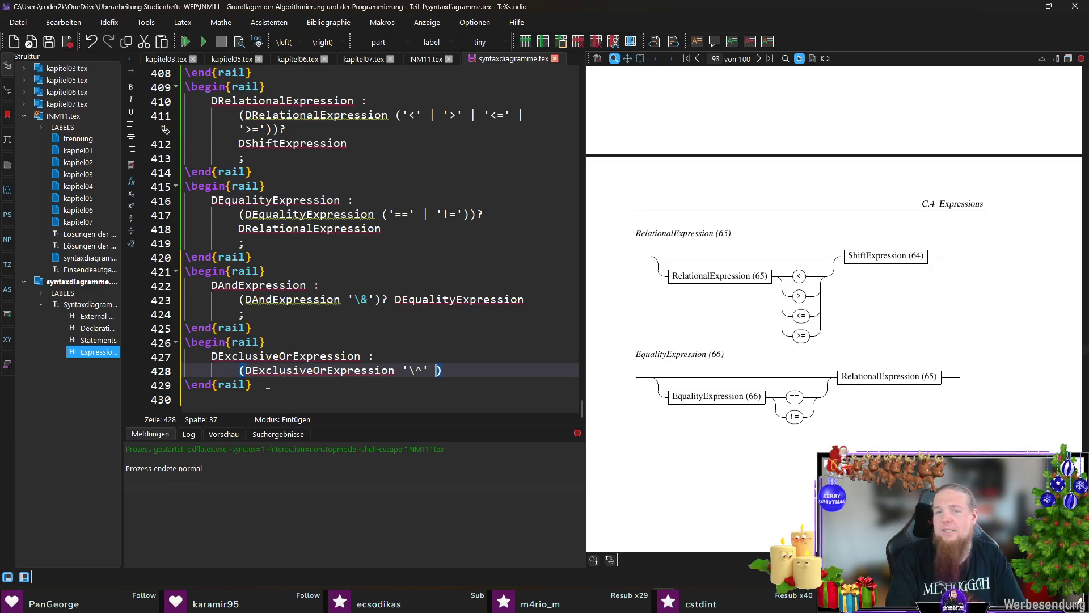
key("BackSpace")
key("Right")
type("?")
Append DAndExpression and a closing semicolon to the rule, then save the file
double_click(251, 284)
key("ctrl+c")
left_click(504, 371)
key("ctrl+v")
key("Return")
type(";")
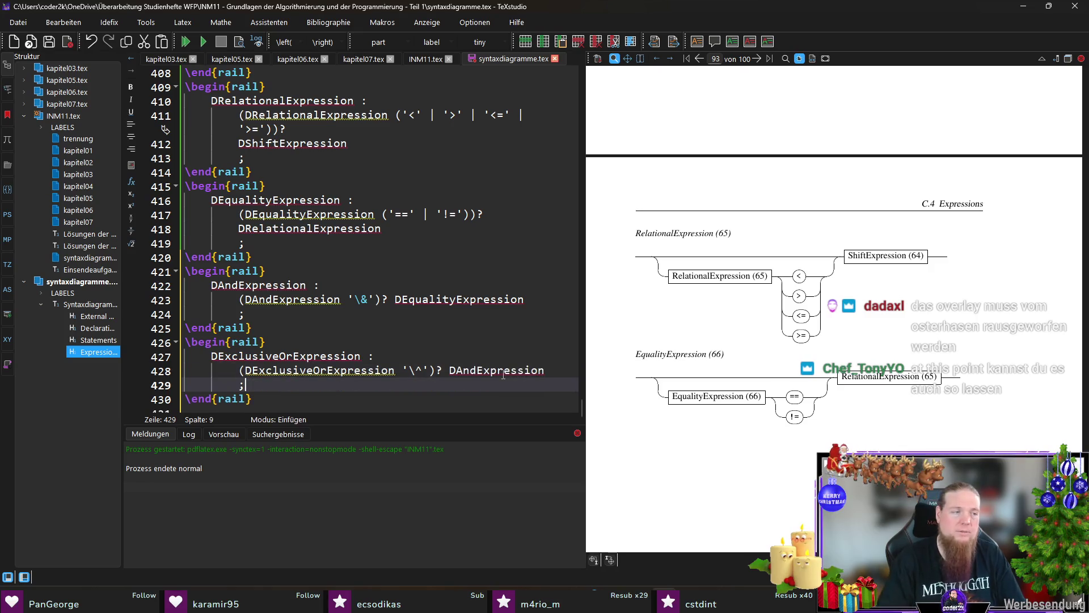
key("ctrl+s")
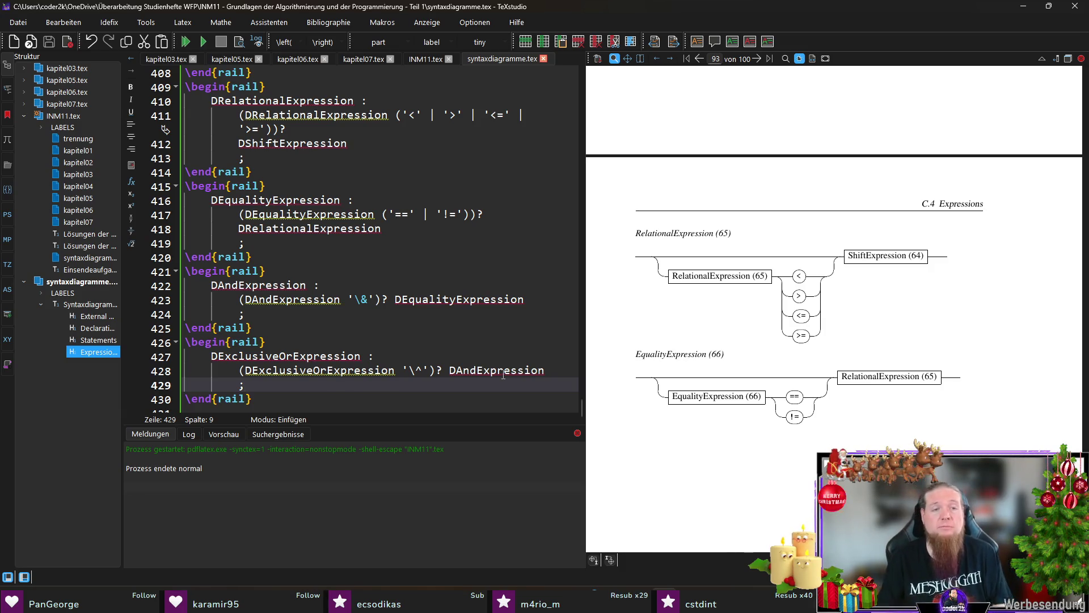
Insert a new empty \begin{rail} environment below the DExclusiveOrExpression block
key("Down")
key("Down")
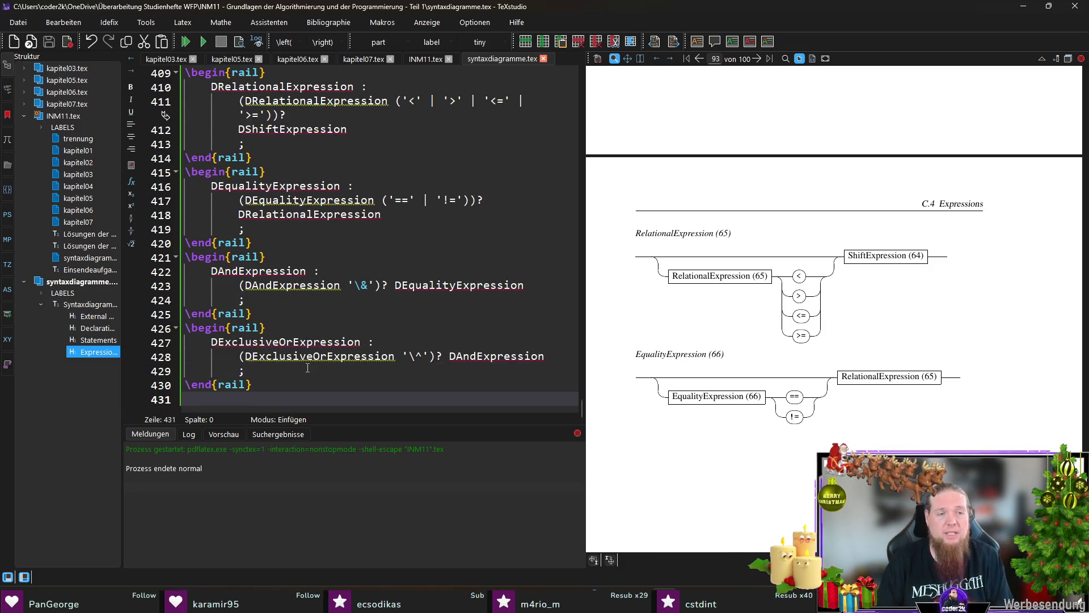
type("\begin{r")
key("Return")
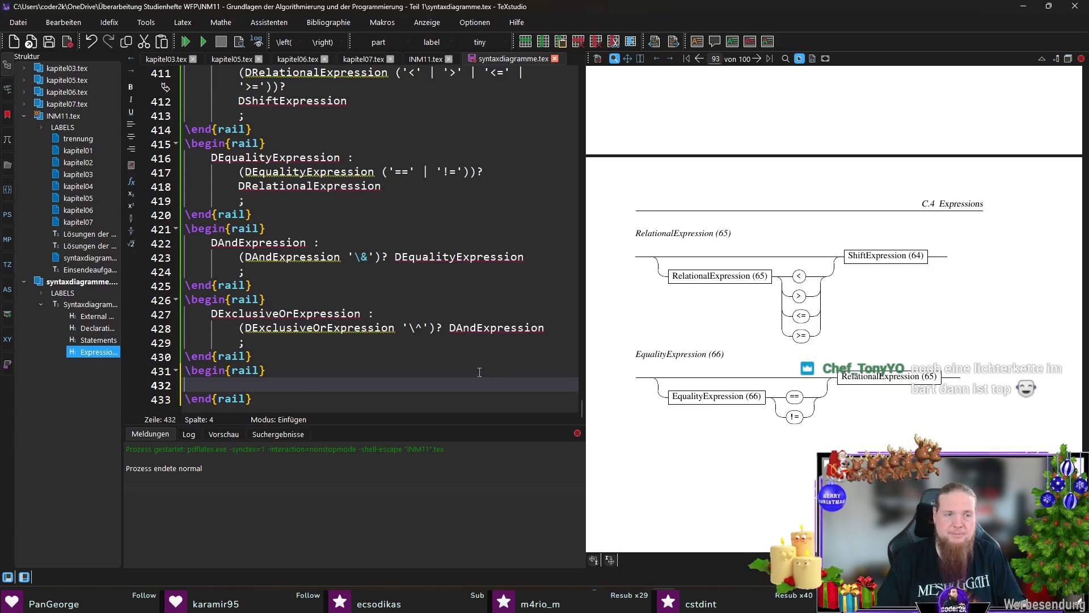
Write 'DInclusiveOrExpression :' with the optional group (DInclusiveOrExpression '|')?
type("DInclu")
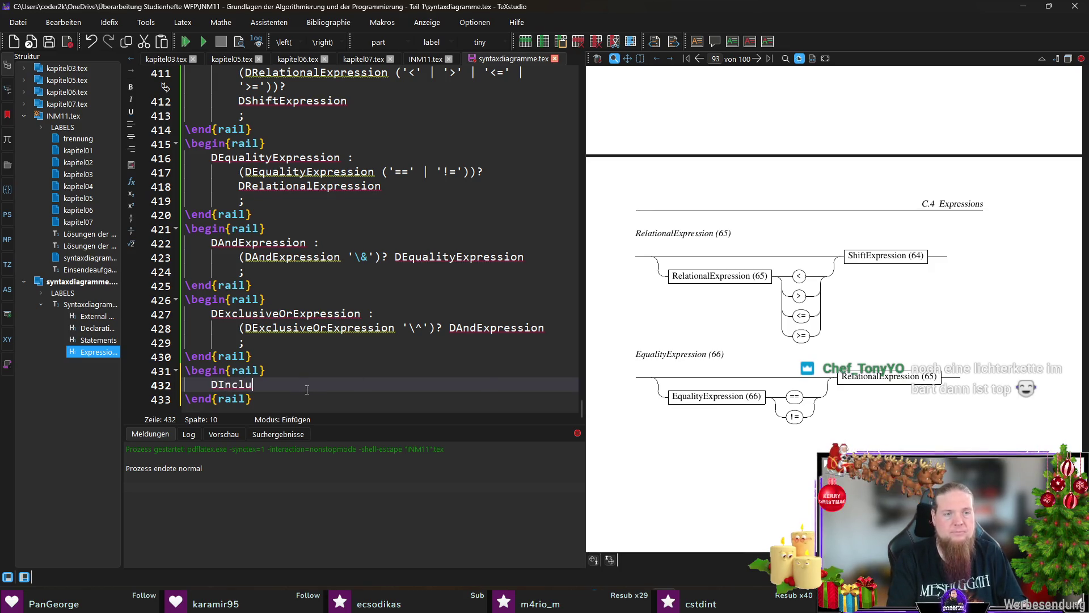
type("siveOrExpression :")
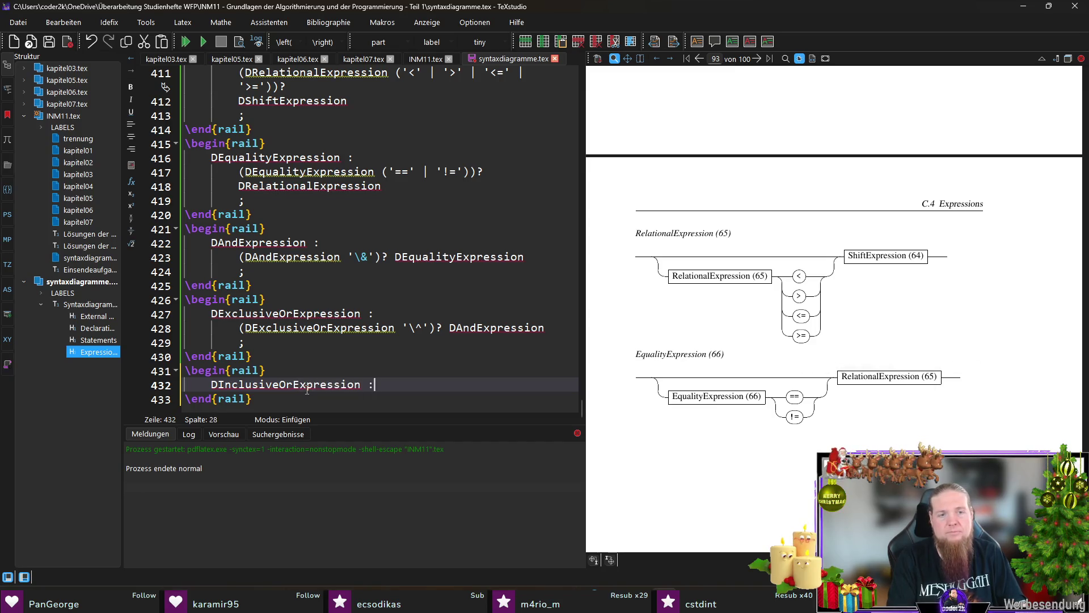
key("Return")
double_click(303, 384)
key("ctrl+c")
key("Down")
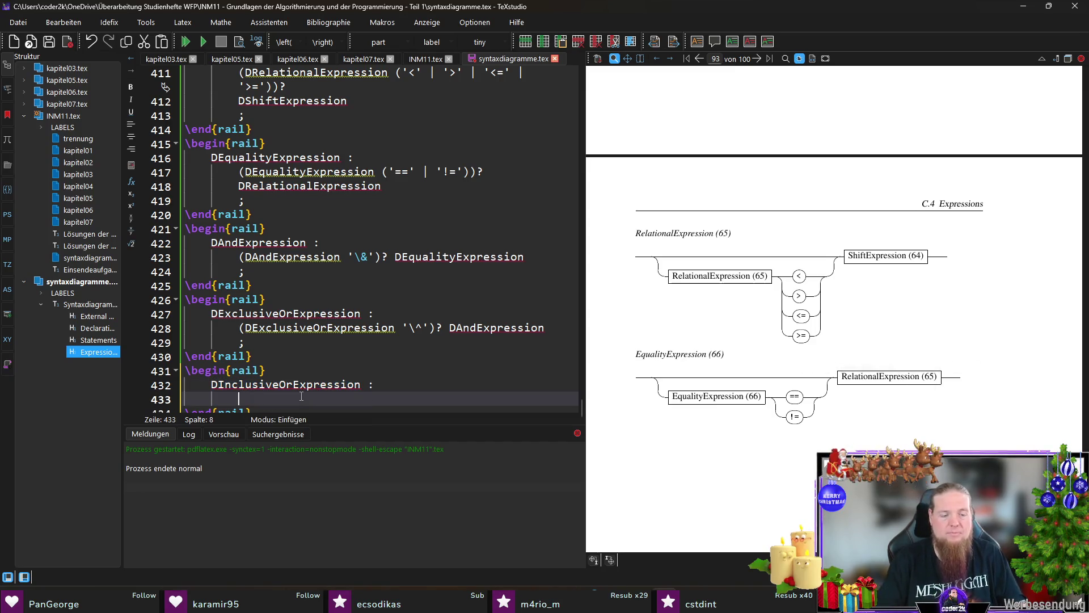
type("(")
key("ctrl+v")
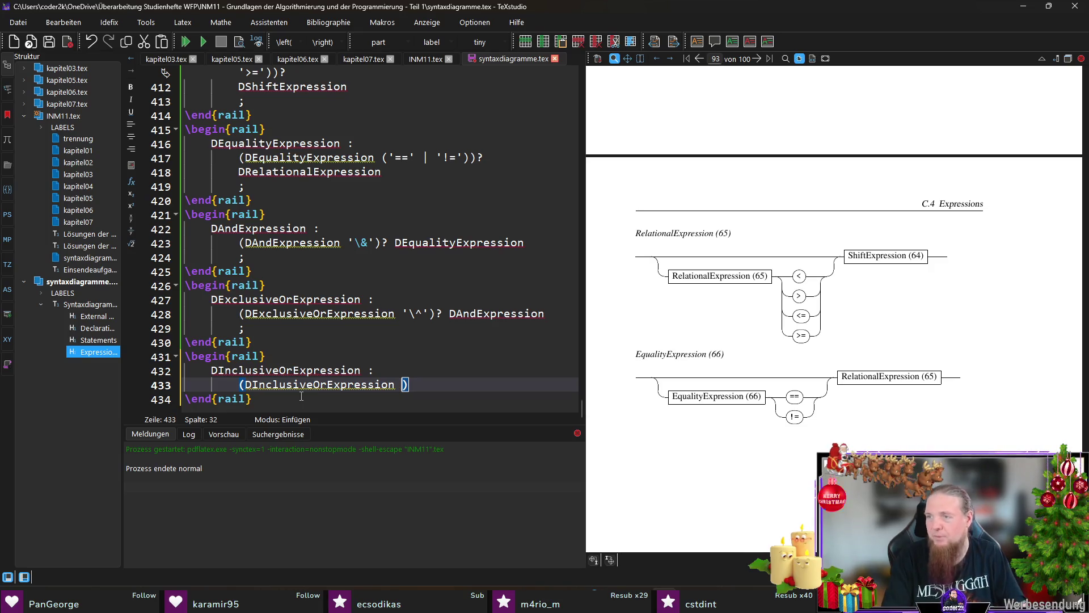
type("'|')")
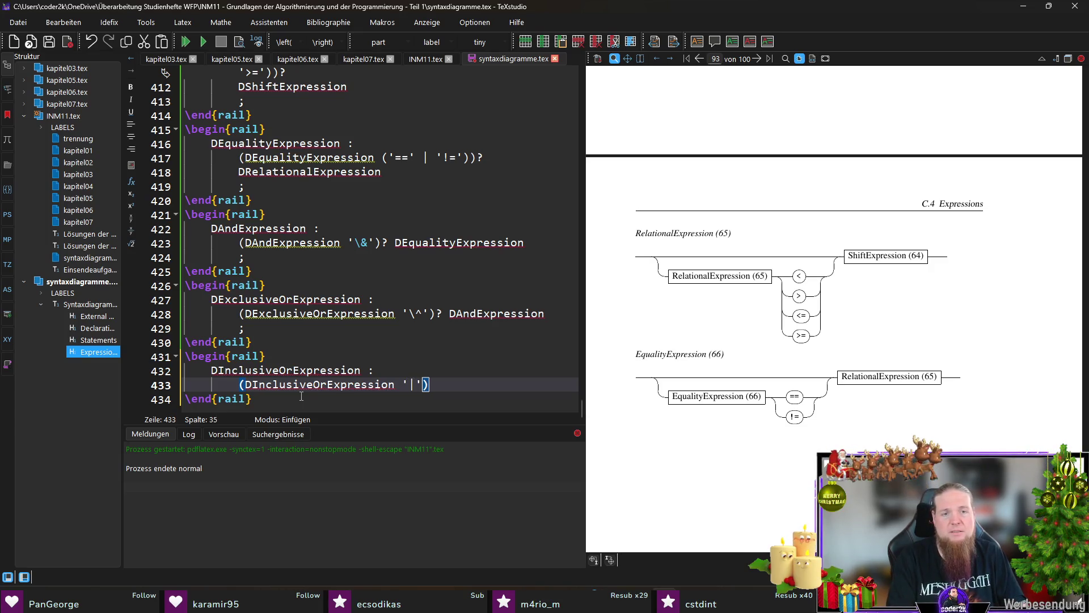
type(" ?")
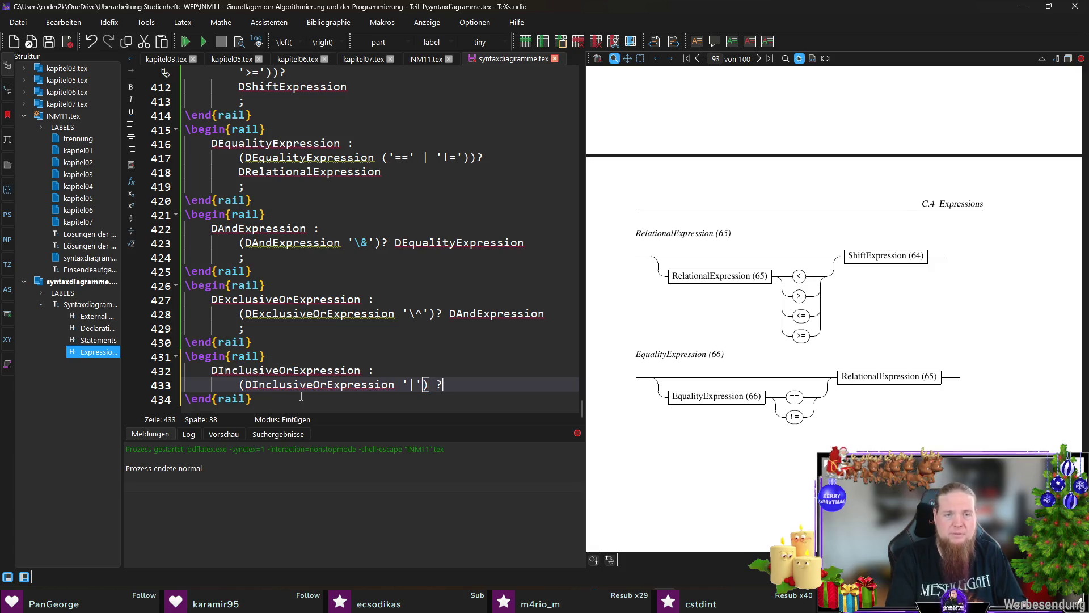
Finish the inclusive-or rule with DExclusiveOrExpression and a semicolon, and save
double_click(286, 299)
key("ctrl+c")
left_click(436, 378)
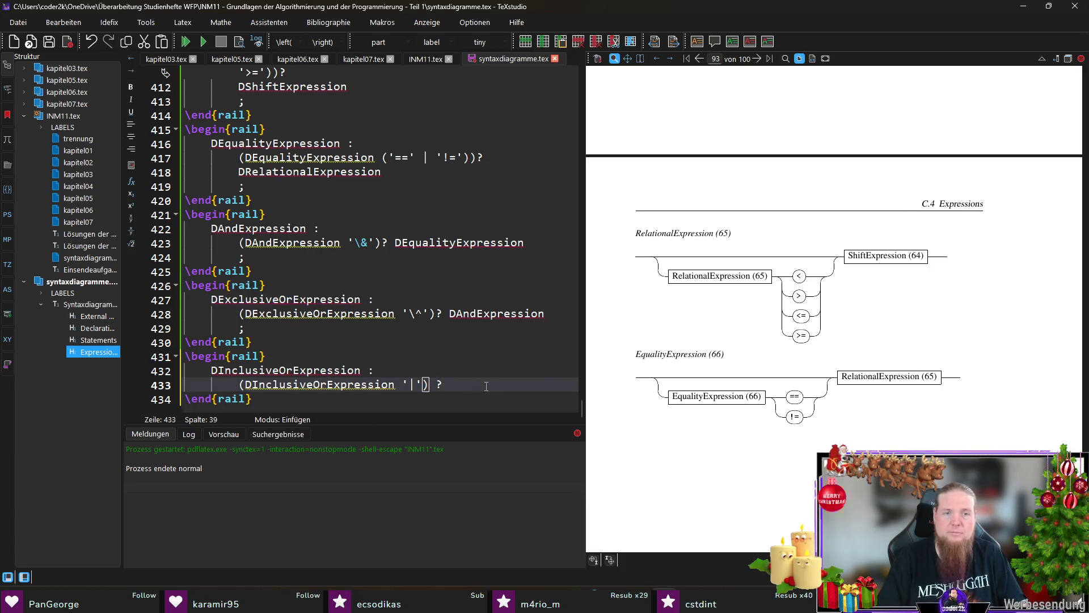
key("Return")
key("ctrl+v")
key("Return")
type(";")
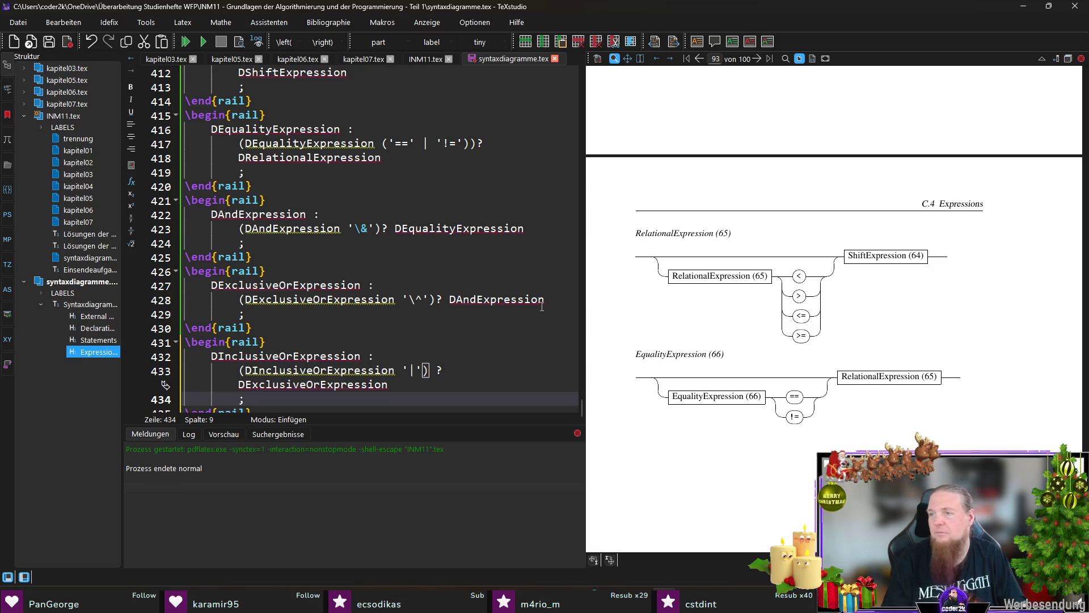
key("ctrl+s")
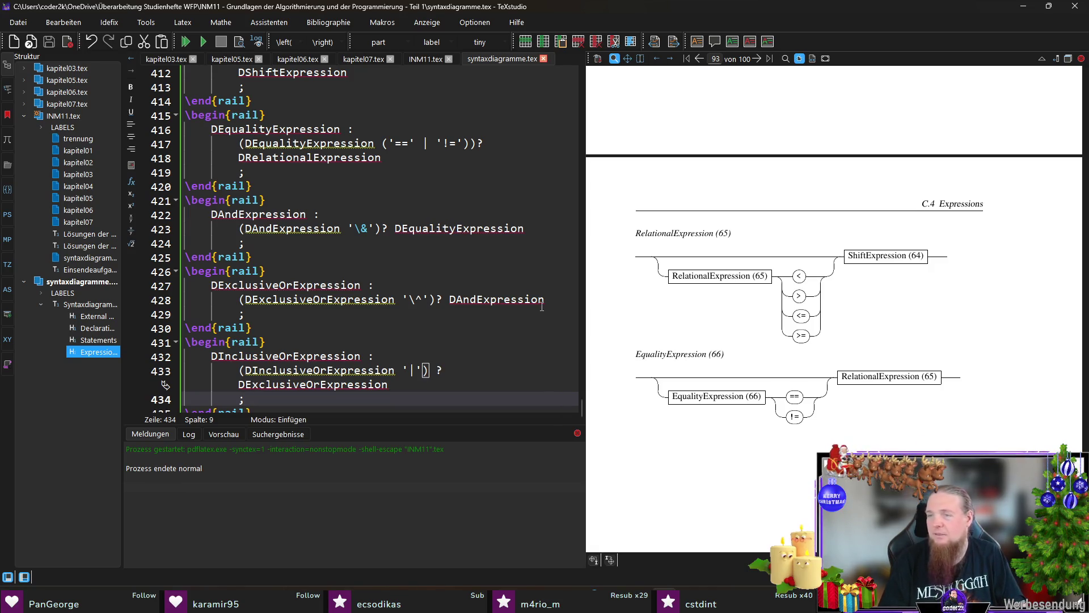
Start a new rail block for the logical-or rule with (DLogicalOrExpression '||')?
key("Down")
key("End")
key("Return")
type("\begin{r")
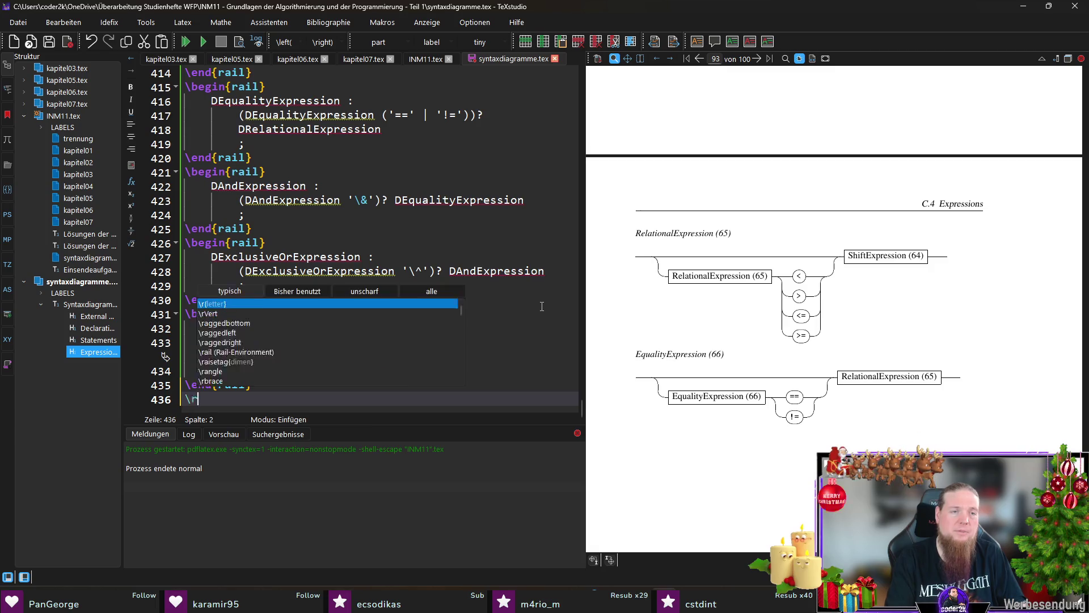
key("Return")
key("Tab")
key("BackSpace")
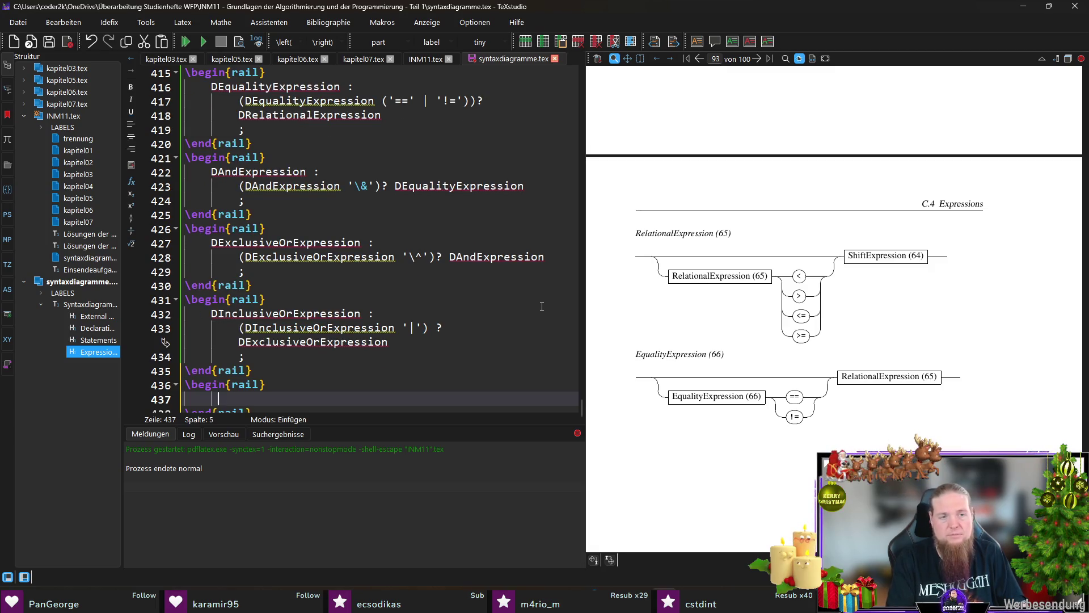
type("LogicalOrExpression :")
key("Return")
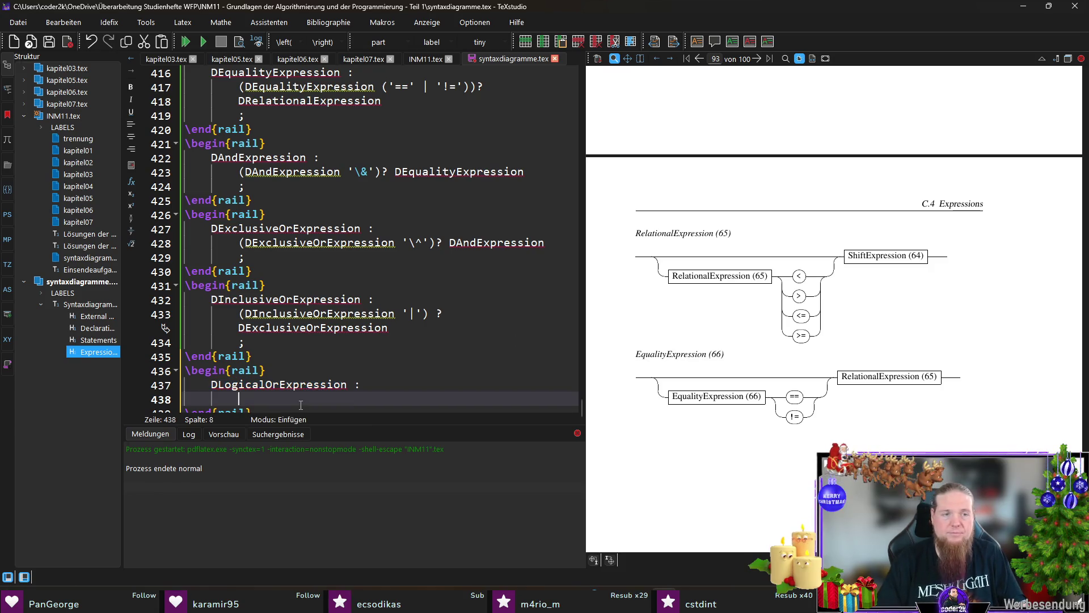
type("(DLogicalOrExpression '|")
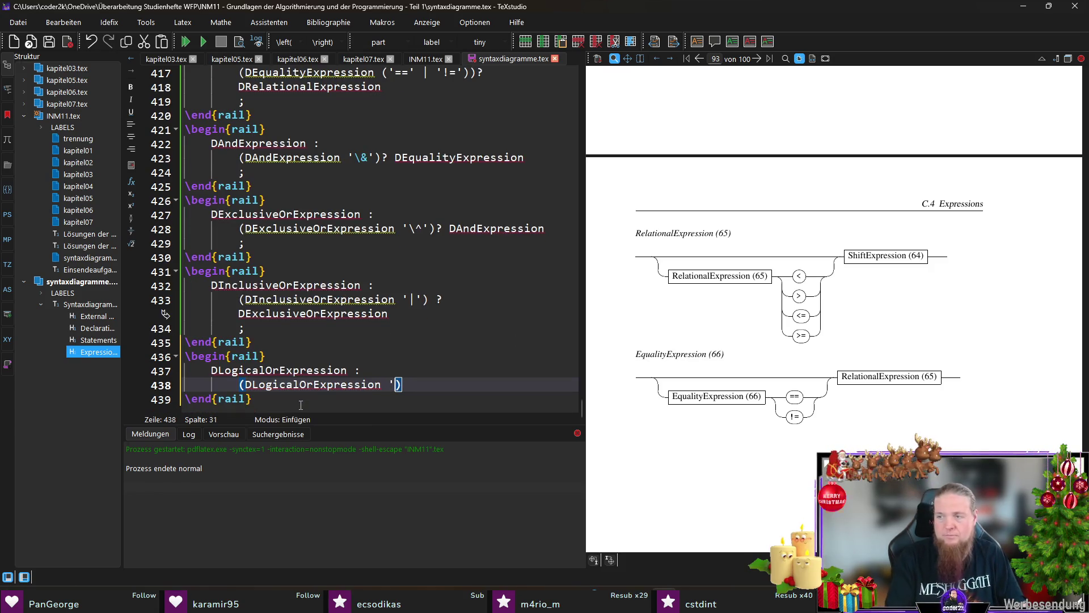
type("|')?")
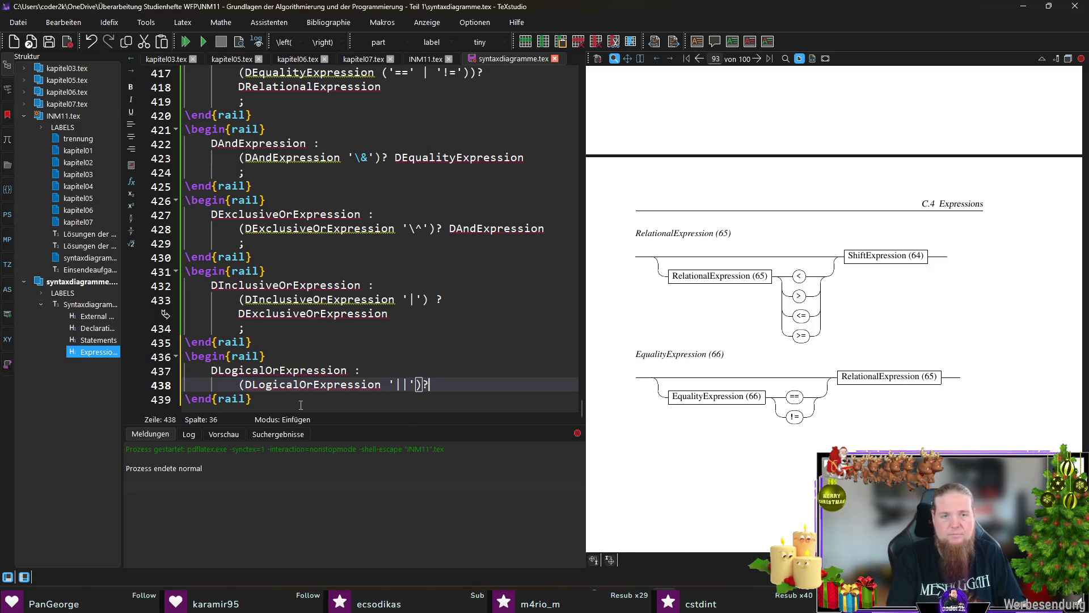
Complete the logical-or rule with DInclusiveOrExpression and a closing semicolon
double_click(252, 285)
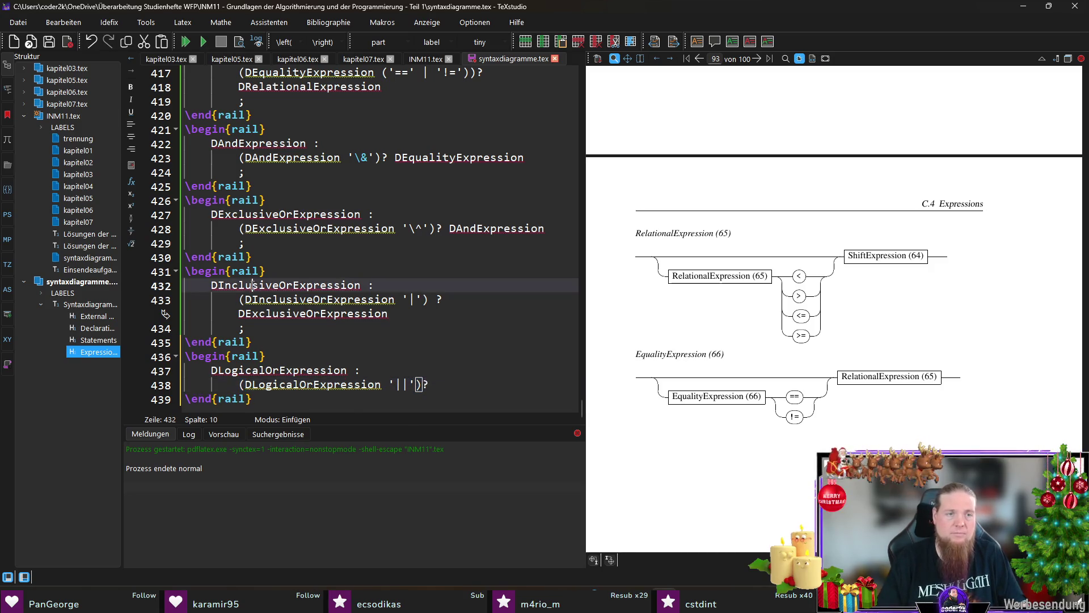
left_click(491, 384)
key("ctrl+v")
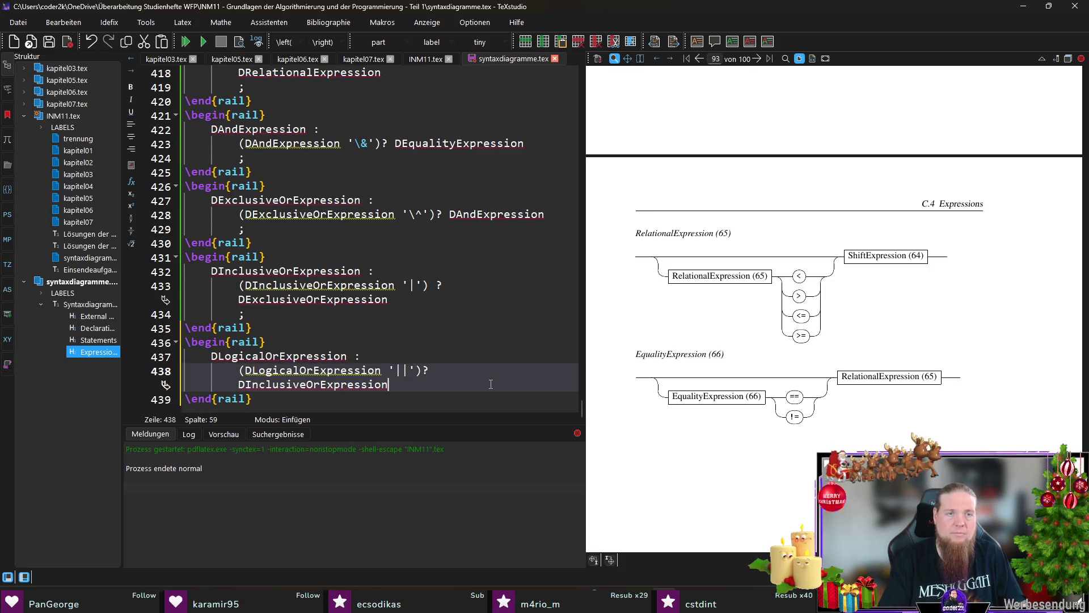
key("Return")
type(";")
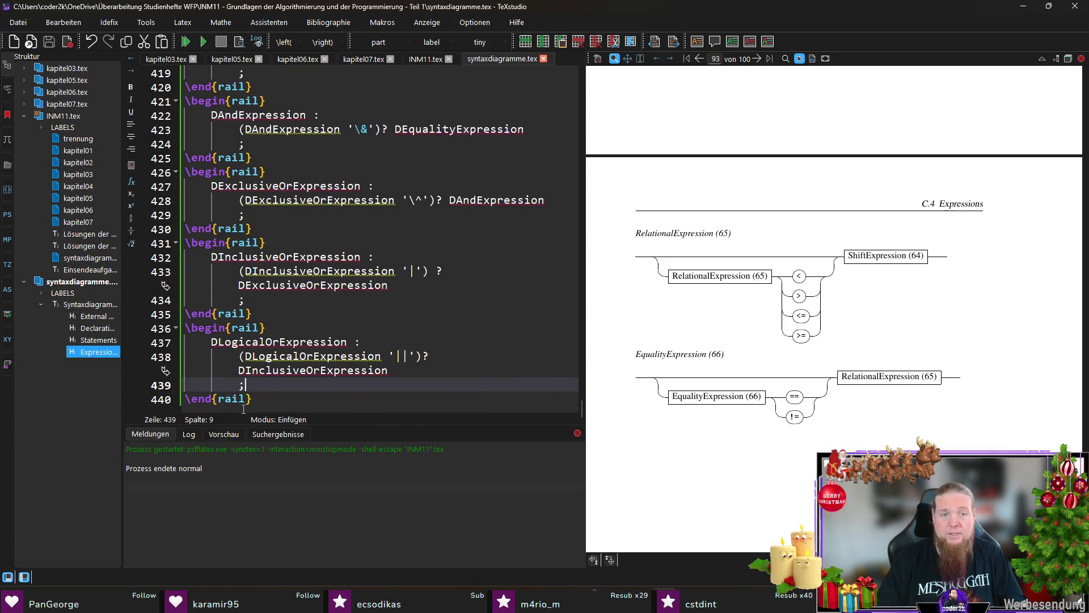
Open another rail block after the last one and begin typing 'DConditionalExpre'
left_click(266, 400)
key("Return")
type("\\")
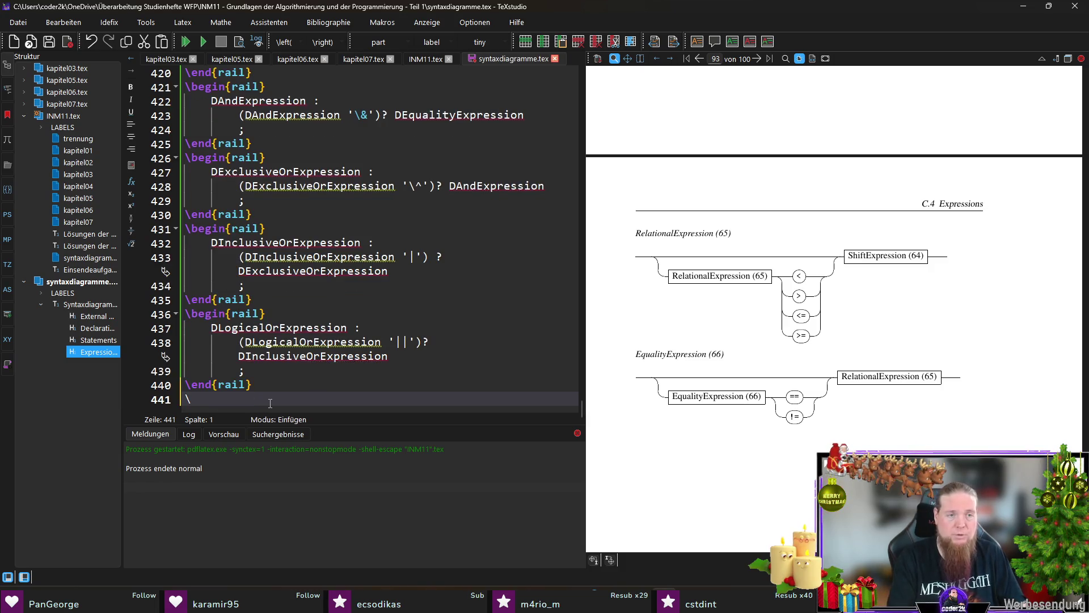
type("begin{rail}")
key("Return")
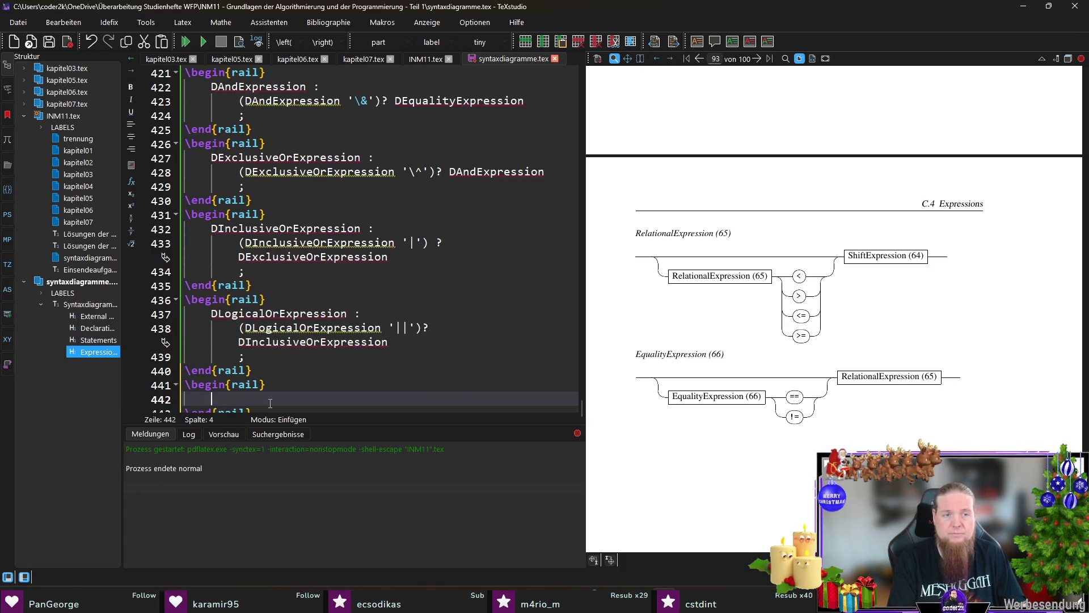
type("DCondit")
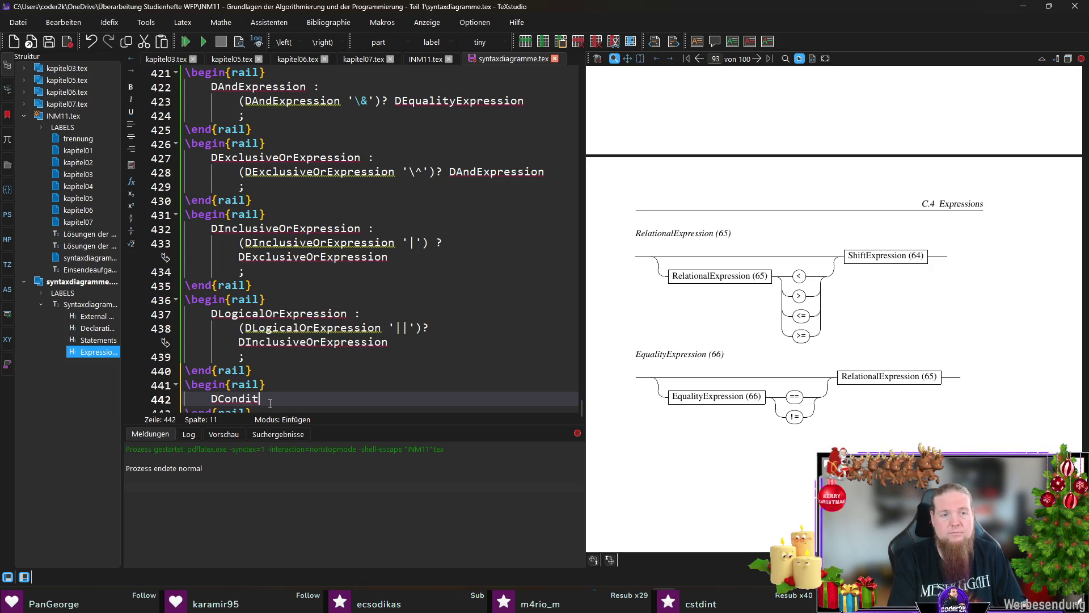